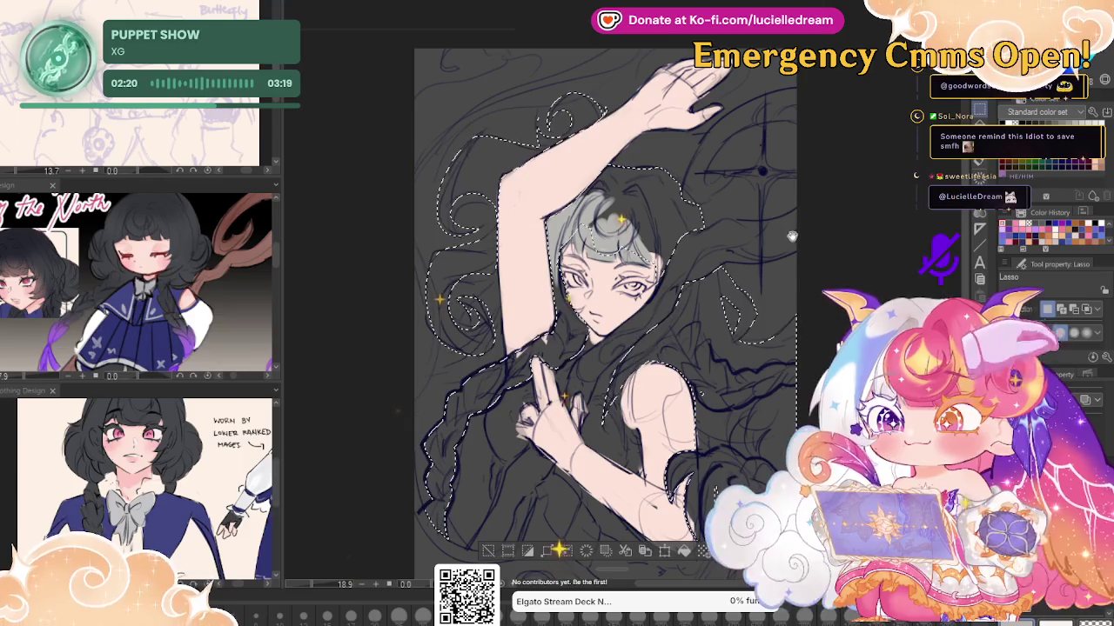
Lasso around the long flowing hair, fill it with flat light grey, and deselect
scroll(786, 222, "down", 2)
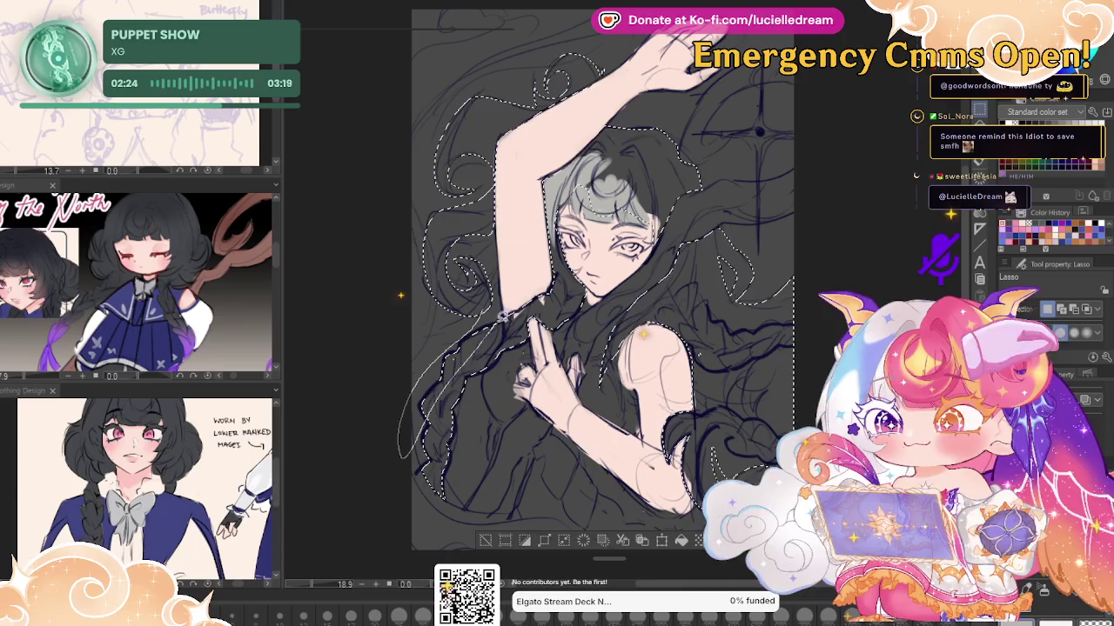
left_click_drag(489, 287, 494, 290)
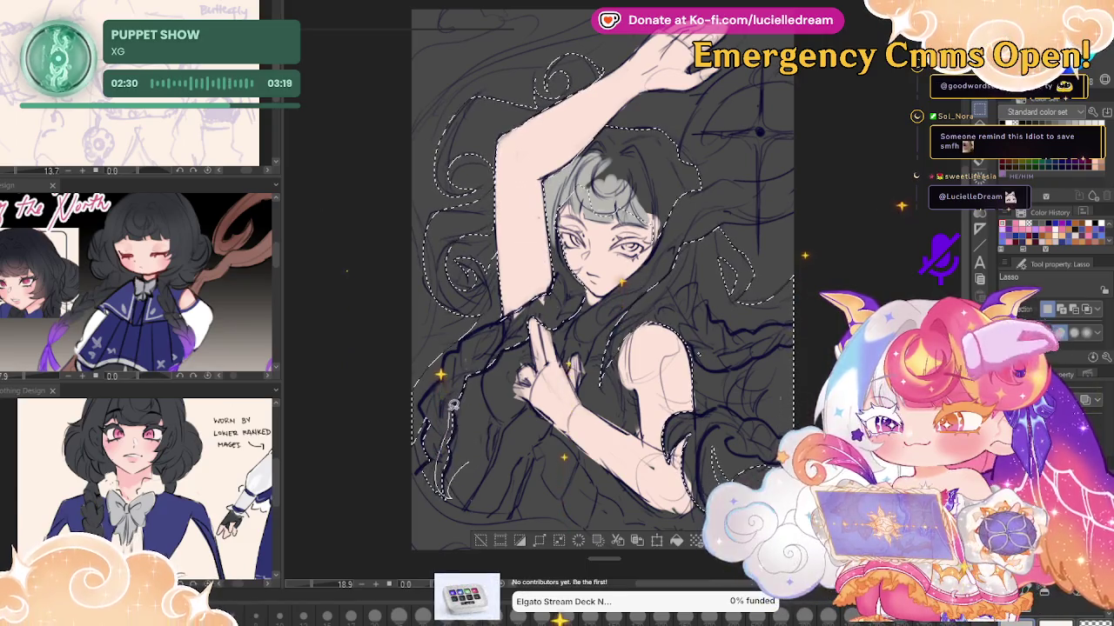
left_click_drag(489, 372, 490, 472)
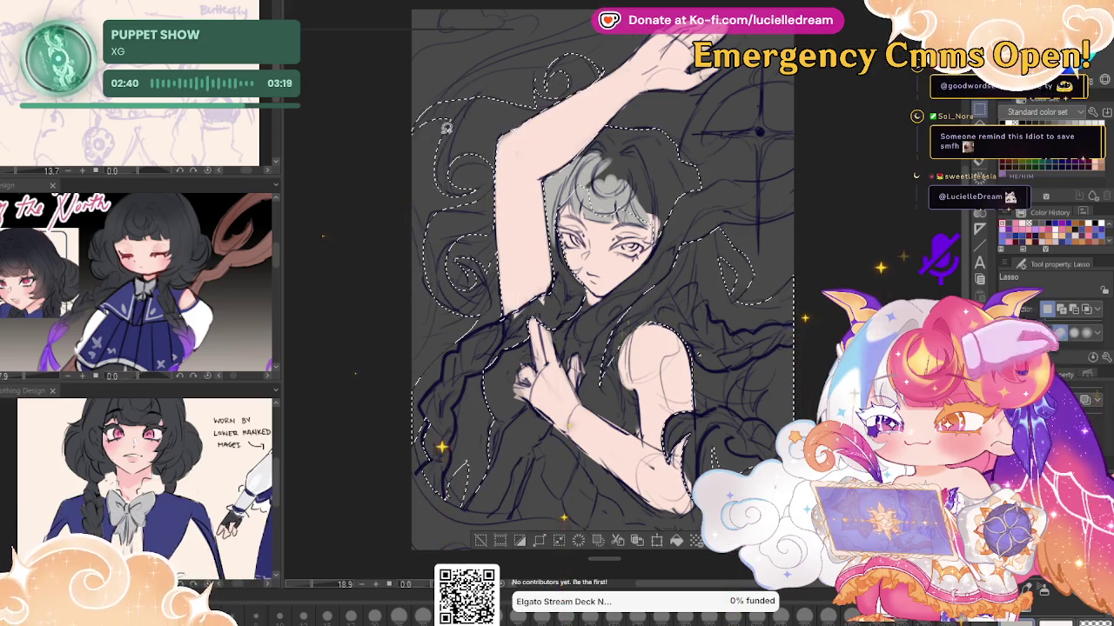
left_click_drag(460, 117, 495, 109)
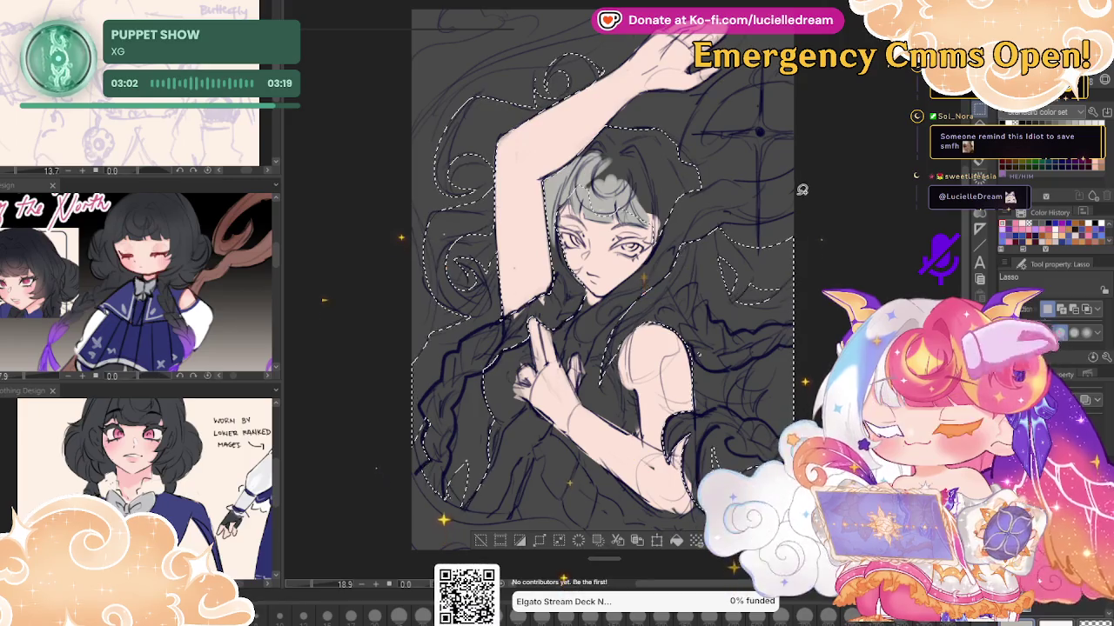
key("alt+Delete")
key("ctrl+d")
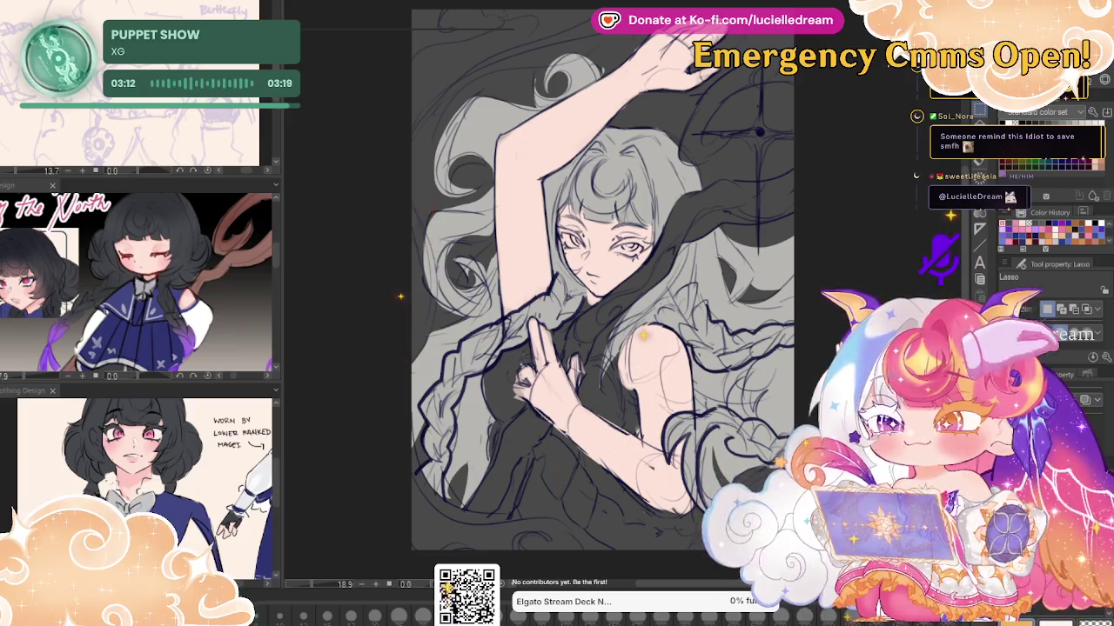
With the Manga gradient tool, turn the grey background shapes solid black
key("b")
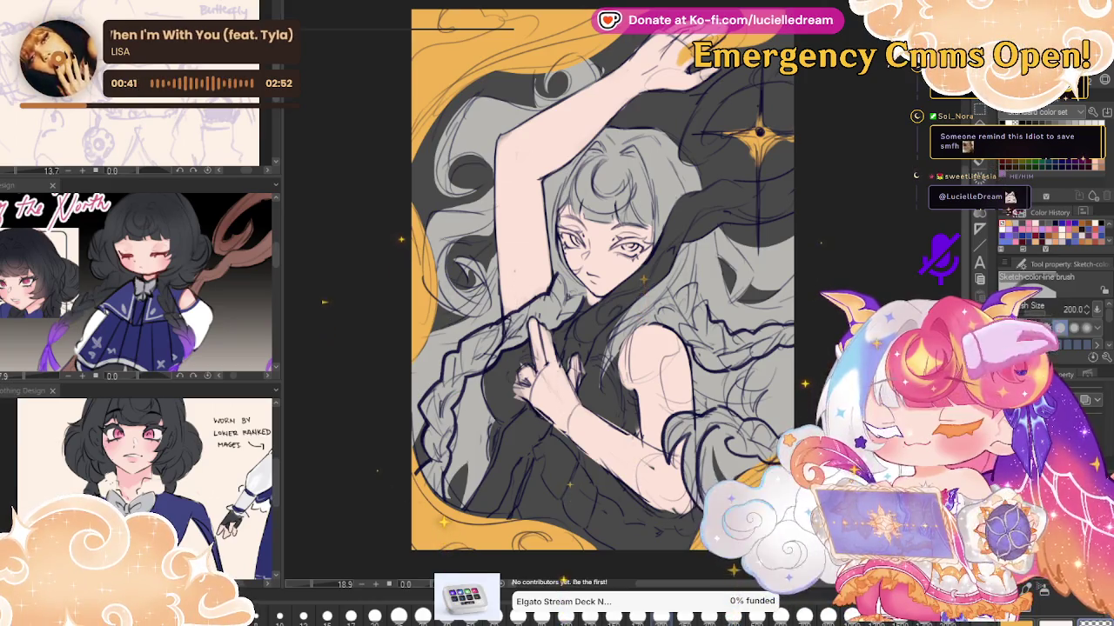
key("g")
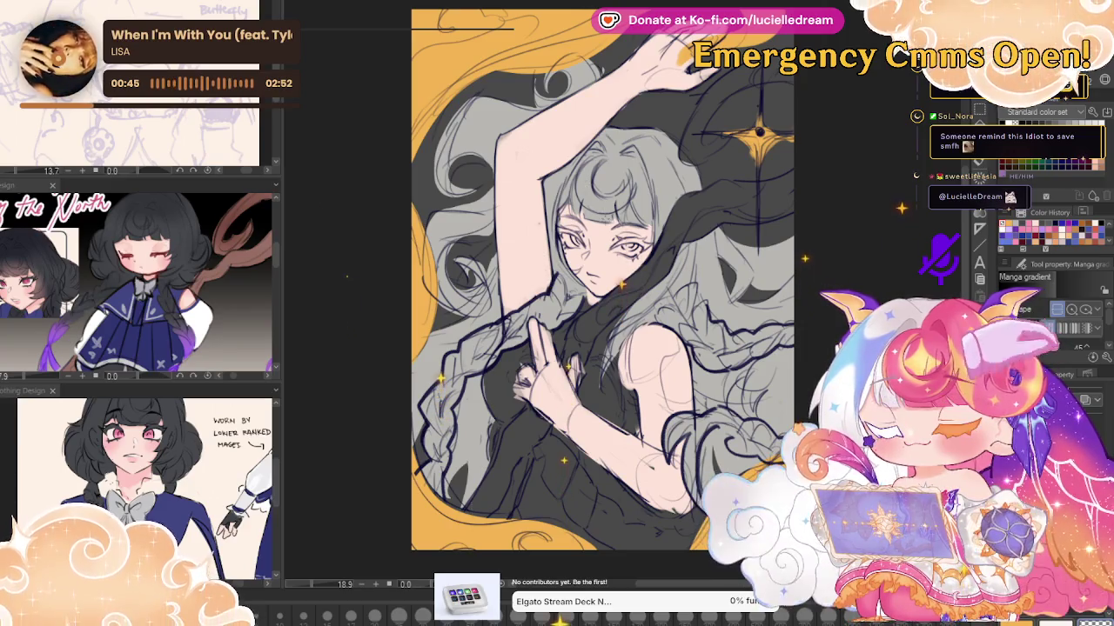
key("alt+BackSpace")
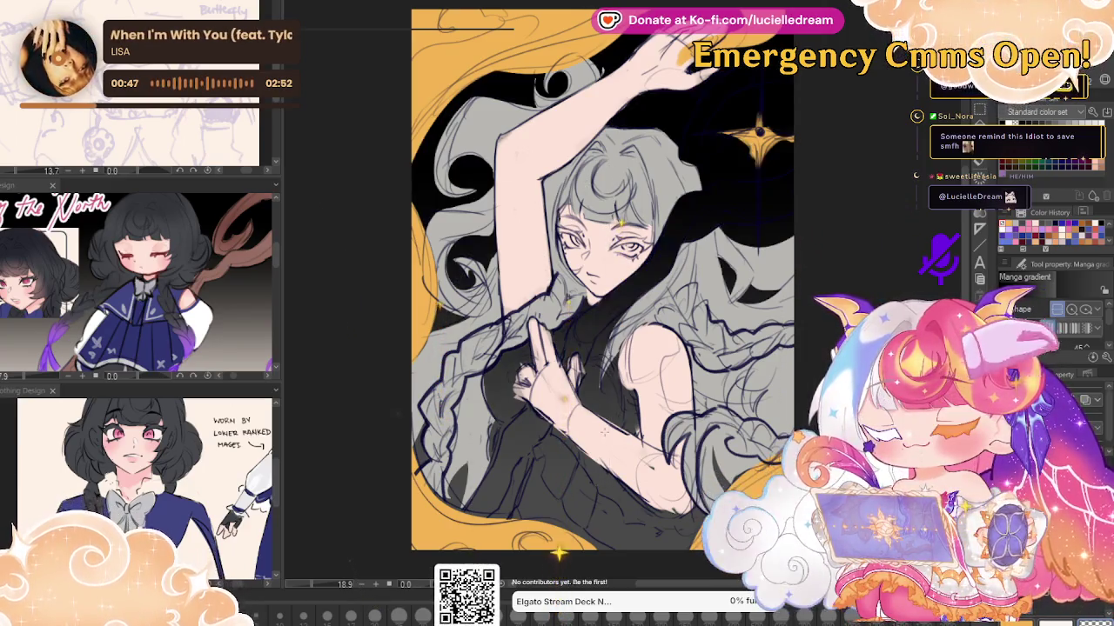
key("ctrl+z")
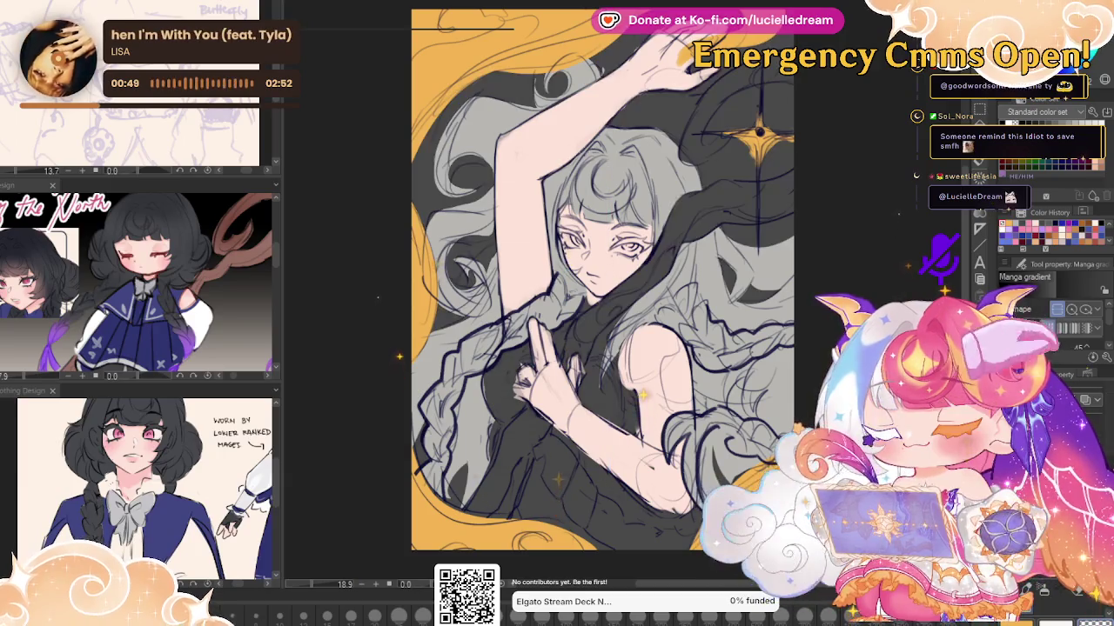
key("ctrl+y")
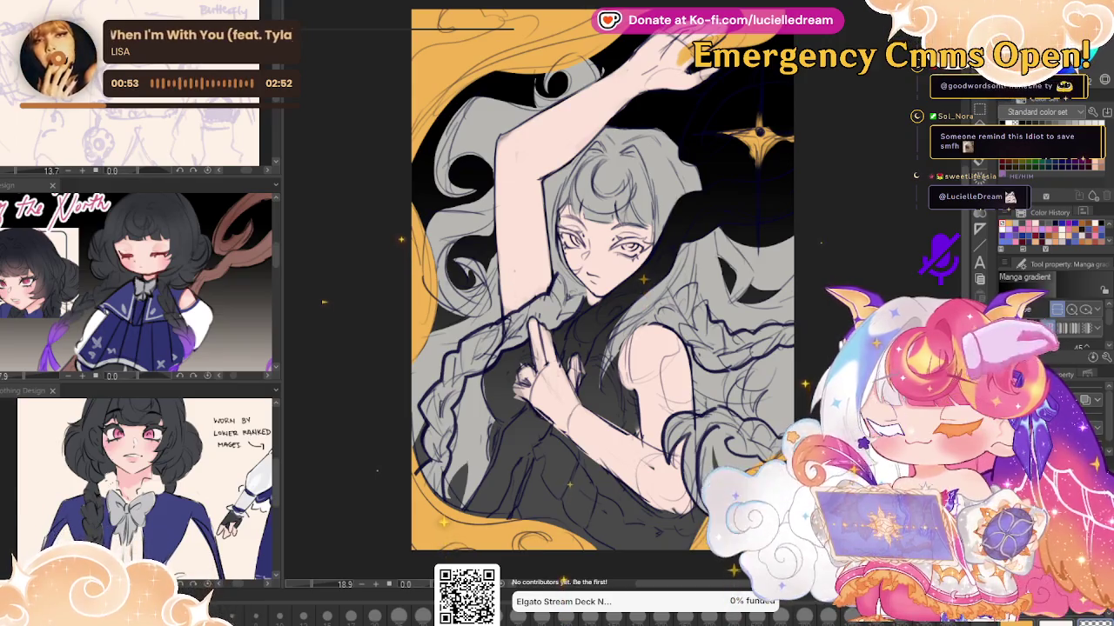
Lighten the body to leave a dark gradient at the top, and darken the grey hair
key("ctrl+z")
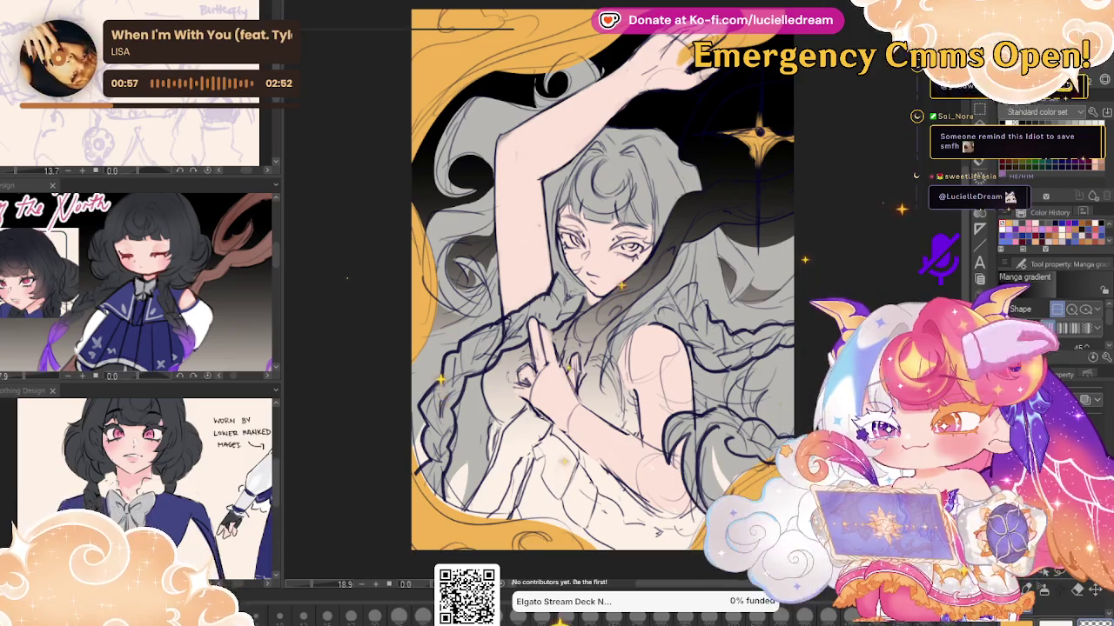
key("ctrl+y")
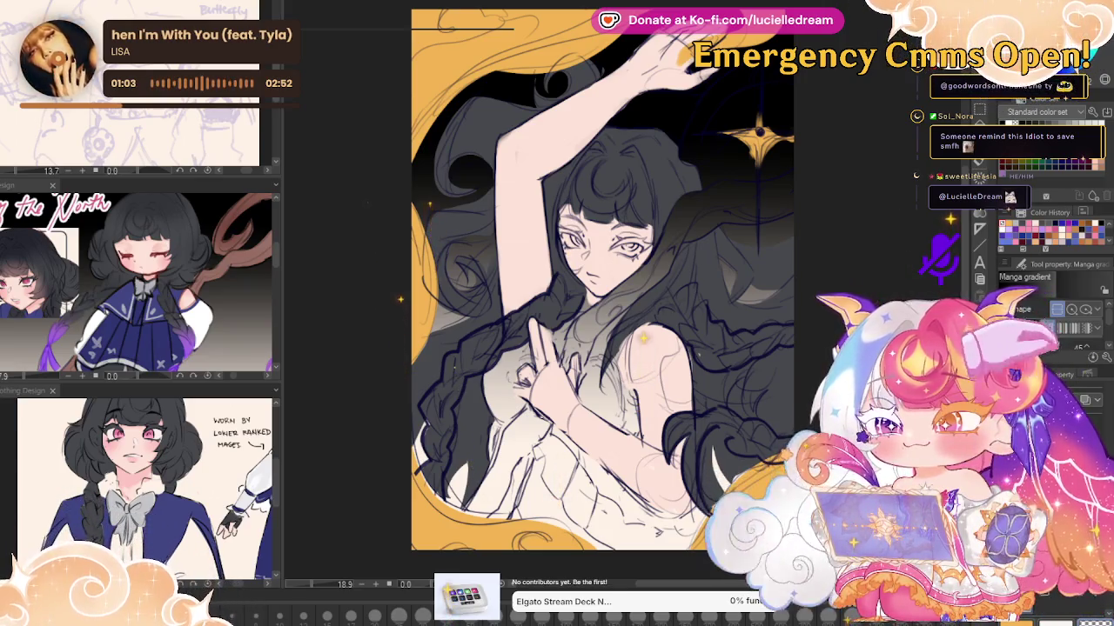
key("p")
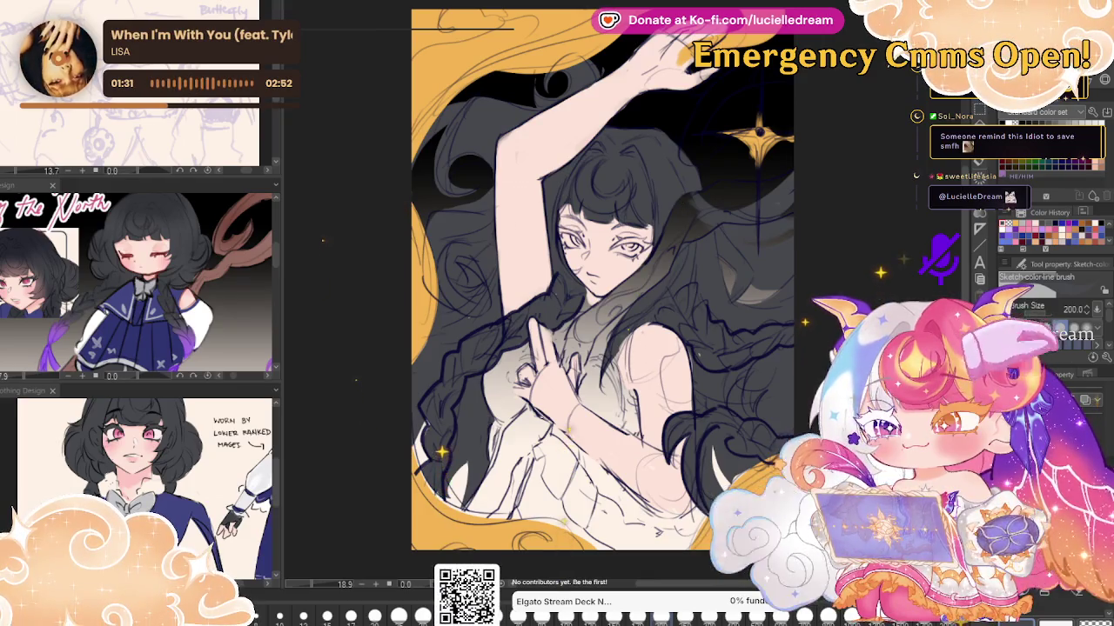
Airbrush a soft pink glow over the left and right hair with a 1500 soft pen
key("b")
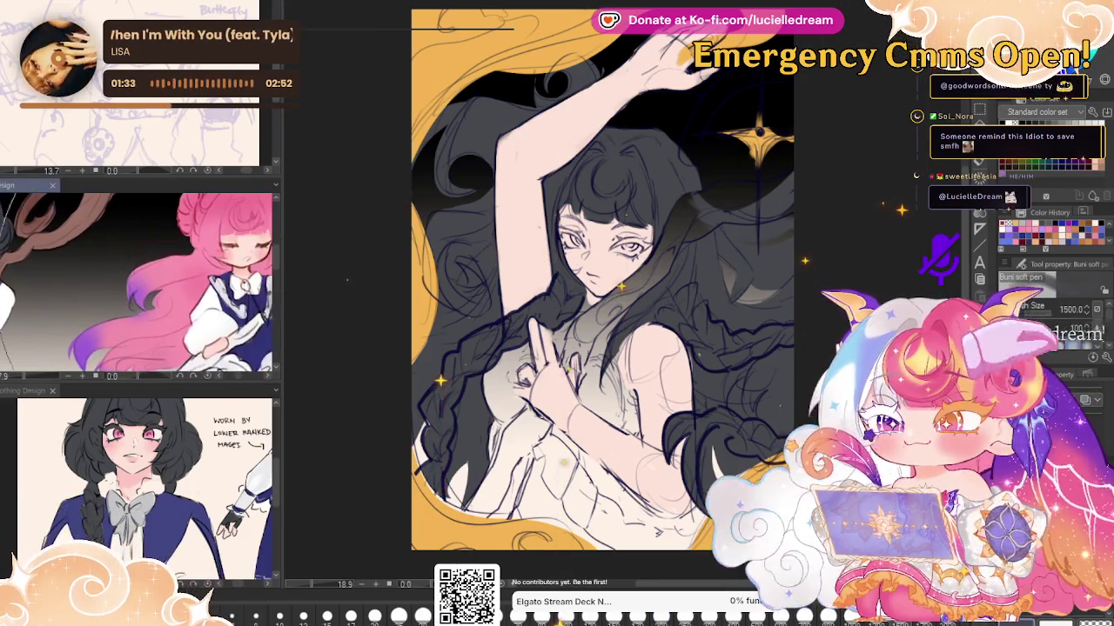
left_click_drag(344, 227, 735, 113)
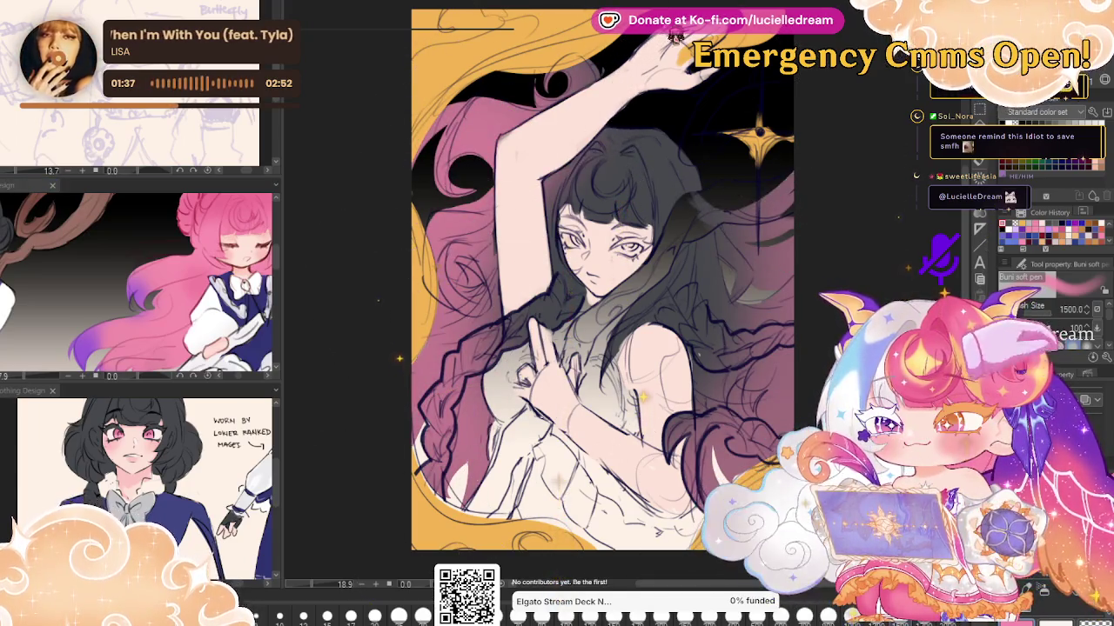
key("ctrl+z")
left_click_drag(488, 113, 400, 418)
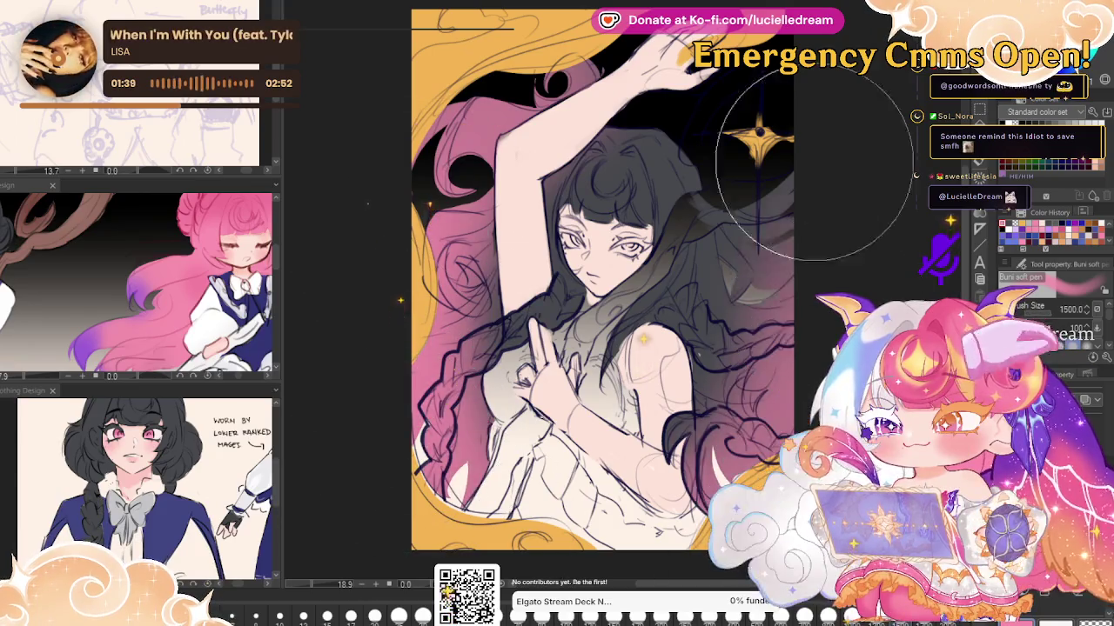
left_click_drag(746, 149, 757, 392)
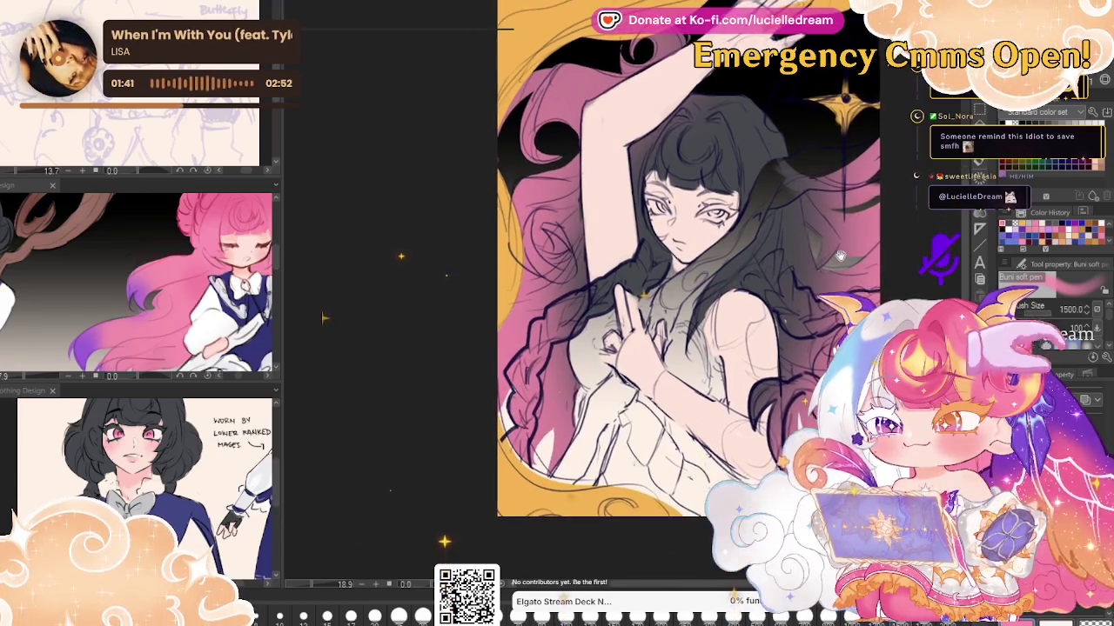
left_click_drag(322, 343, 431, 295)
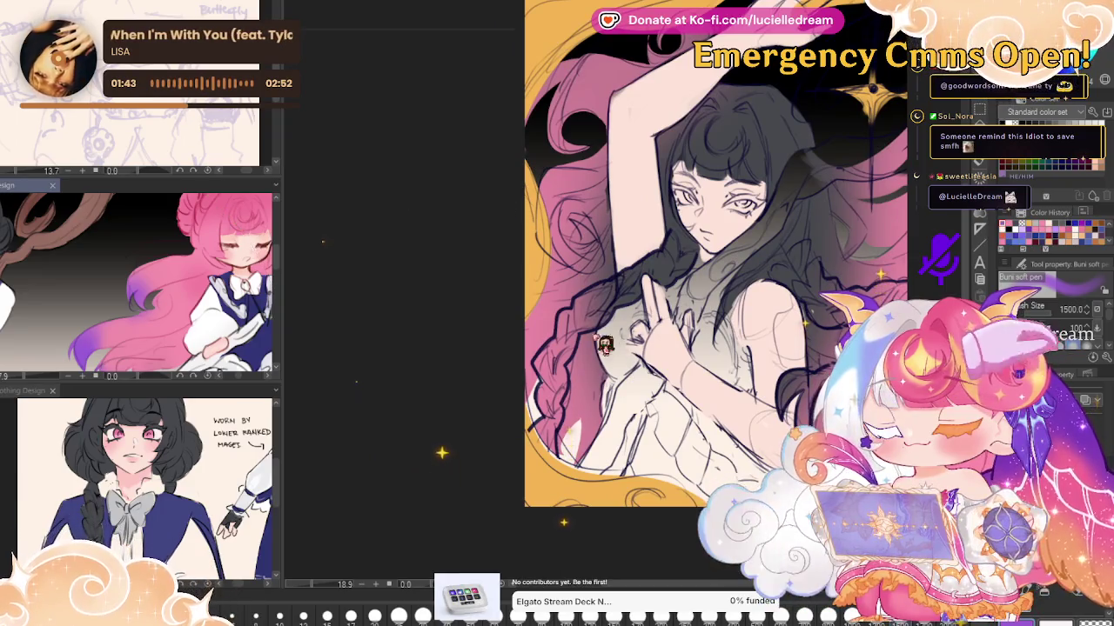
Recolour the left hair purple and darken the crown and neck hair at size 800
left_click_drag(565, 105, 557, 418)
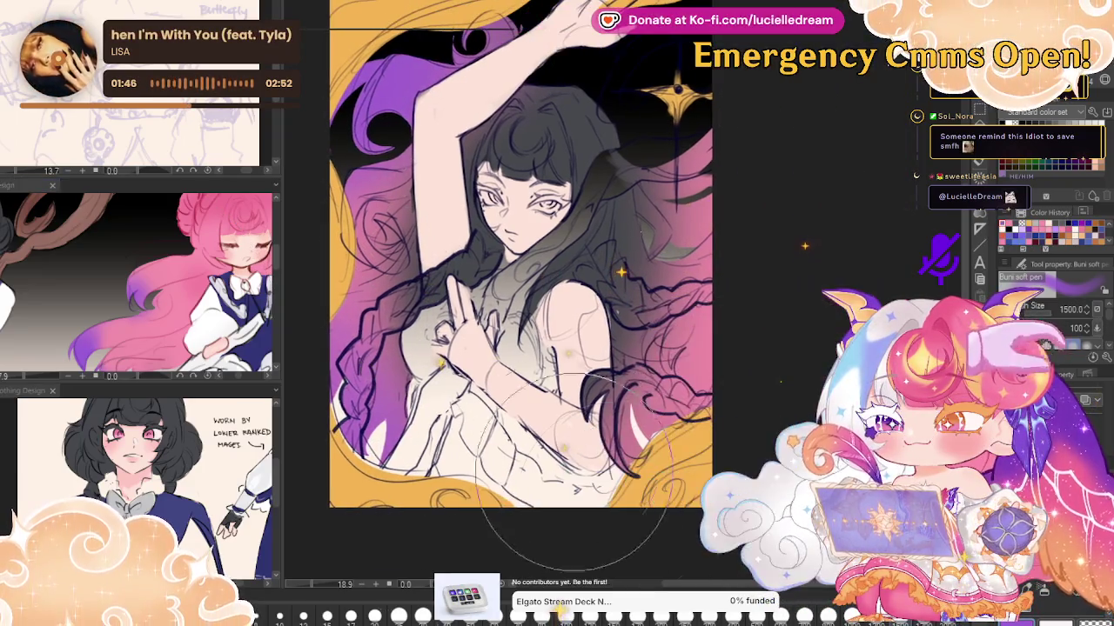
left_click_drag(627, 522, 499, 561)
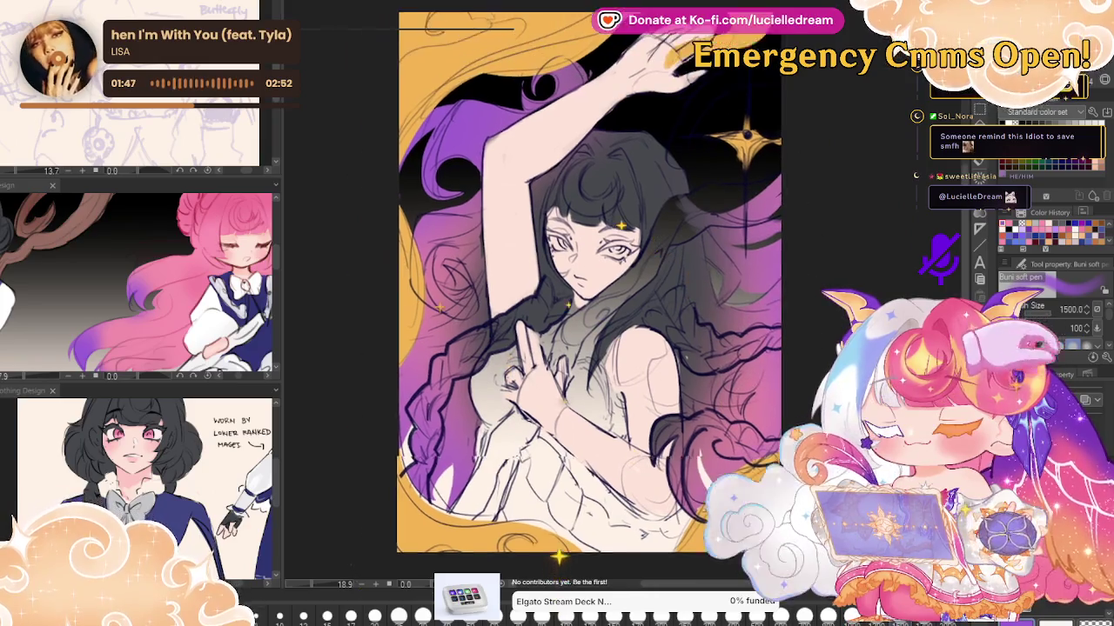
left_click_drag(393, 283, 409, 290)
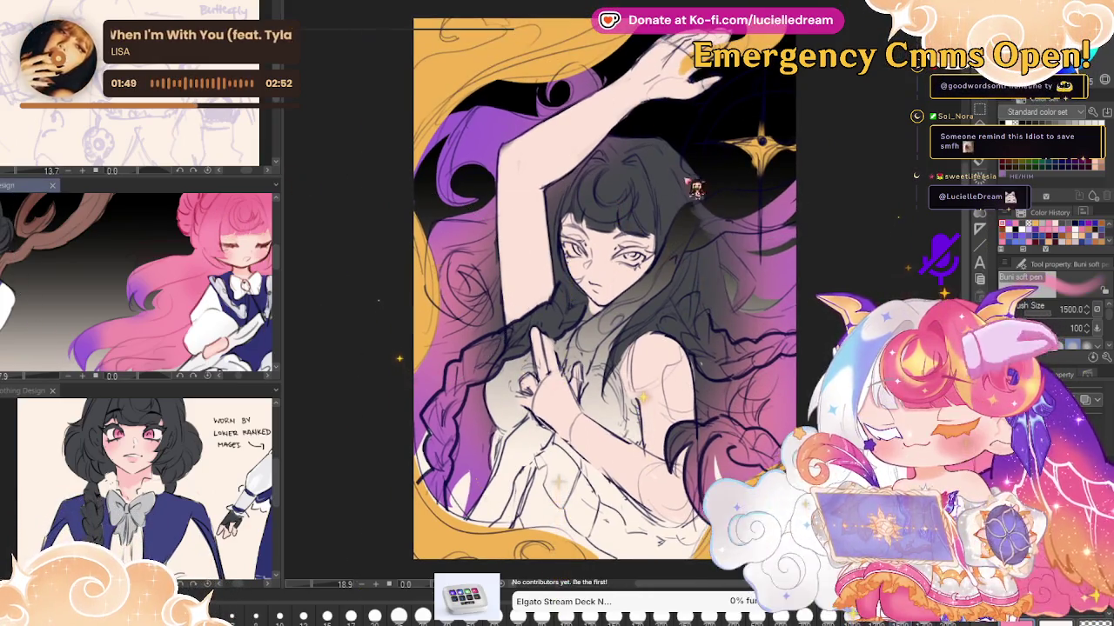
left_click_drag(690, 185, 476, 300)
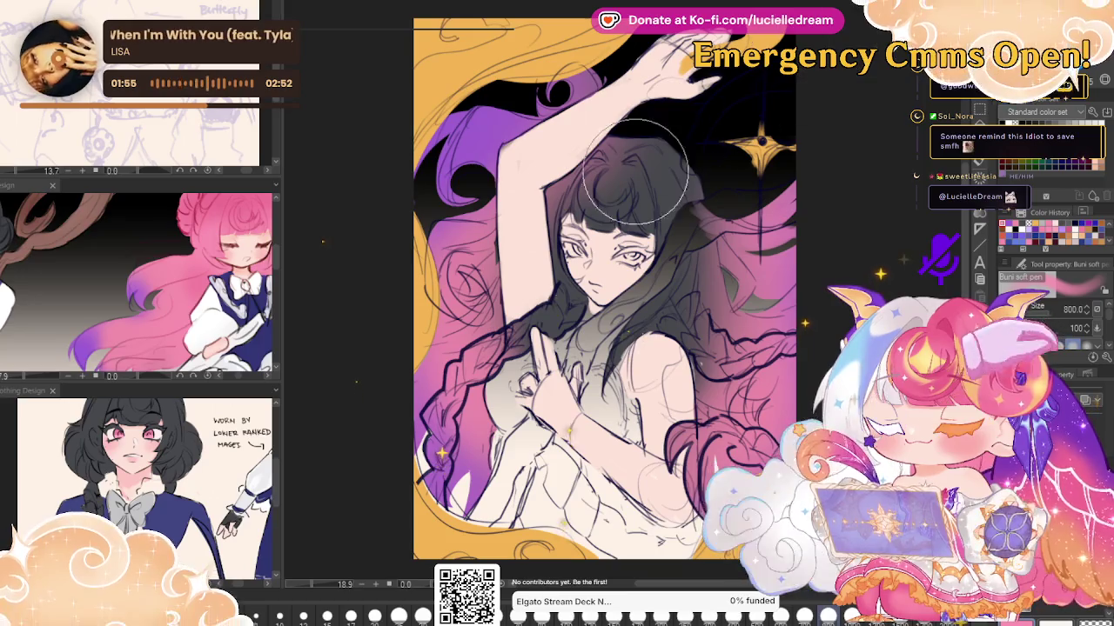
left_click_drag(639, 167, 611, 180)
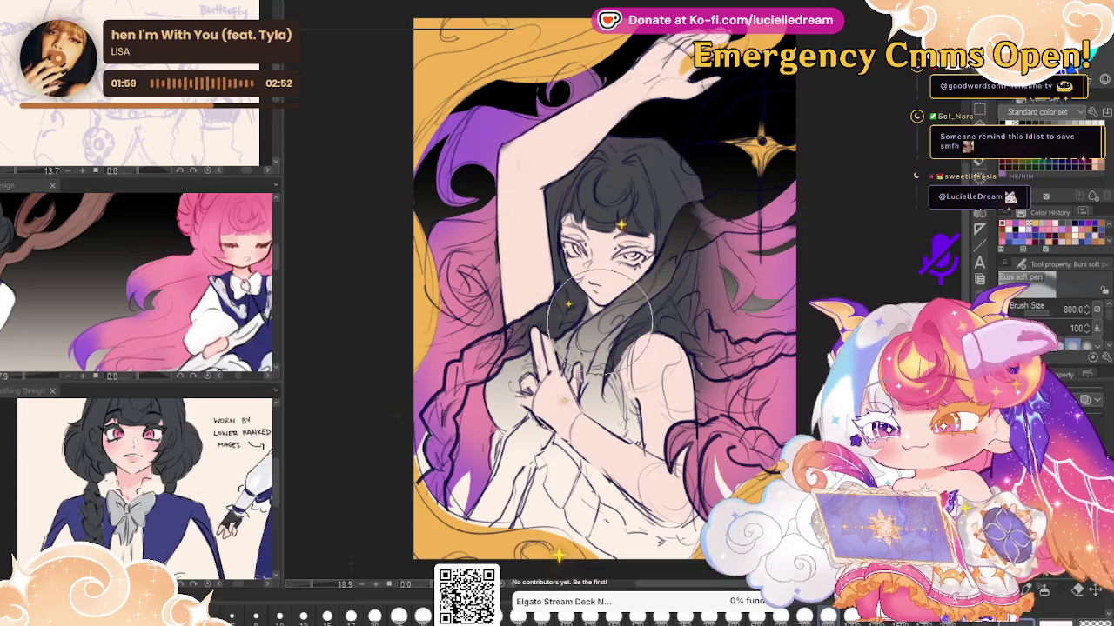
left_click_drag(599, 329, 696, 178)
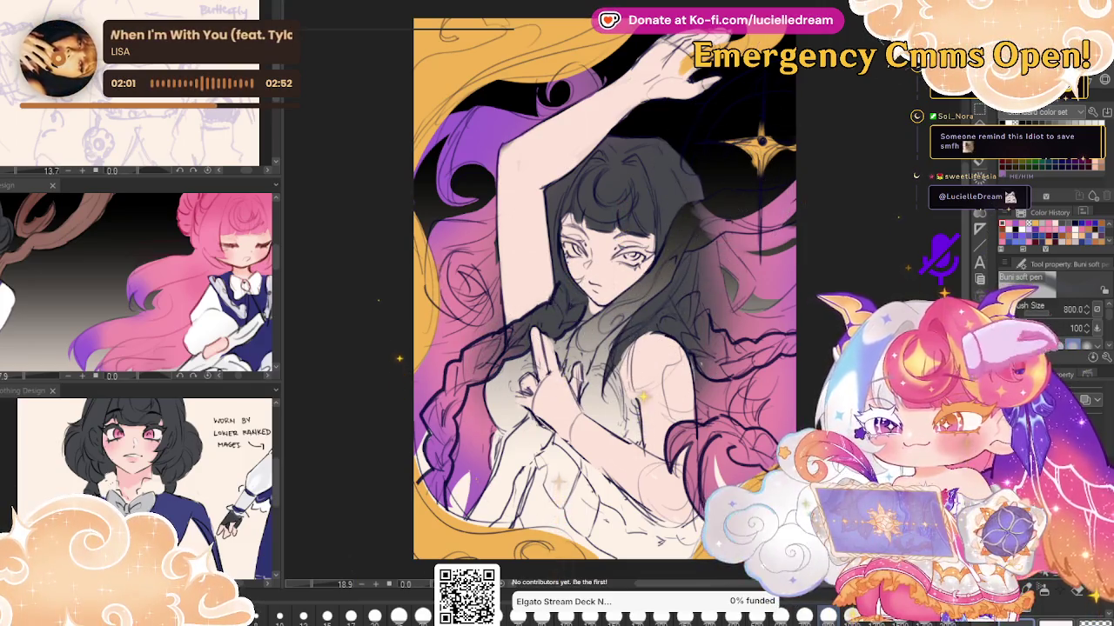
scroll(868, 168, "down", 3)
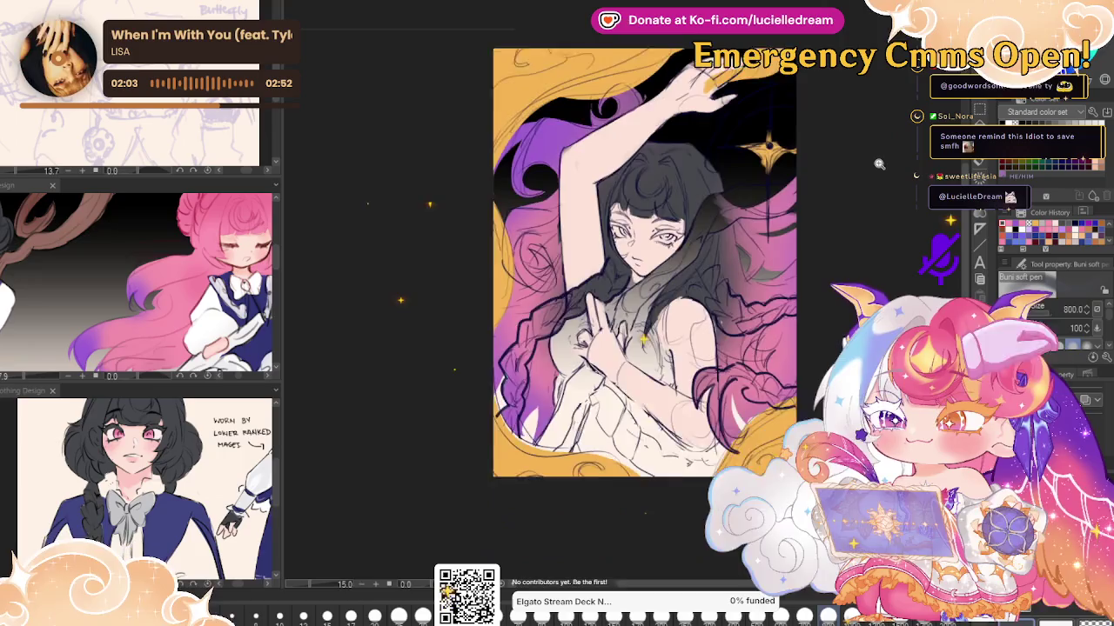
scroll(867, 168, "up", 5)
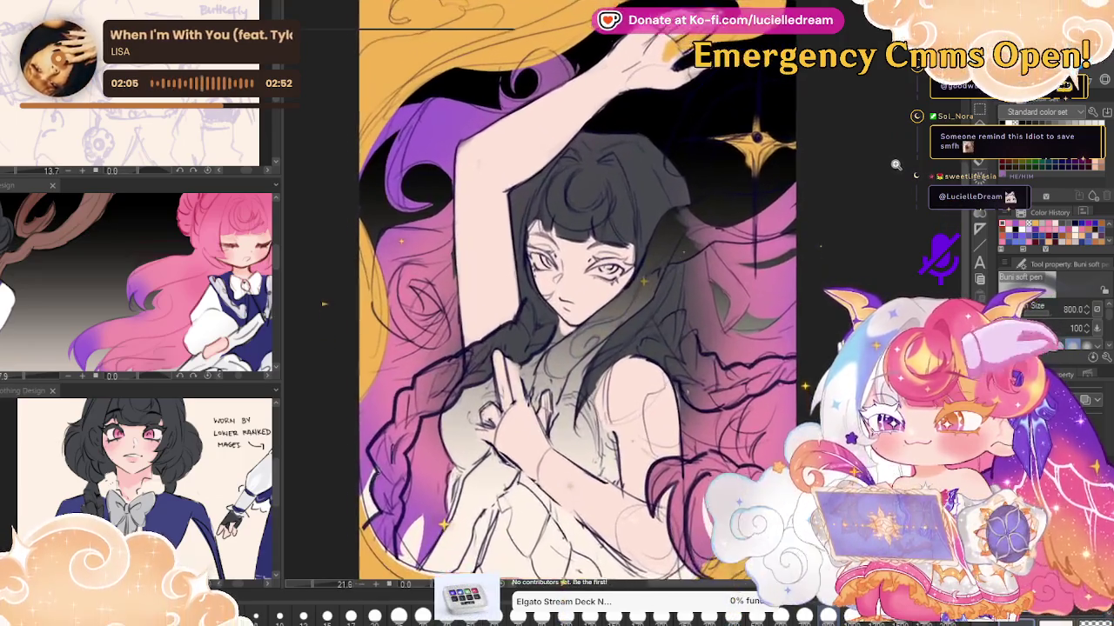
scroll(898, 163, "down", 2)
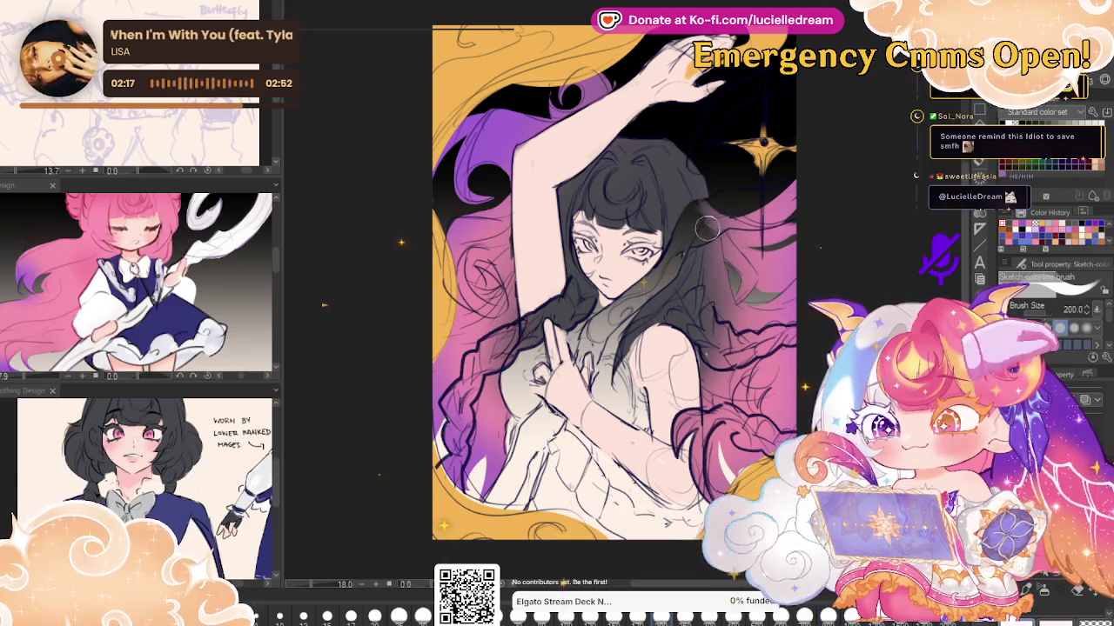
key("m")
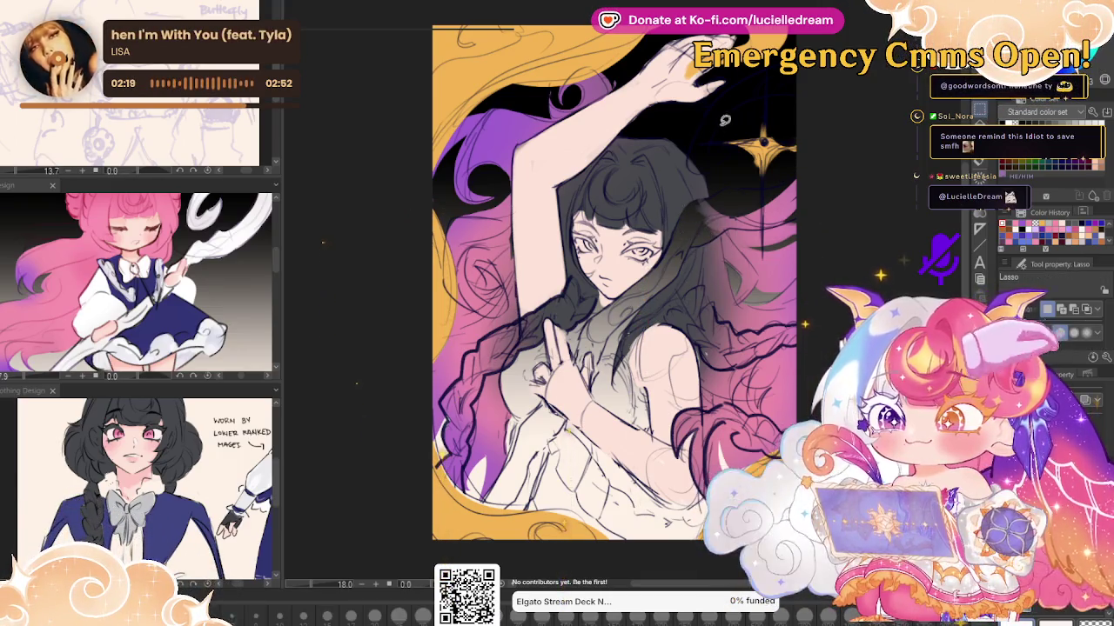
Lasso the ribbon's upper part from the upper-right hair down, closing around the ribbon area
left_click_drag(778, 85, 783, 93)
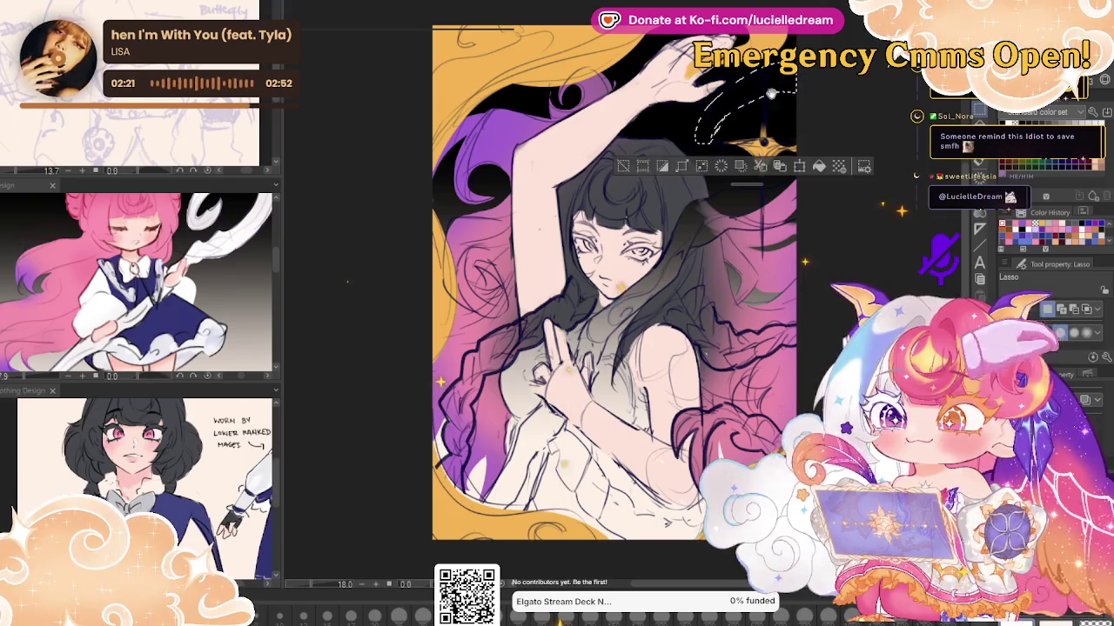
scroll(622, 261, "up", 5)
scroll(621, 231, "down", 2)
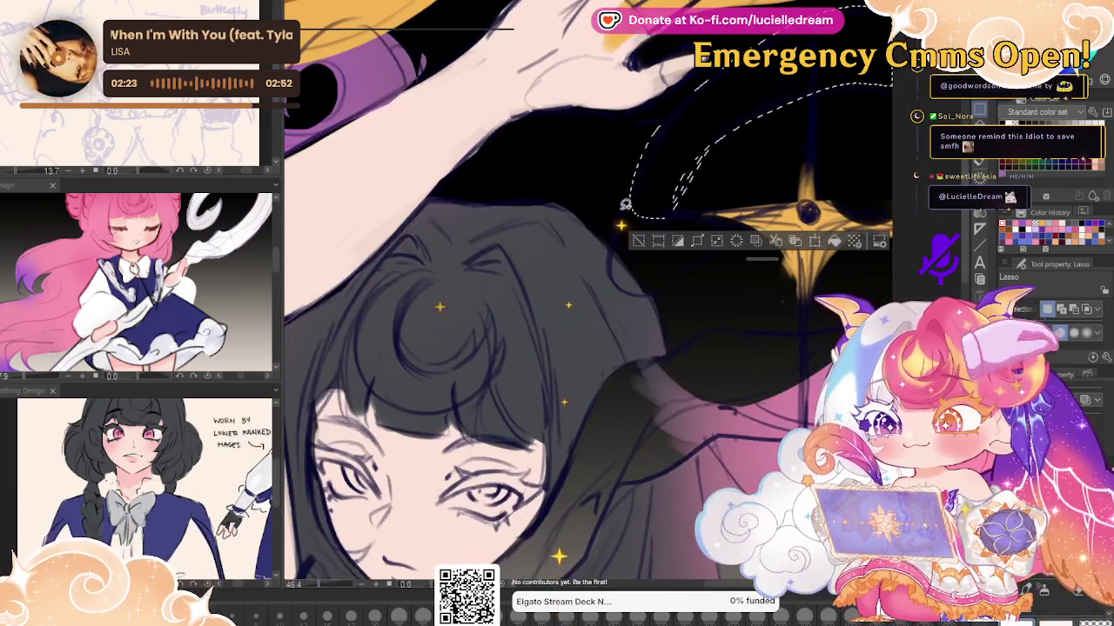
left_click_drag(627, 203, 621, 279)
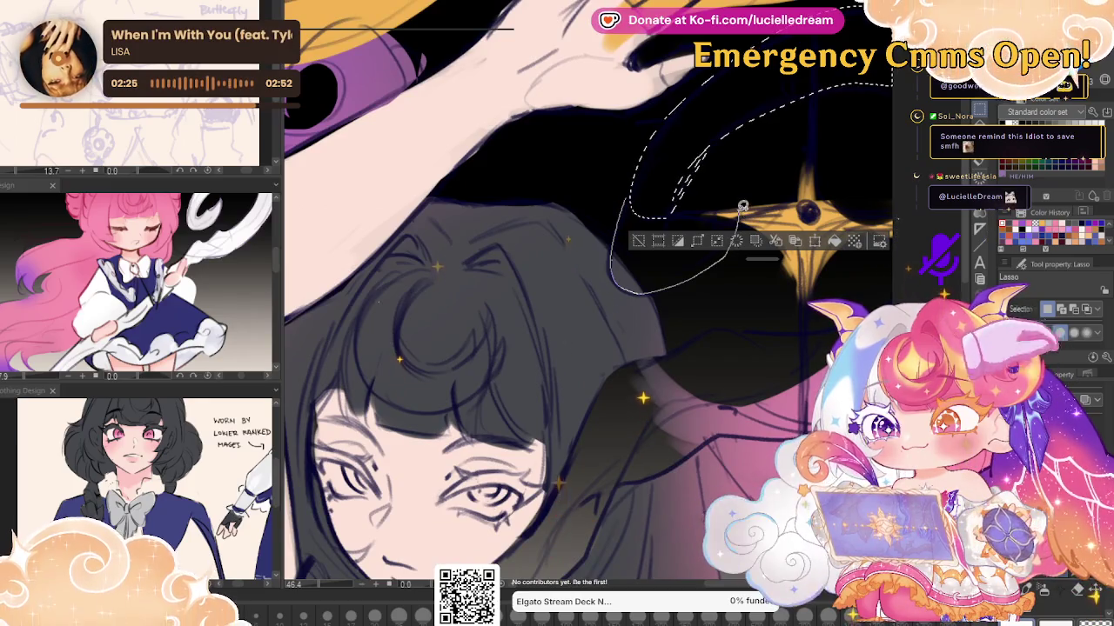
left_click_drag(742, 207, 735, 217)
mouse_move(701, 152)
left_mouse_down()
mouse_move(682, 201)
mouse_move(683, 243)
left_mouse_up()
scroll(854, 116, "down", 3)
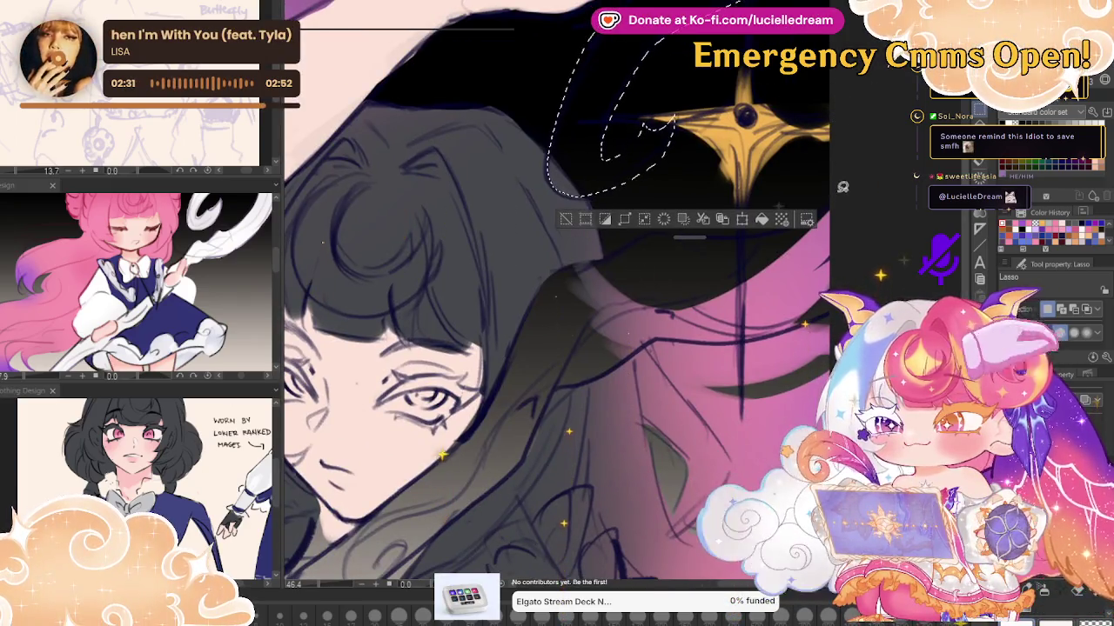
mouse_move(753, 235)
left_mouse_down()
mouse_move(640, 243)
mouse_move(535, 309)
left_mouse_up()
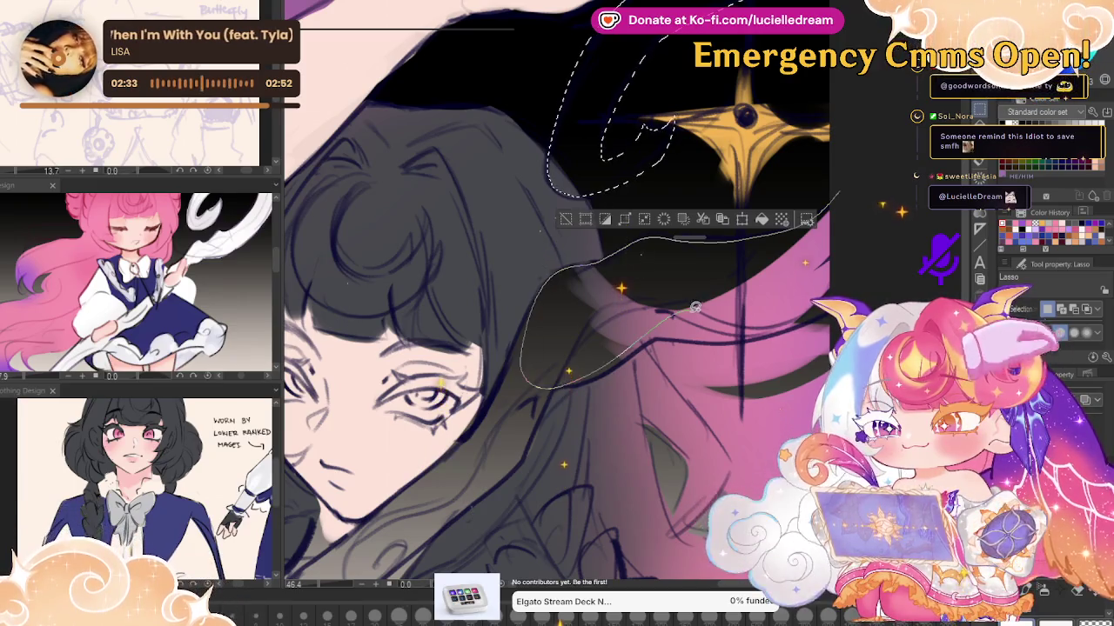
left_click_drag(694, 306, 825, 309)
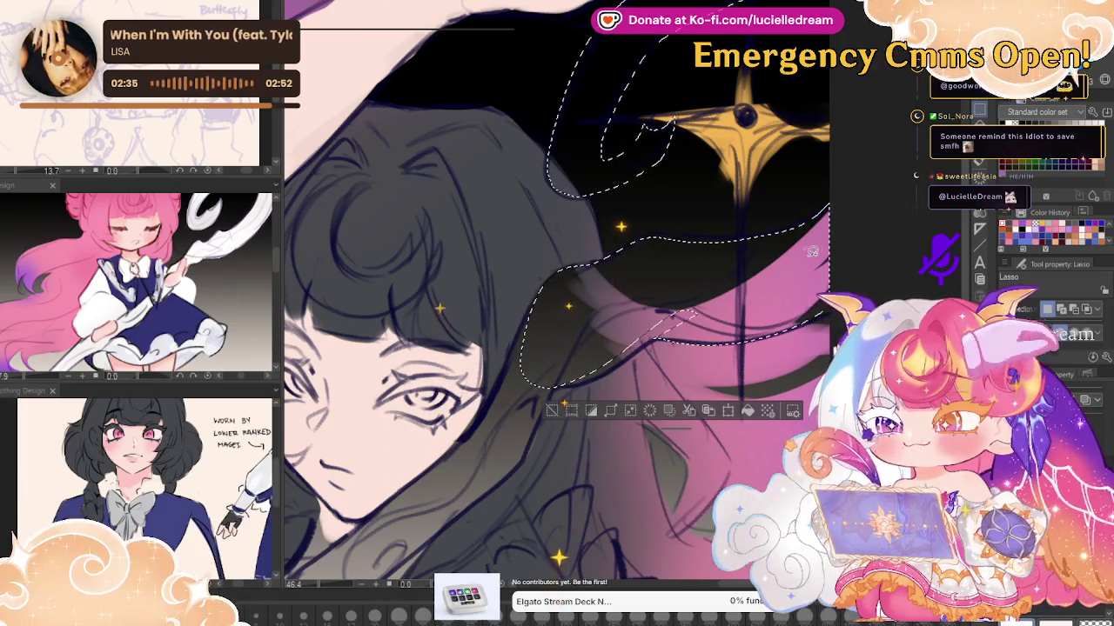
Add to the ribbon selection along the hair edge toward the chest, then zoom out
scroll(807, 251, "down", 2)
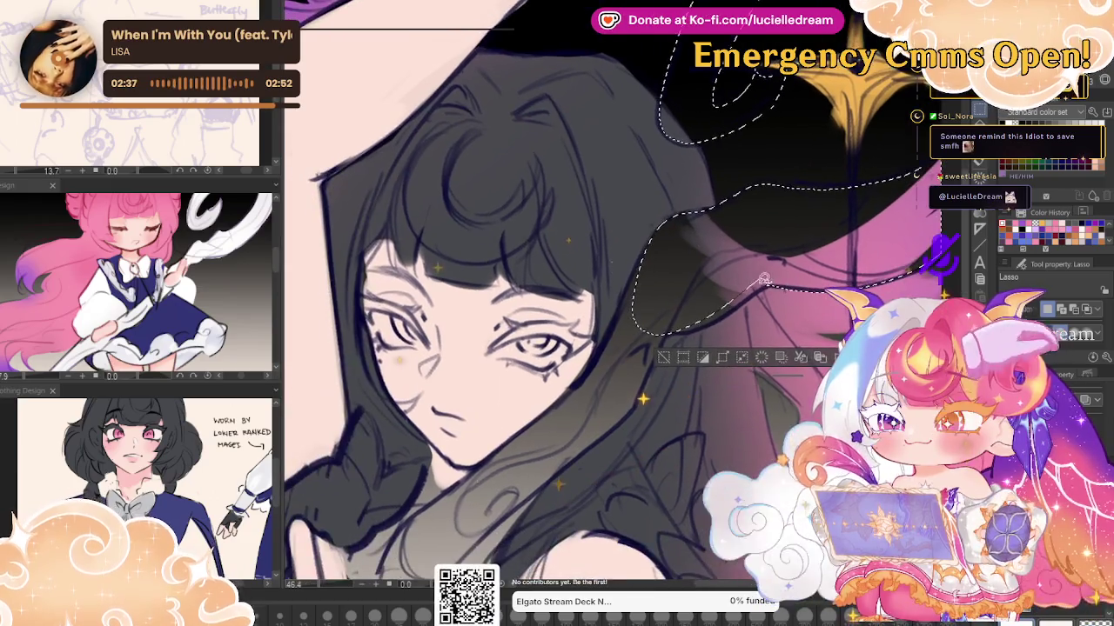
left_click_drag(764, 280, 729, 311)
scroll(764, 241, "down", 5)
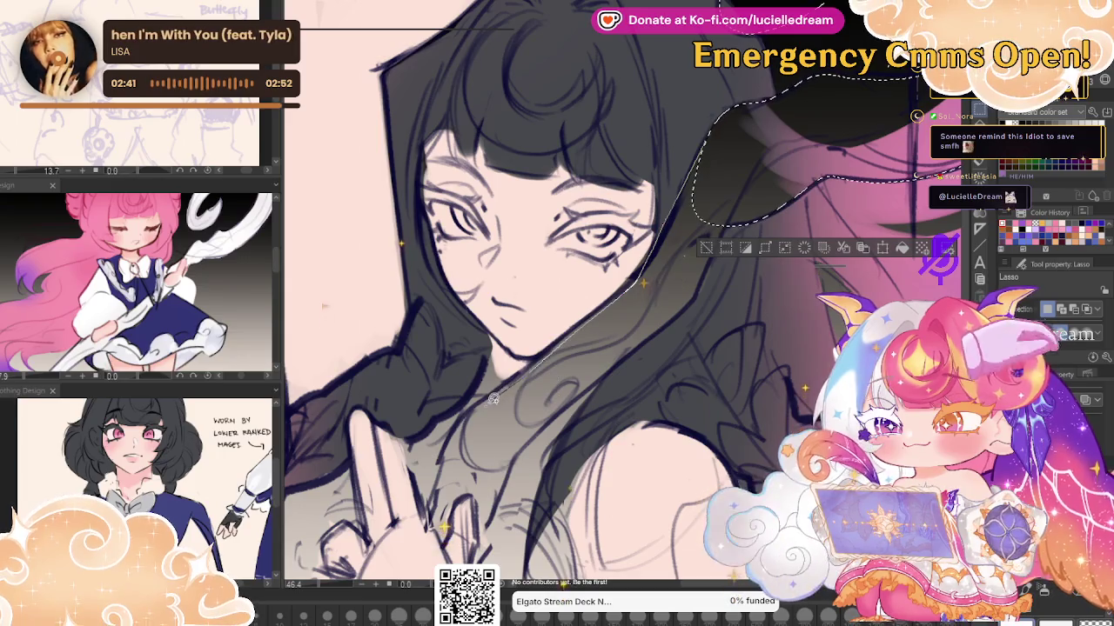
left_click_drag(564, 405, 755, 174)
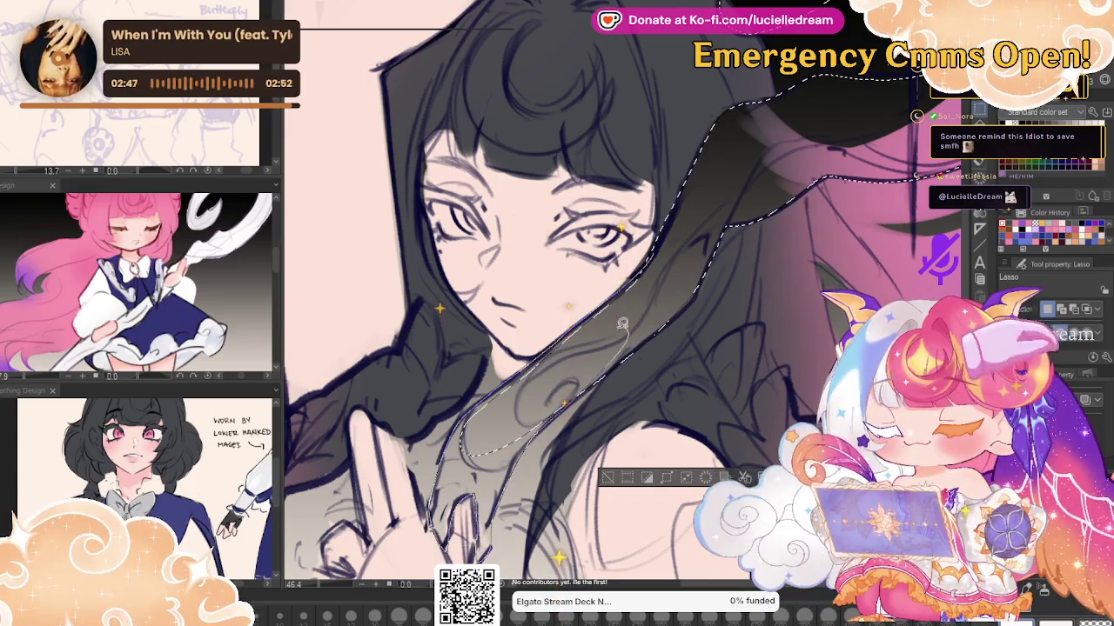
scroll(628, 324, "down", 3)
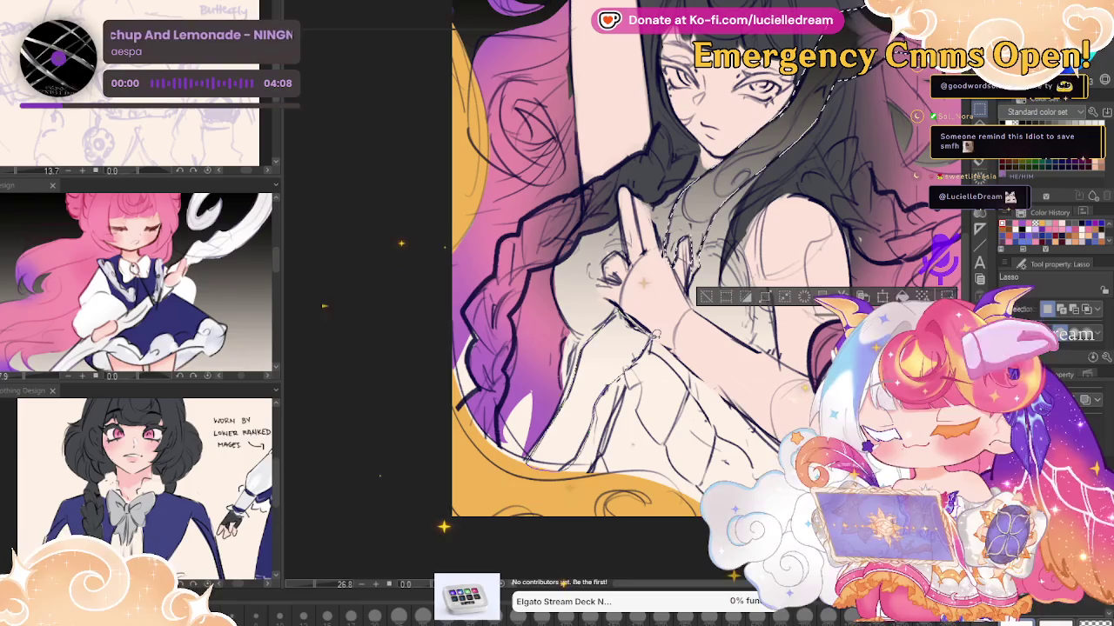
Fill the ribbon selection solid white and deselect
scroll(827, 263, "up", 2)
scroll(828, 263, "up", 1)
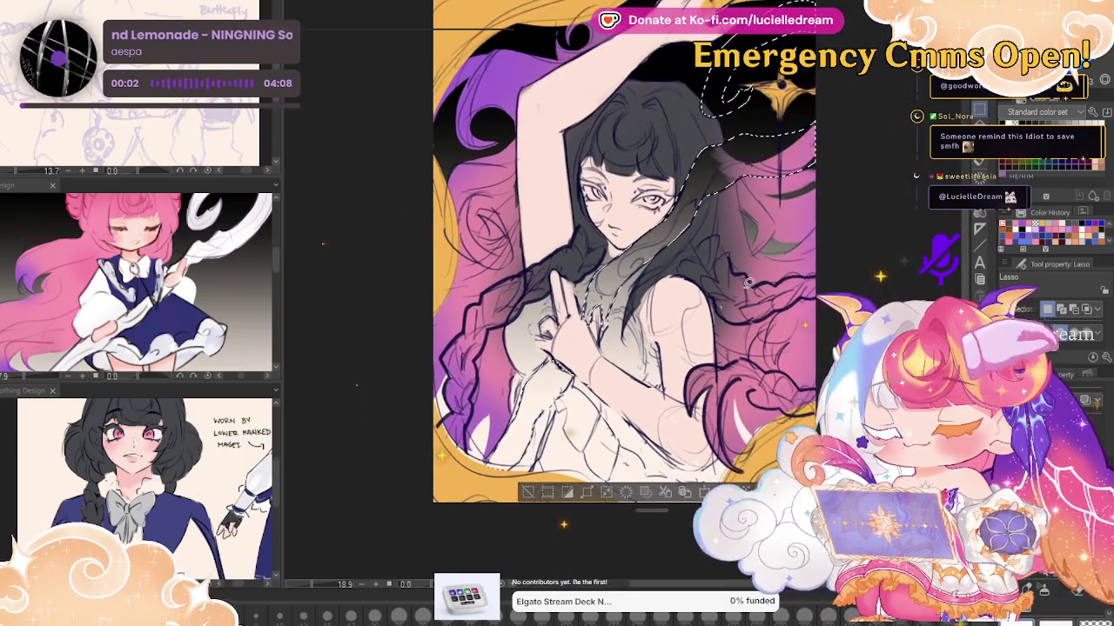
key("alt+Delete")
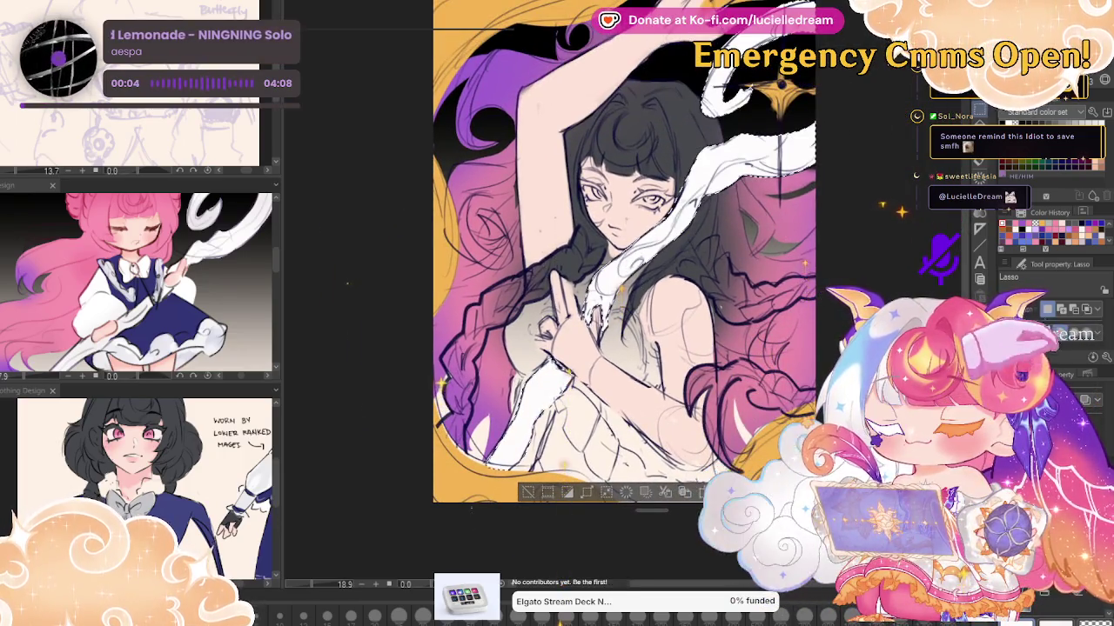
key("ctrl+d")
Fill the dress and torso, adjusting the fill to a light grey
key("ctrl+z")
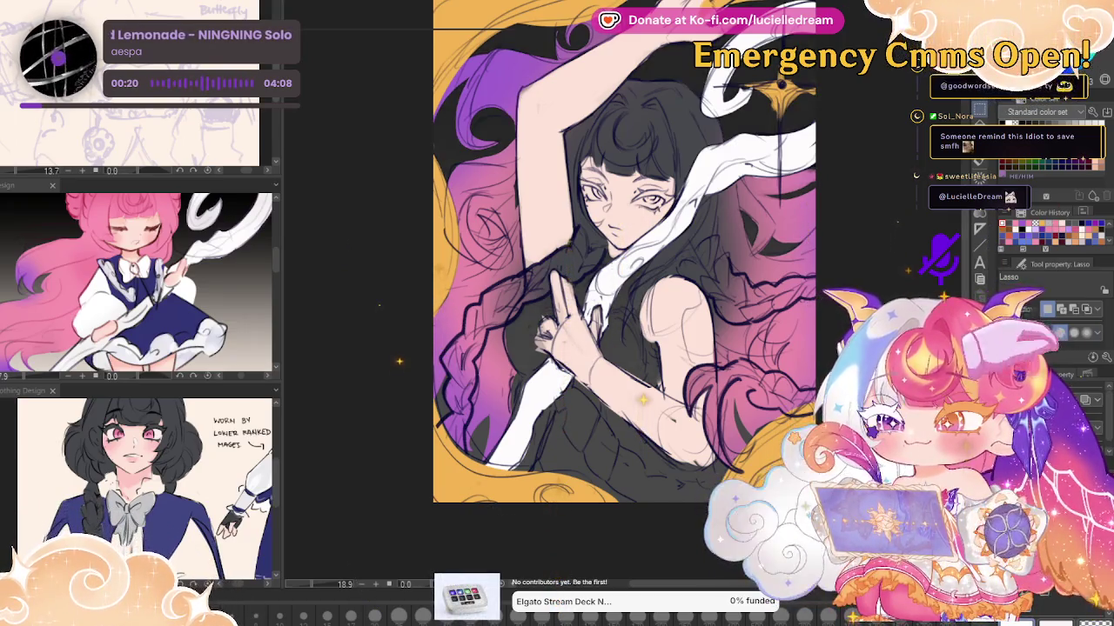
key("ctrl+z")
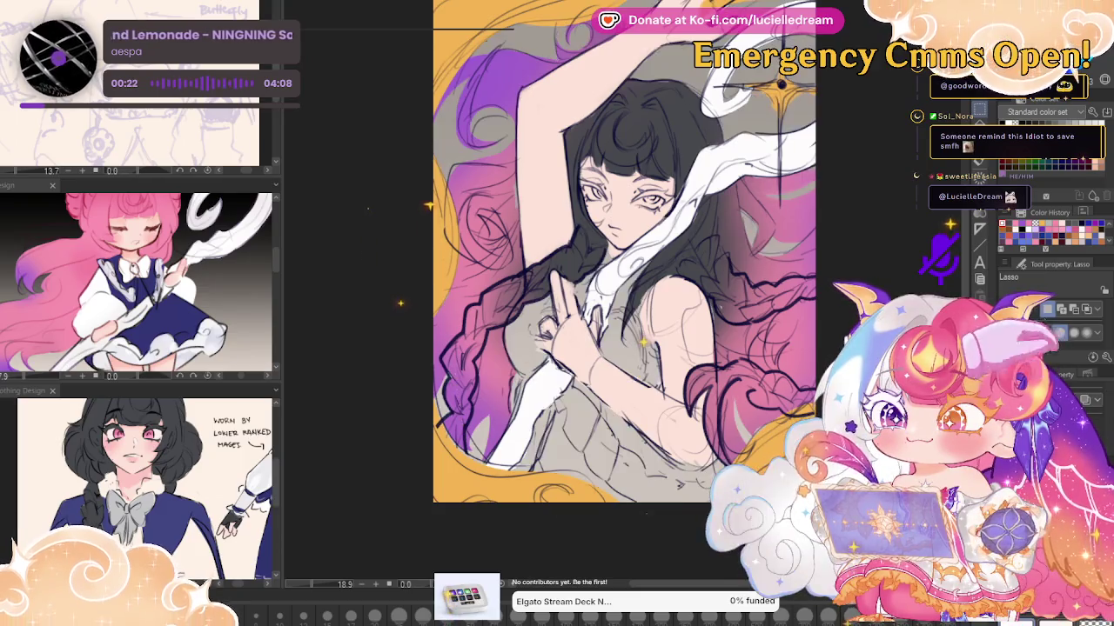
scroll(323, 306, "up", 3)
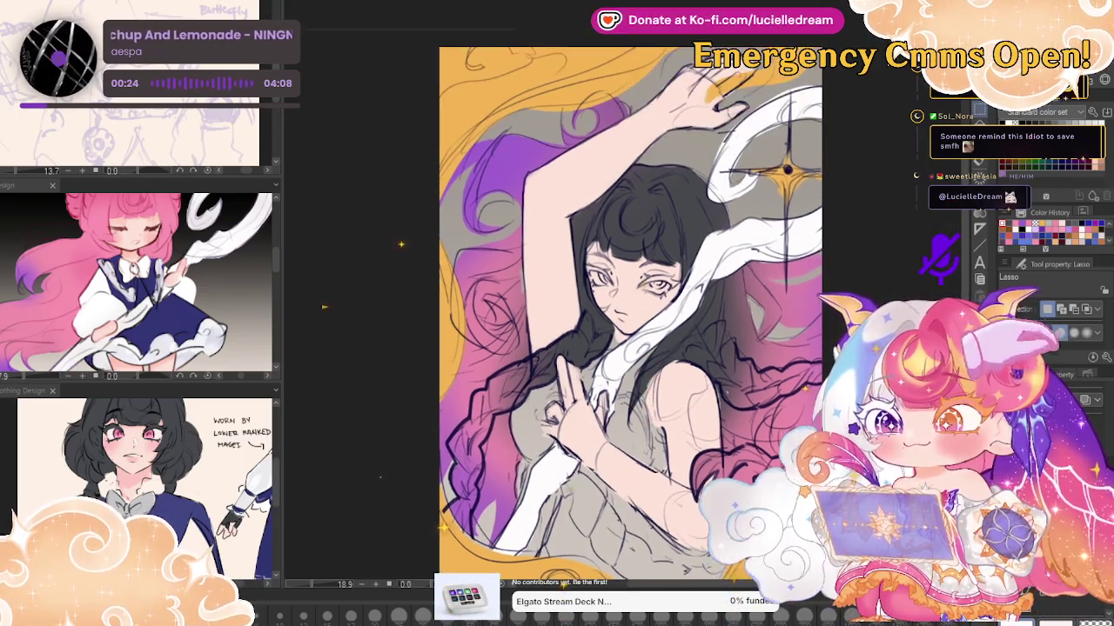
scroll(324, 306, "up", 1)
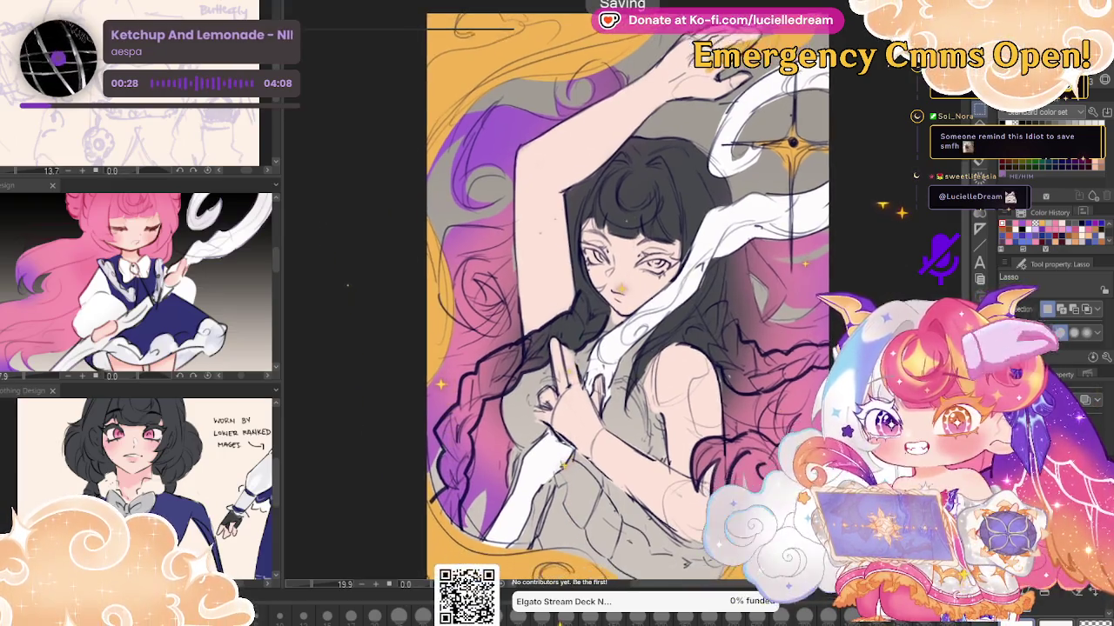
scroll(626, 305, "down", 1)
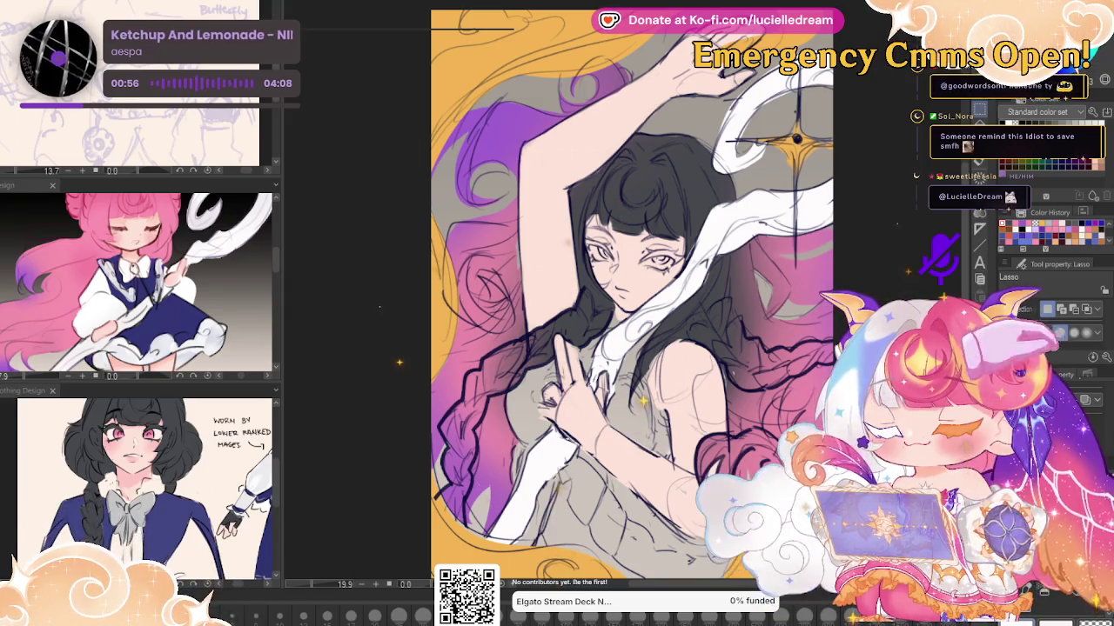
key("h")
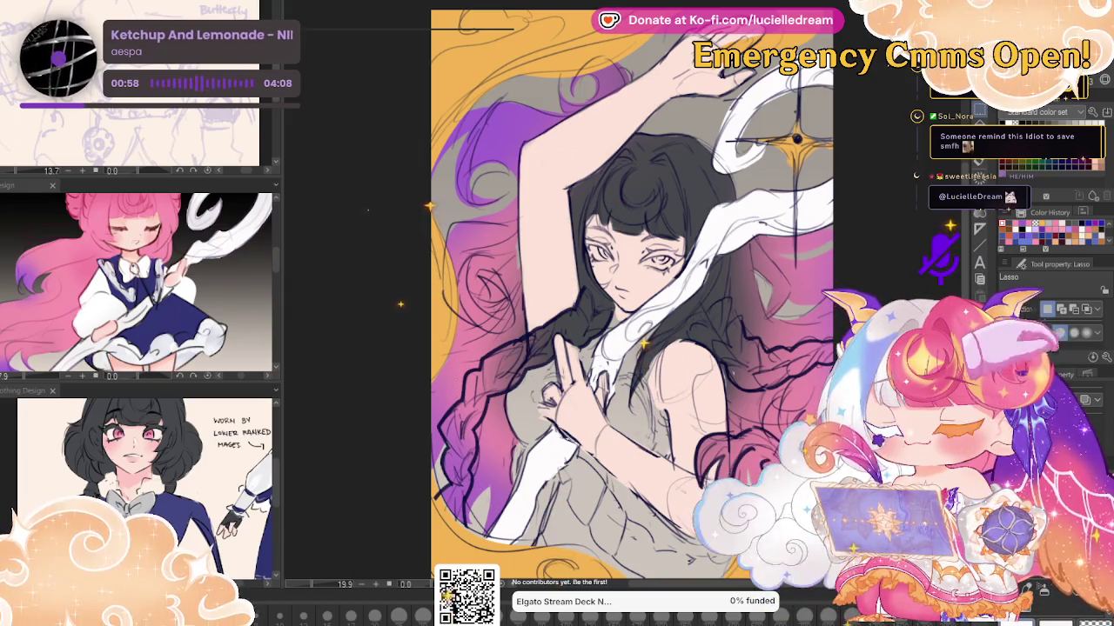
key("h")
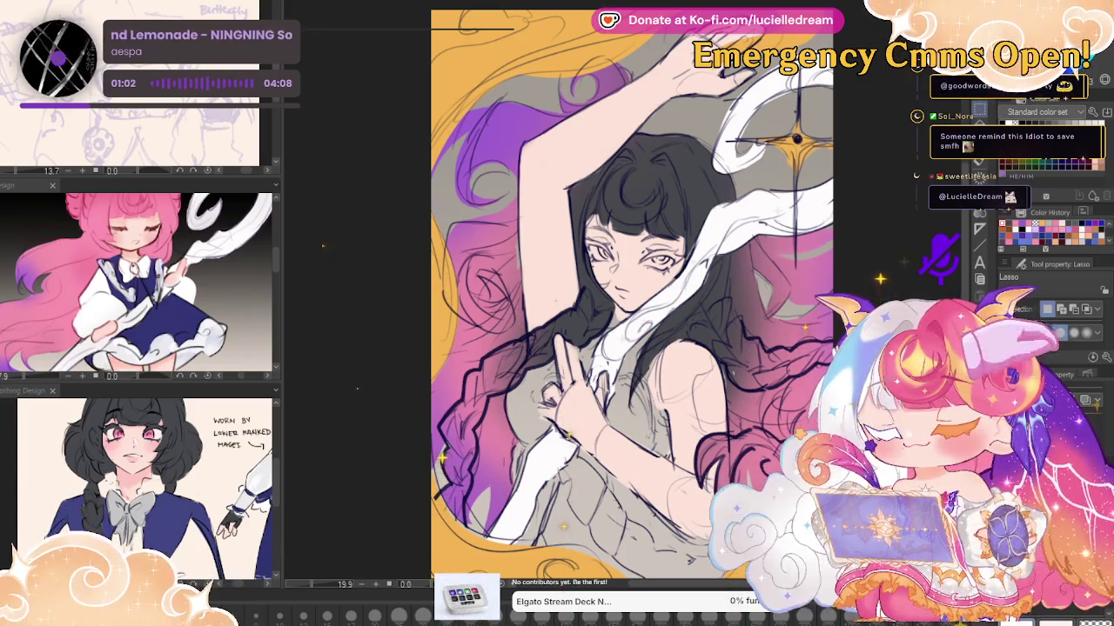
key("h")
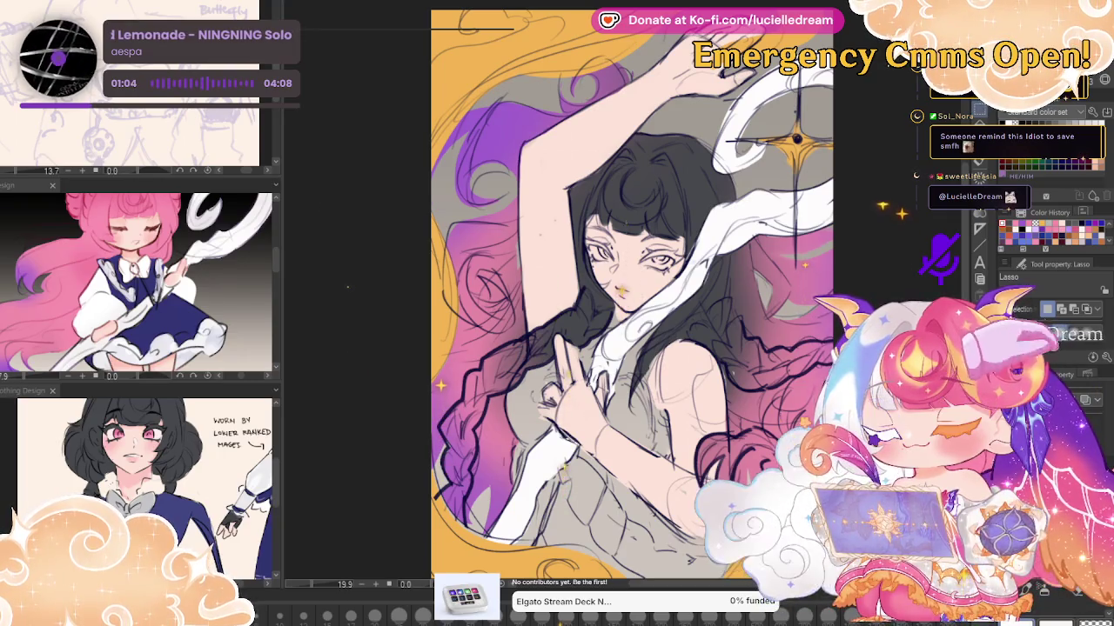
key("h")
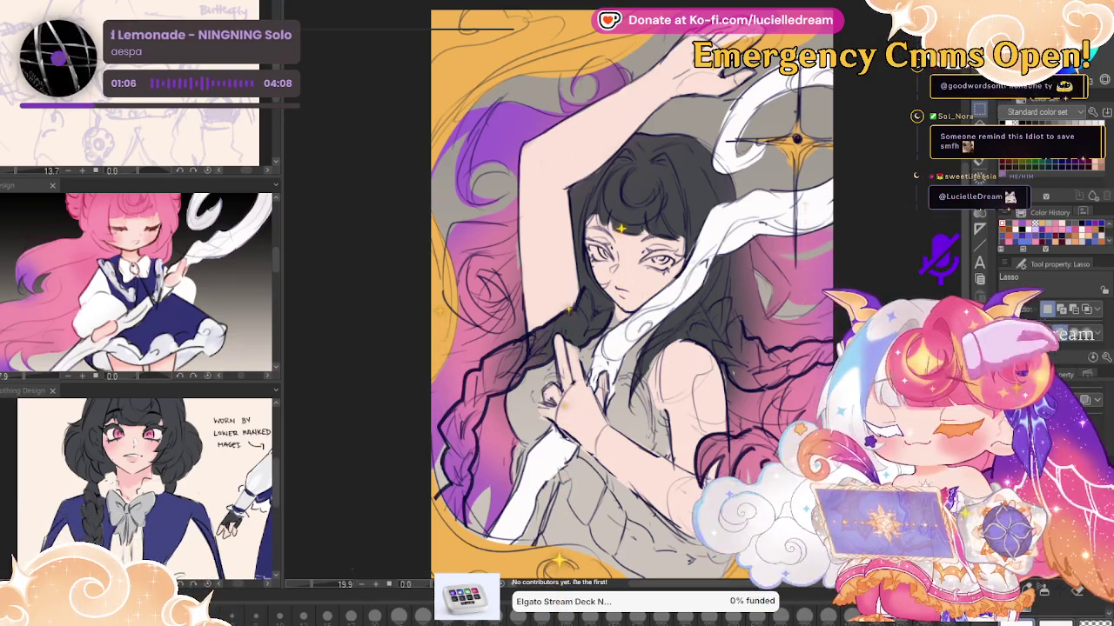
key("h")
key("h")
key("h")
key("h")
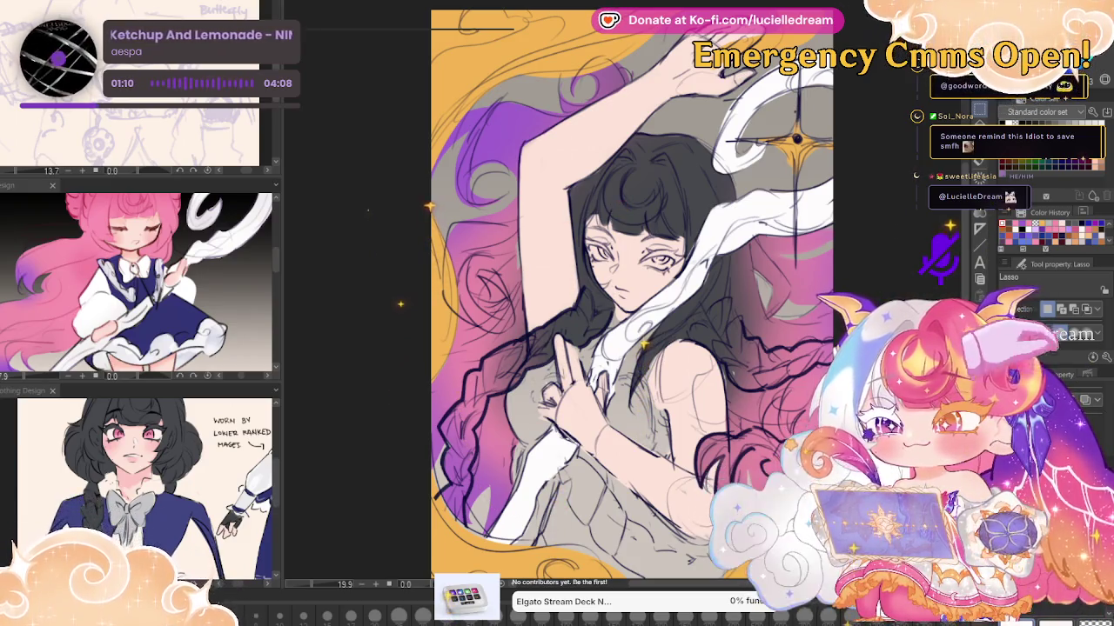
key("h")
key("h")
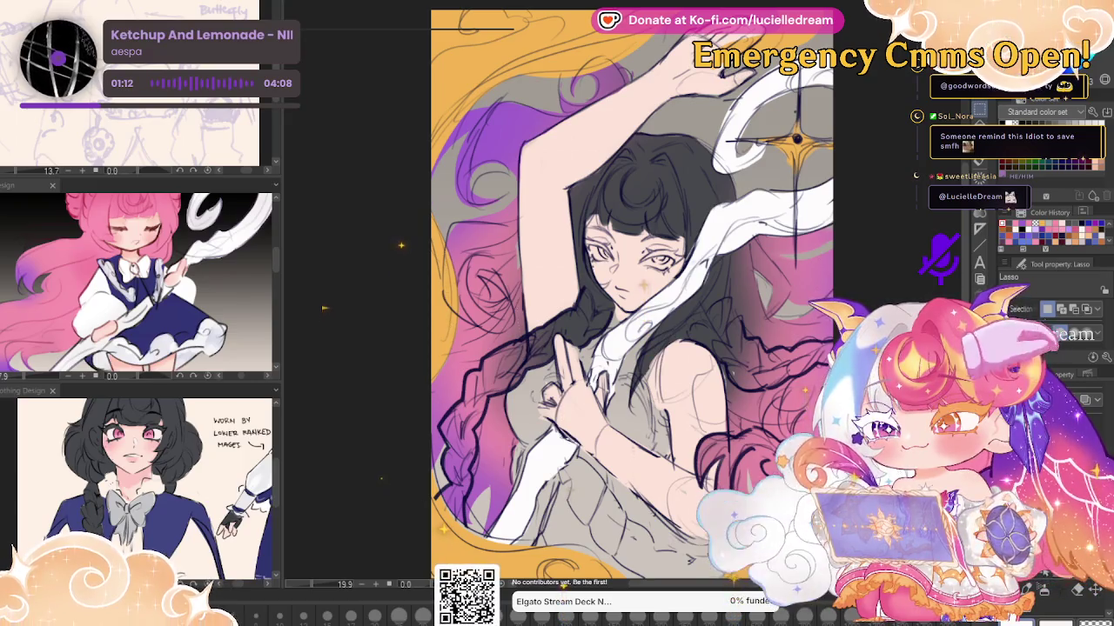
key("h")
key("h")
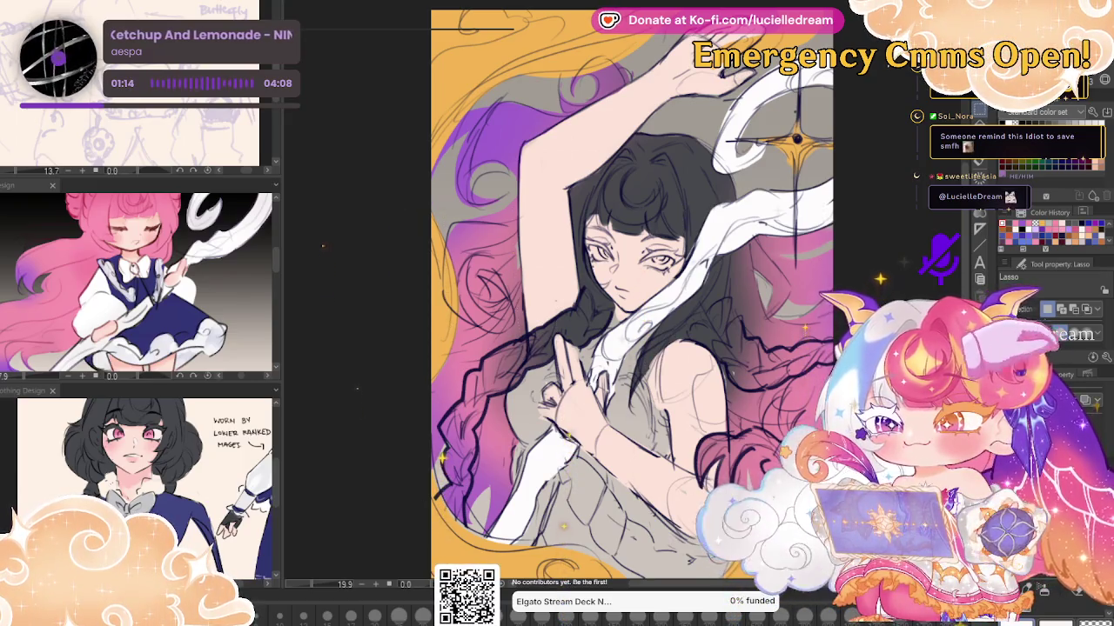
key("h")
key("h")
key("h")
key("h")
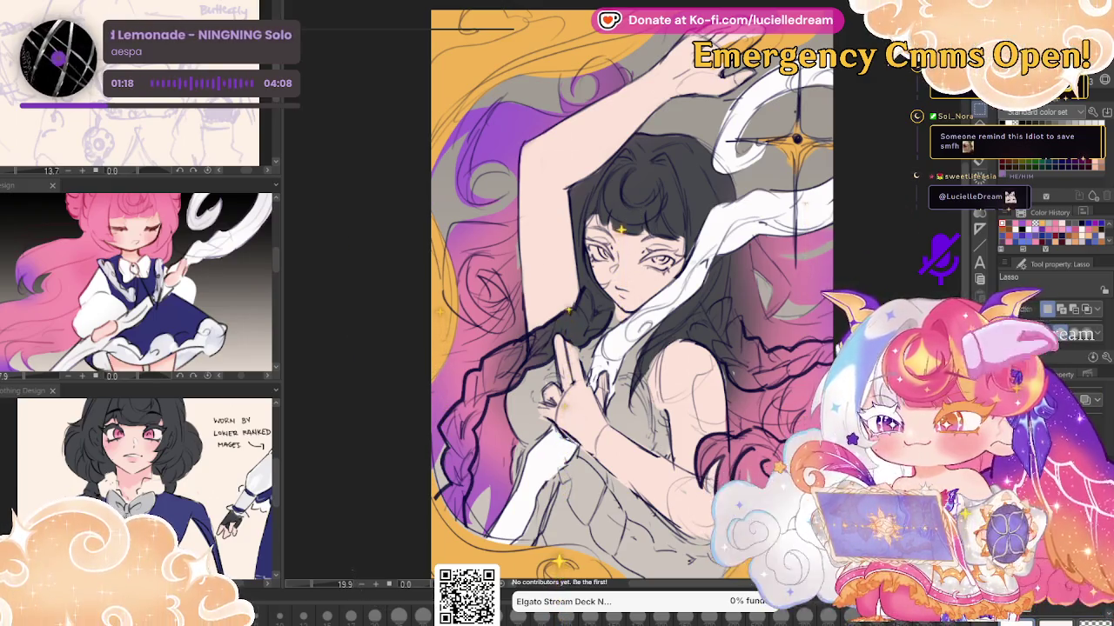
key("h")
key("h")
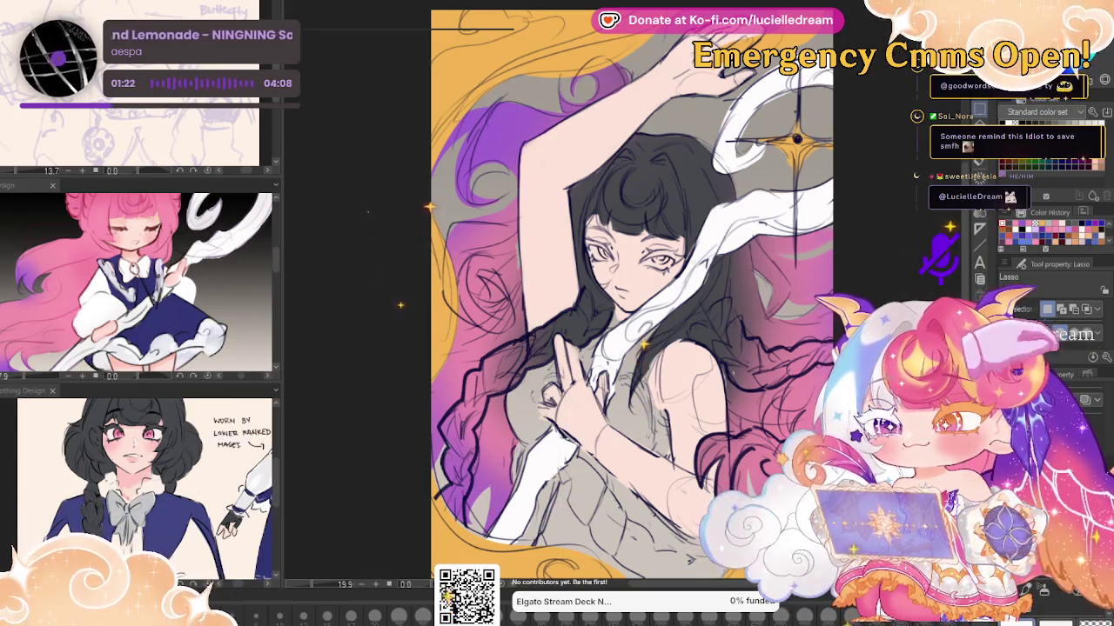
key("h")
key("h")
key("h")
key("h")
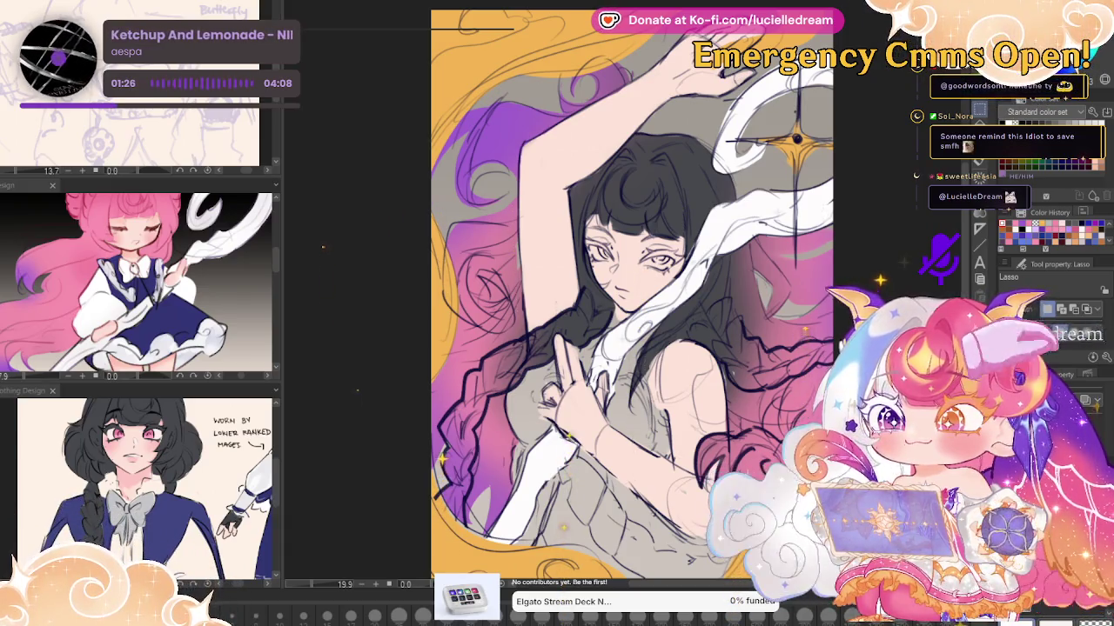
key("h")
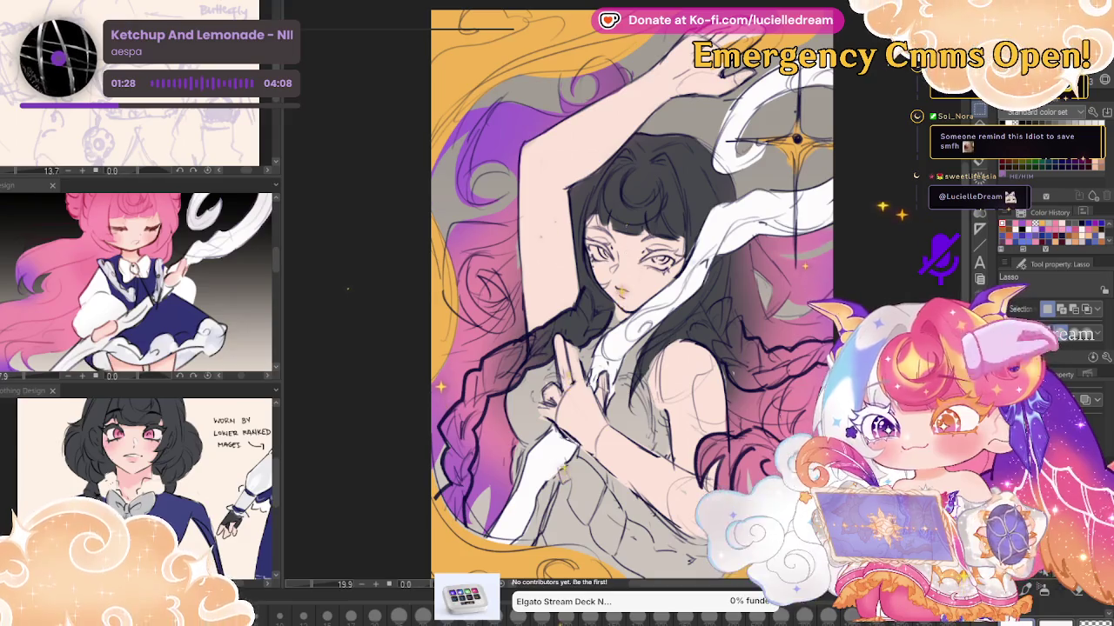
key("h")
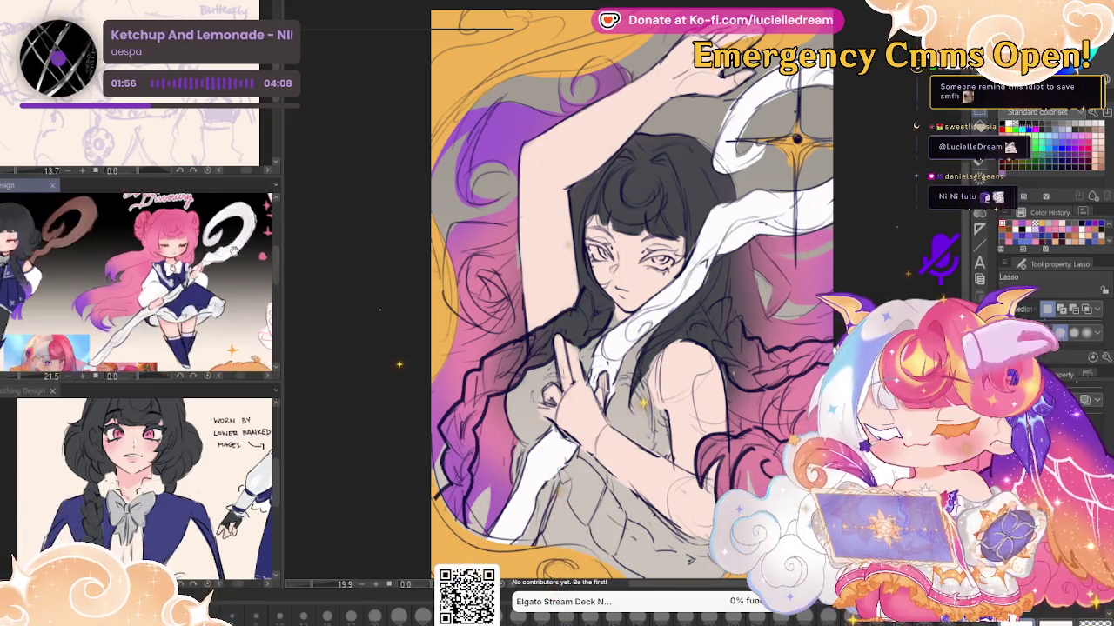
scroll(252, 231, "right", 3)
scroll(187, 256, "left", 5)
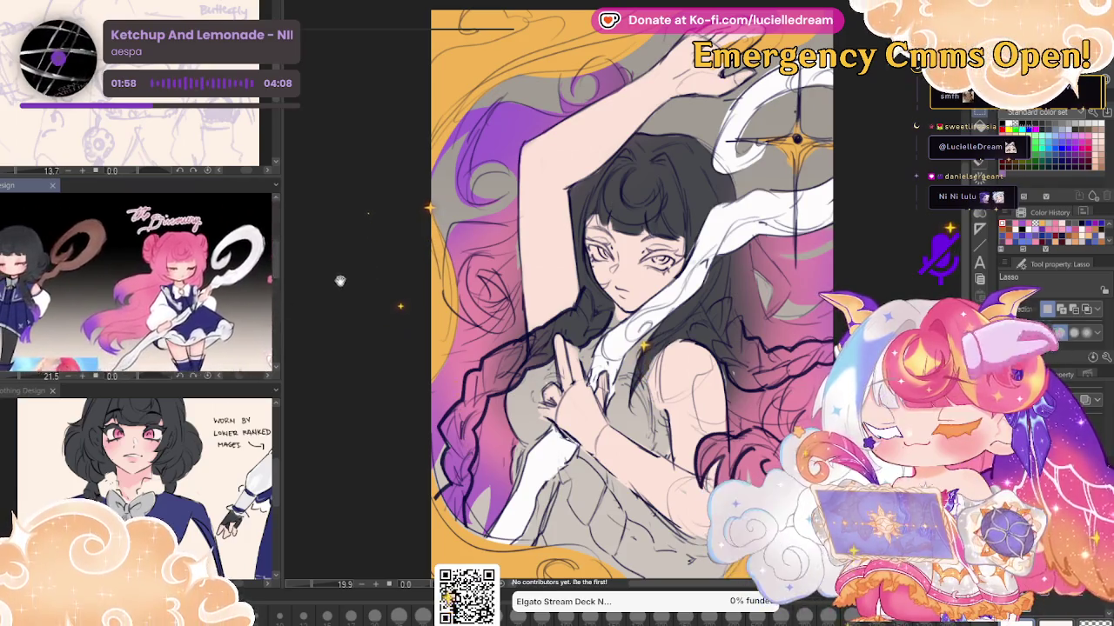
scroll(148, 302, "up", 1)
scroll(148, 303, "up", 1)
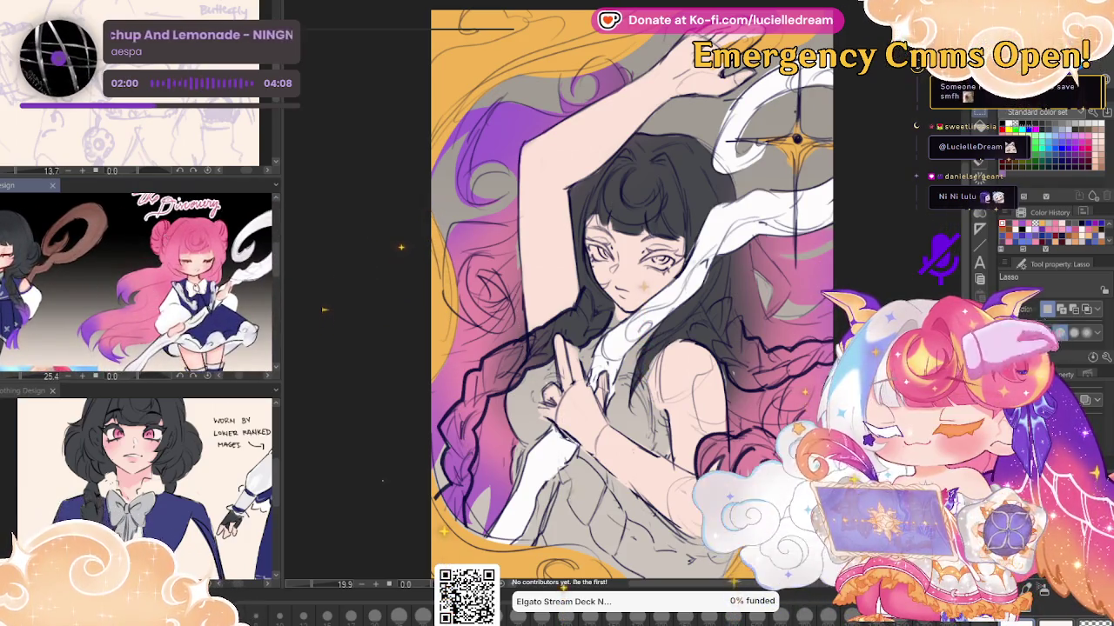
key("p")
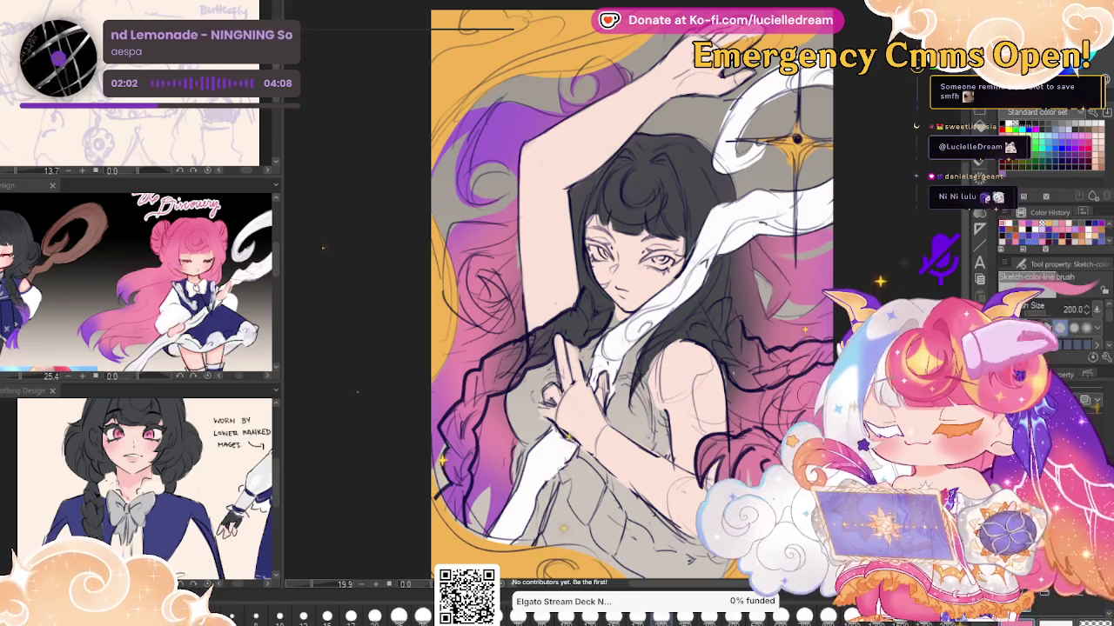
key("bracketright")
key("bracketright")
key("bracketright")
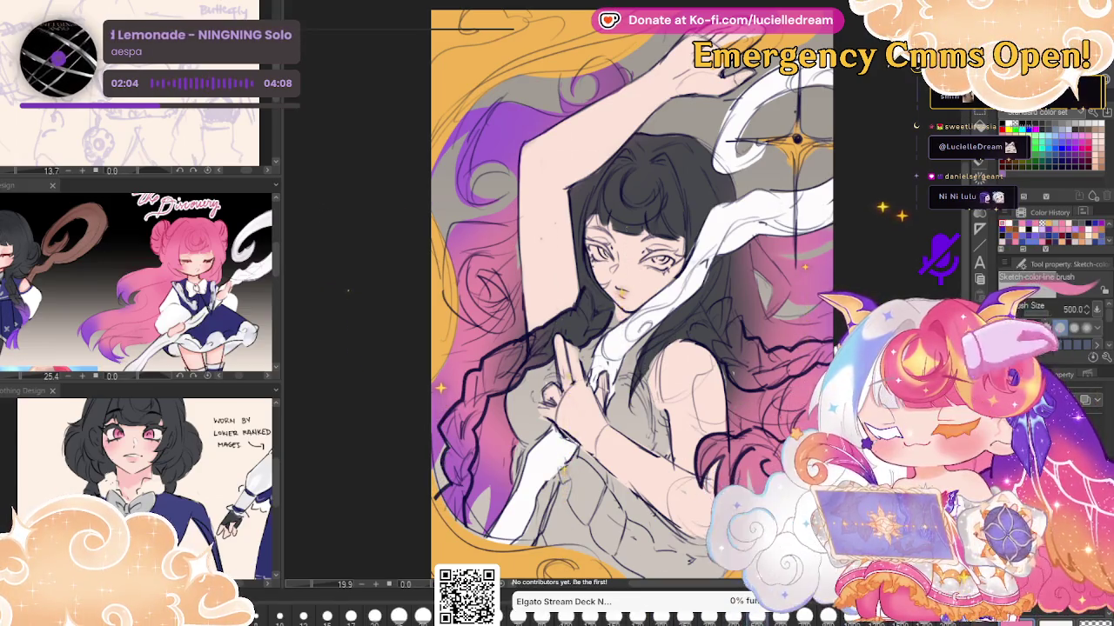
key("b")
mouse_move(661, 148)
left_mouse_down()
mouse_move(619, 174)
mouse_move(557, 287)
left_mouse_up()
left_click_drag(565, 209, 565, 348)
left_click_drag(679, 226, 748, 374)
key("h")
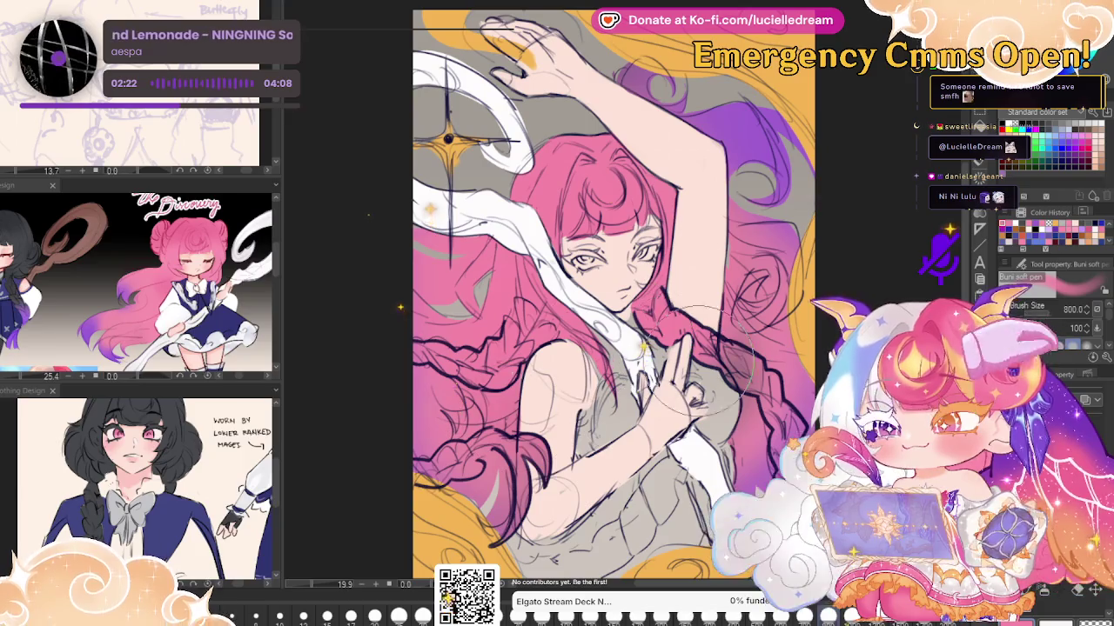
key("h")
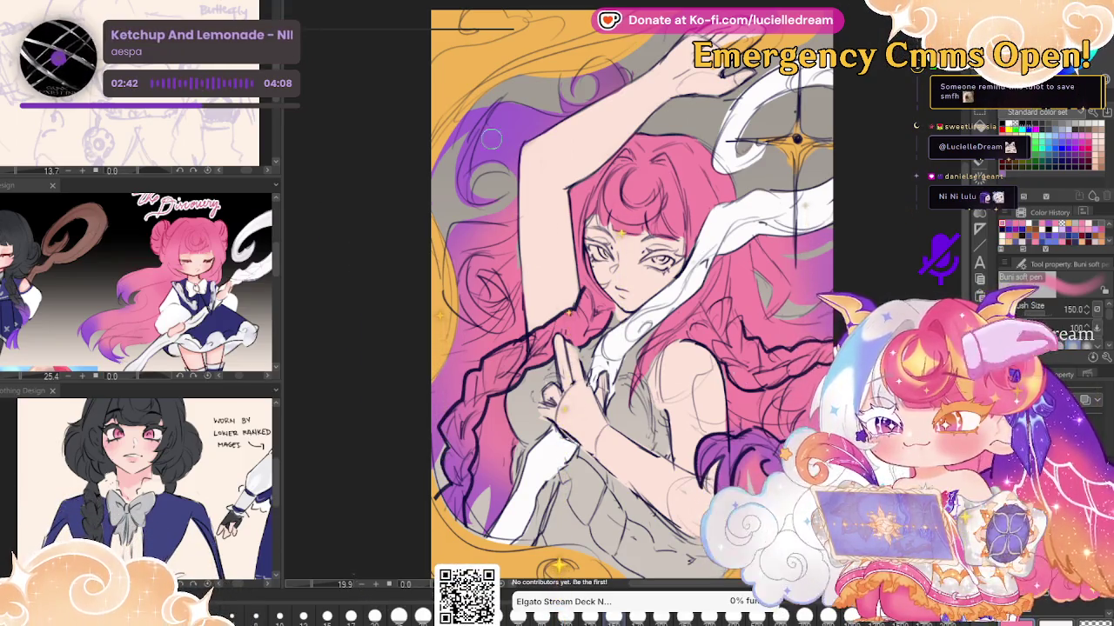
mouse_move(457, 239)
left_mouse_down()
mouse_move(457, 313)
mouse_move(509, 321)
left_mouse_up()
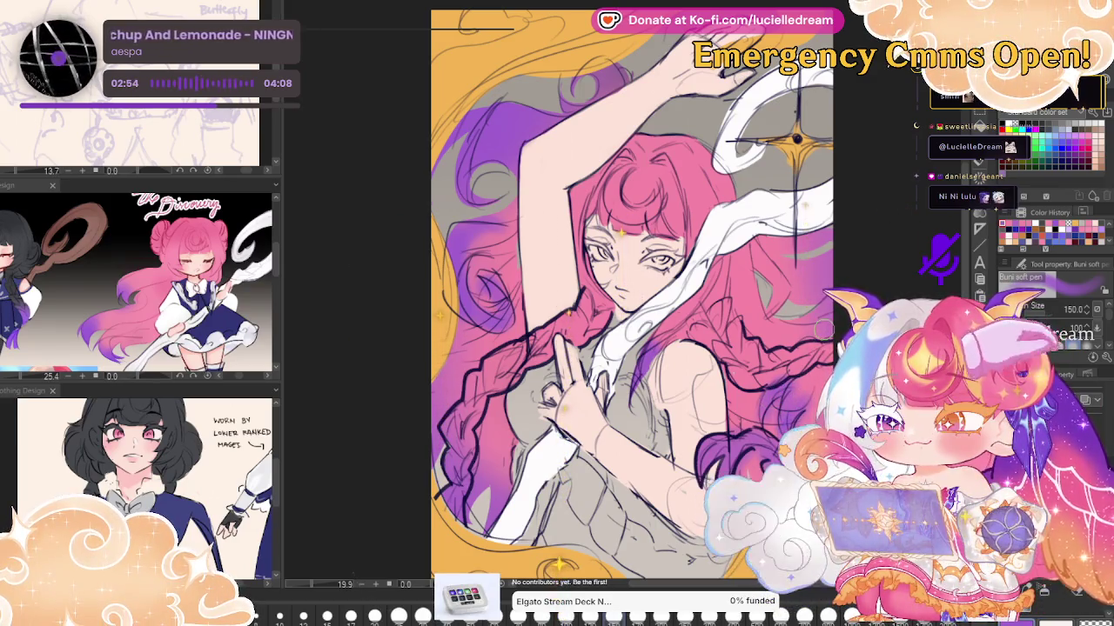
scroll(829, 310, "down", 1)
scroll(657, 296, "down", 1)
scroll(657, 296, "up", 2)
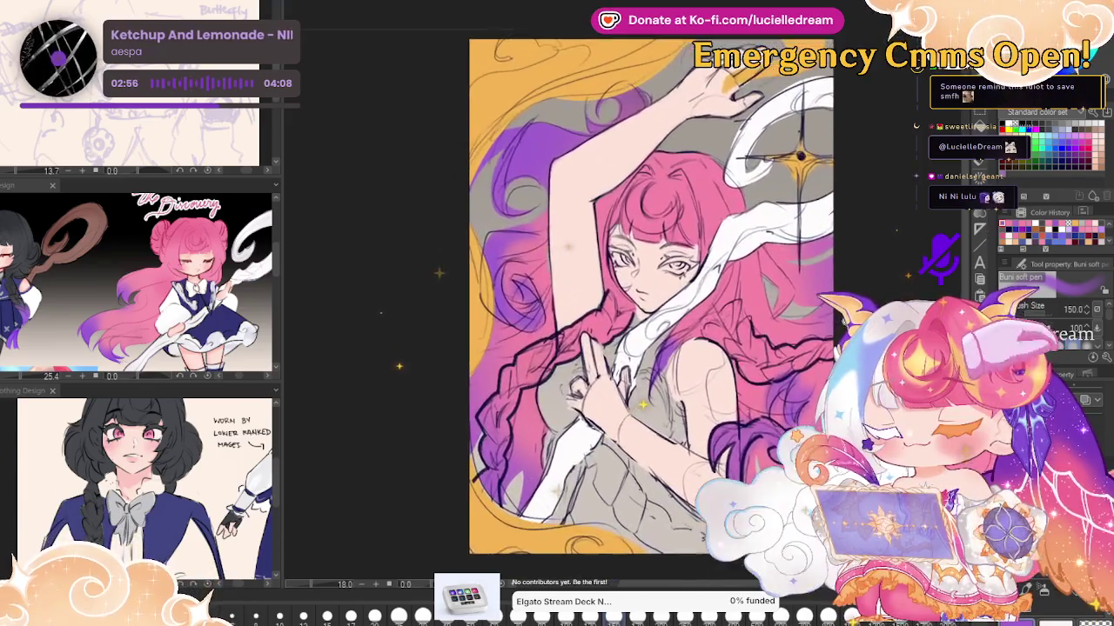
Paint pale cream over the grey background and top with the Sketch color line brush at 170
scroll(828, 129, "up", 1)
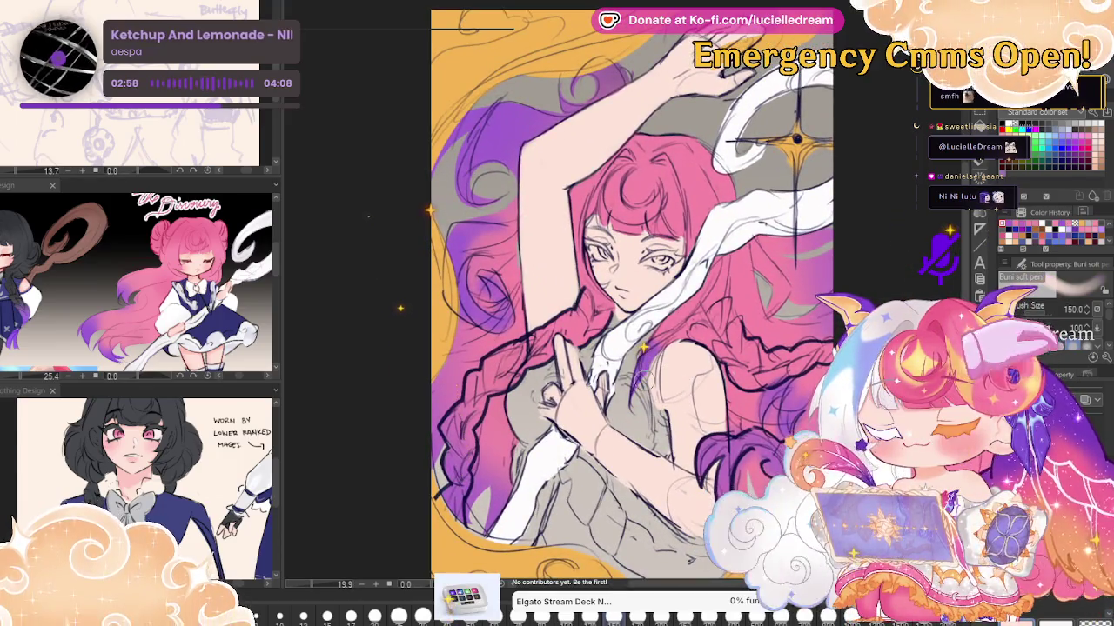
key("b")
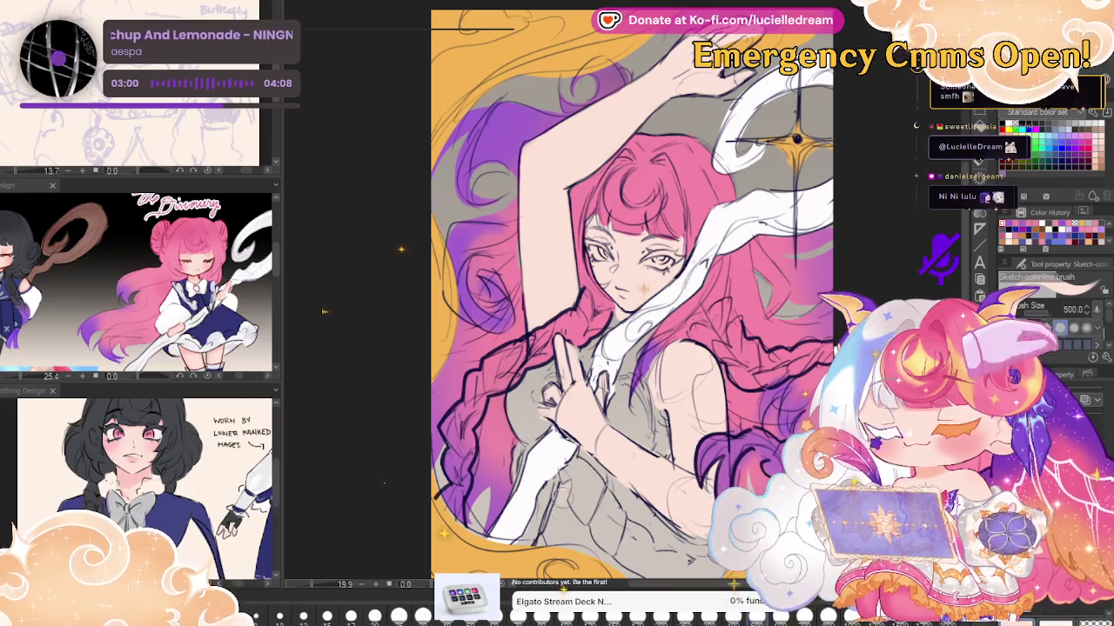
key("bracketleft")
key("bracketleft")
key("bracketleft")
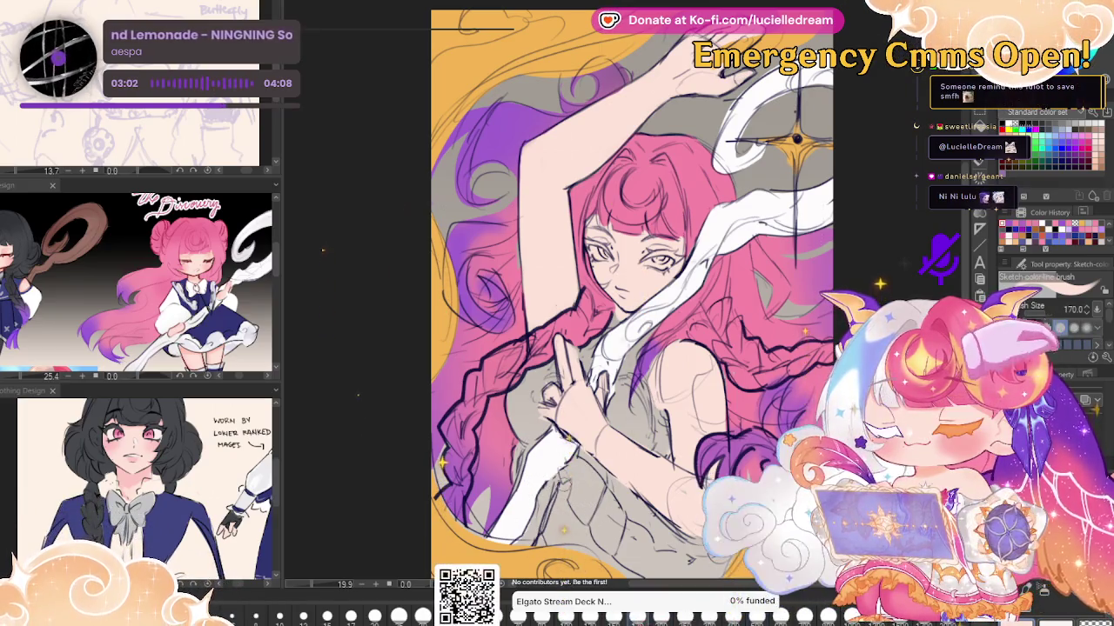
left_click_drag(720, 406, 708, 384)
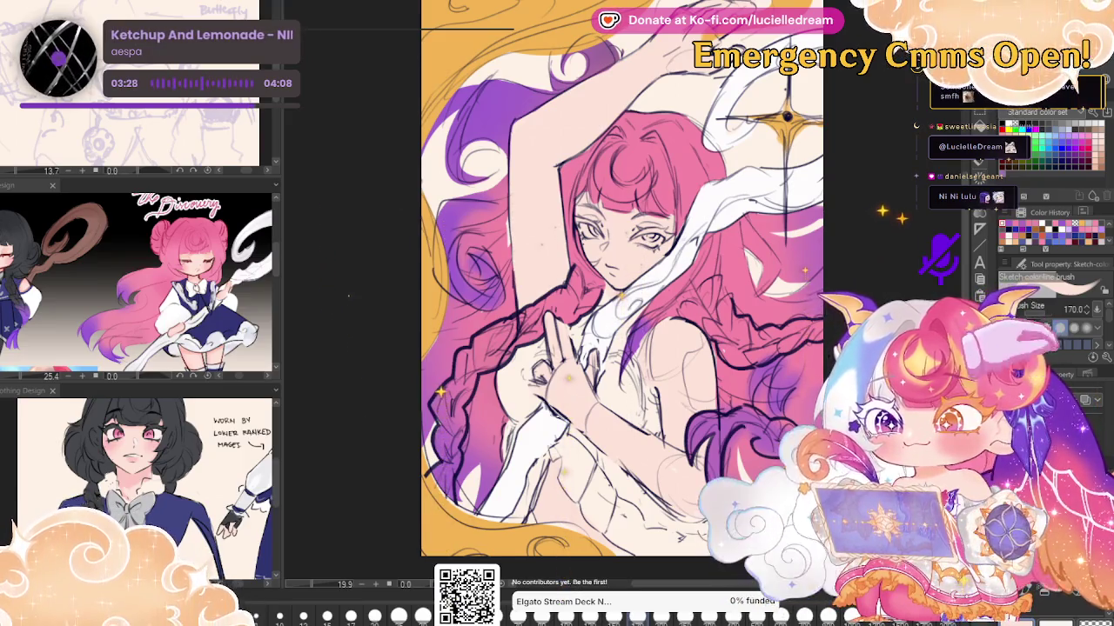
Add soft purple shading in the hair with the Buni soft pen at size 200
key("b")
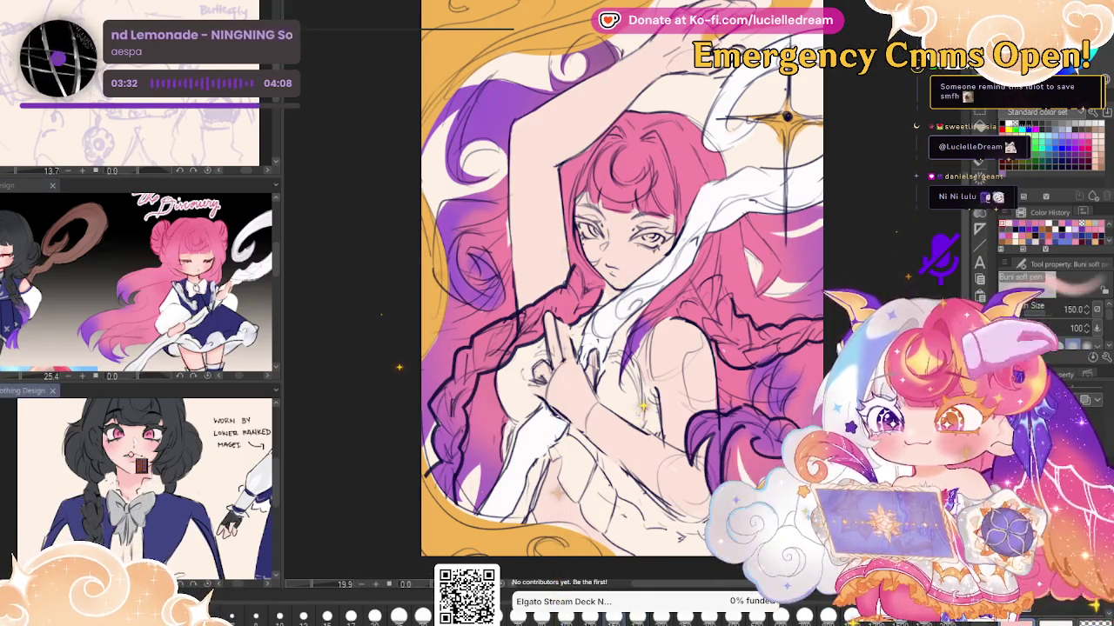
key("bracketright")
key("bracketright")
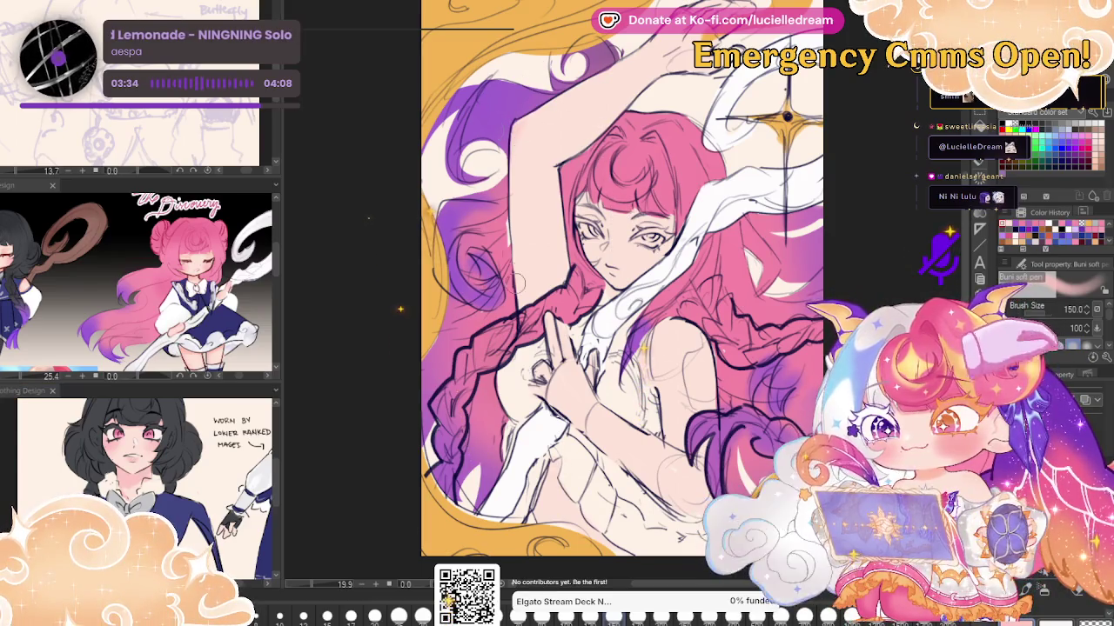
left_click_drag(475, 100, 535, 113)
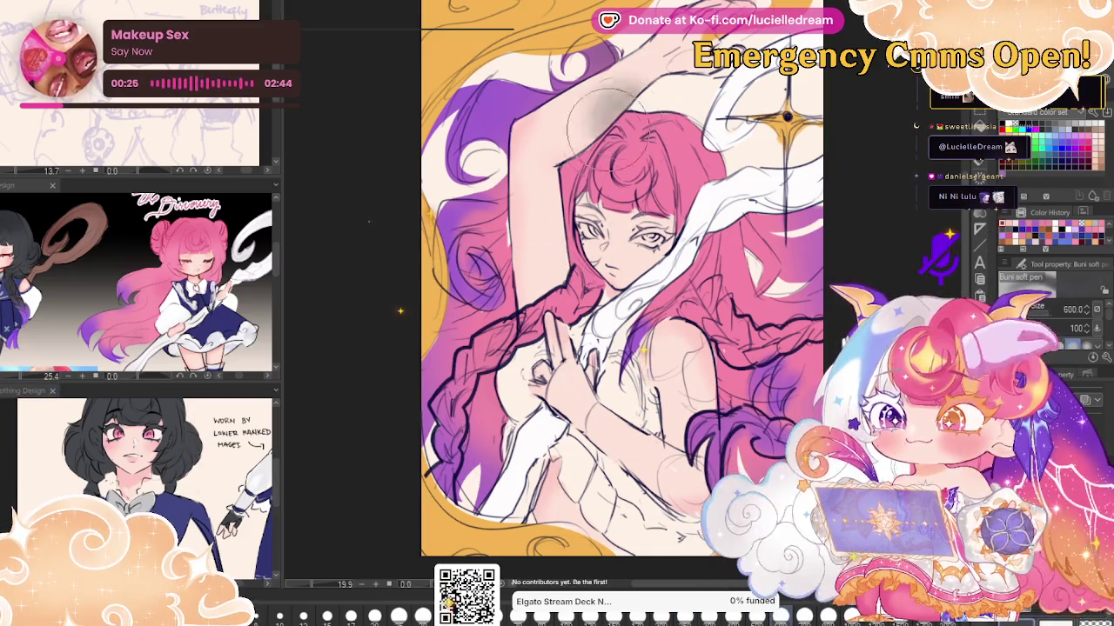
Undo the grey airbrush pass and paint near-black over the top of the head
left_click_drag(609, 104, 627, 253)
key("ctrl+z")
mouse_move(661, 131)
left_mouse_down()
mouse_move(561, 201)
mouse_move(687, 166)
mouse_move(722, 252)
left_mouse_up()
mouse_move(626, 156)
left_mouse_down()
mouse_move(565, 287)
mouse_move(622, 217)
mouse_move(565, 296)
left_mouse_up()
left_click_drag(661, 209, 740, 278)
left_click_drag(696, 200, 714, 304)
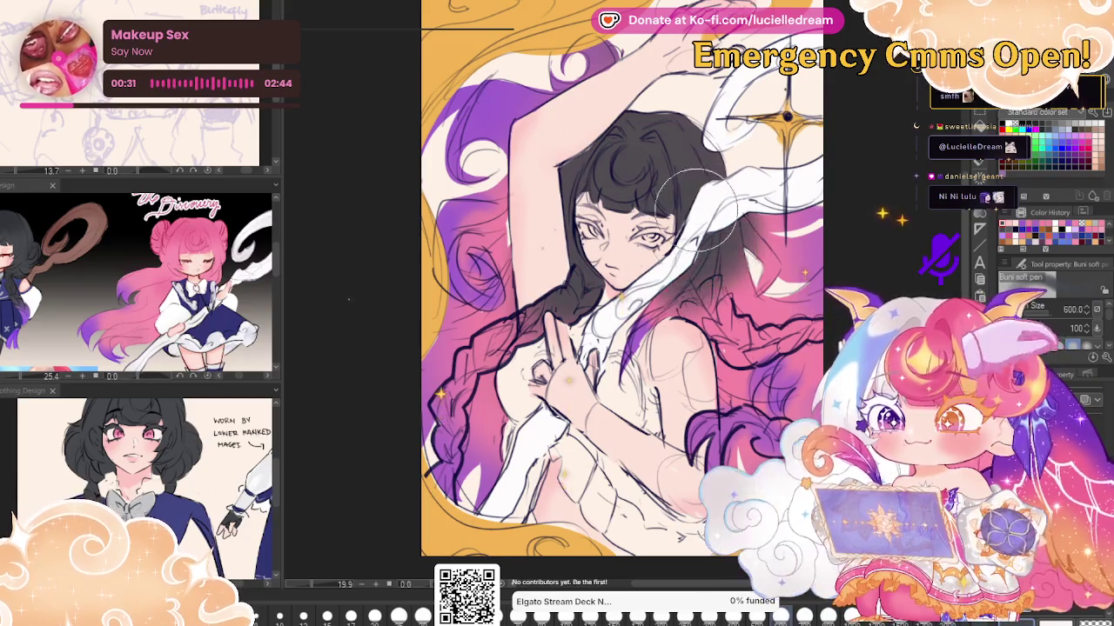
left_click_drag(688, 270, 731, 313)
Darken the right-side and upper hair with more soft near-black strokes
mouse_move(613, 103)
left_mouse_down()
mouse_move(522, 261)
mouse_move(505, 343)
left_mouse_up()
mouse_move(635, 183)
left_mouse_down()
mouse_move(718, 276)
mouse_move(748, 357)
left_mouse_up()
left_click_drag(696, 261, 757, 366)
left_click_drag(740, 174, 687, 261)
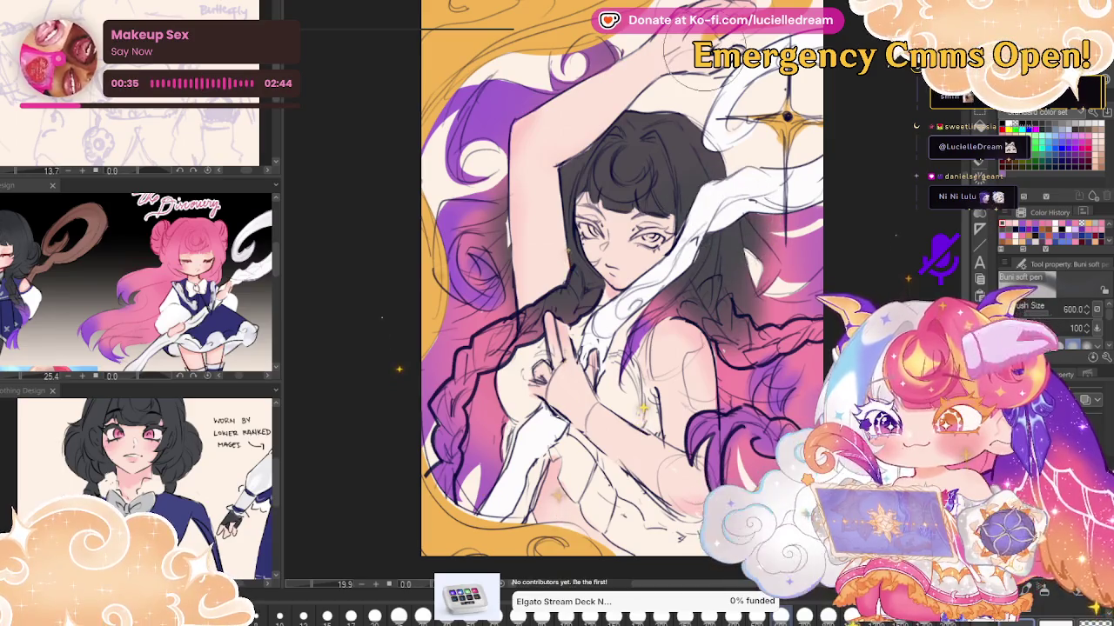
left_click_drag(646, 163, 622, 178)
left_click_drag(756, 235, 766, 305)
left_click_drag(740, 252, 801, 348)
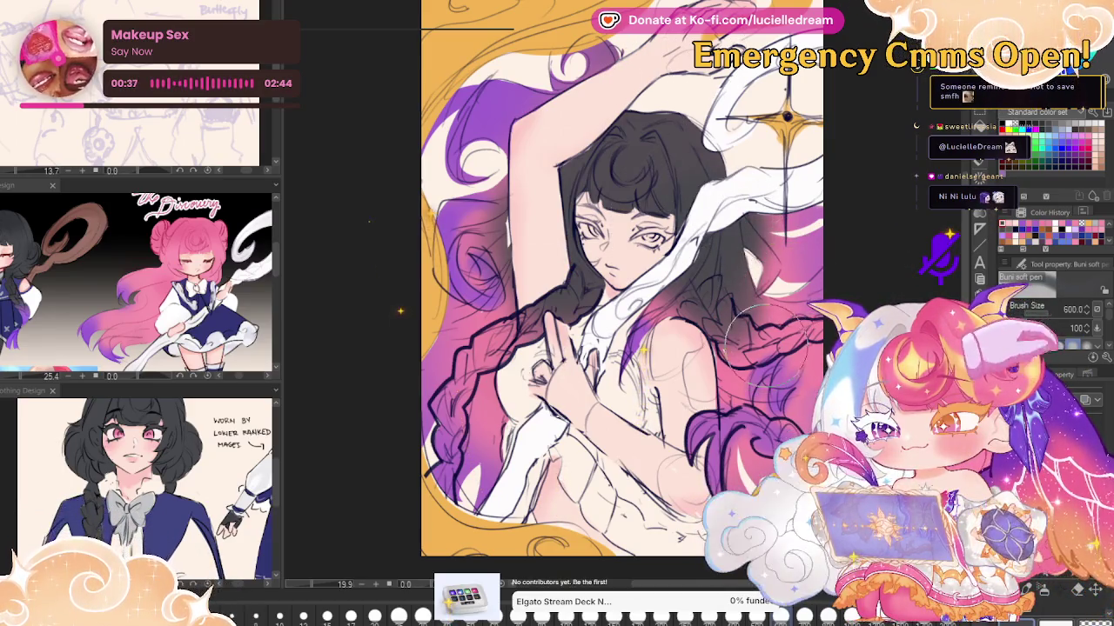
left_click_drag(748, 309, 796, 344)
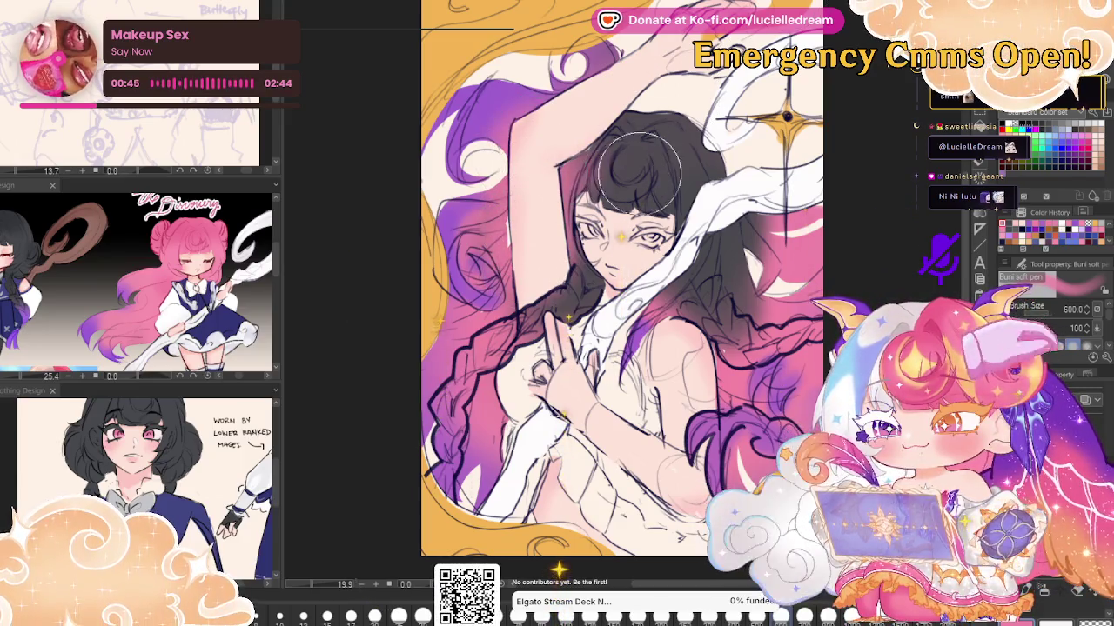
scroll(627, 143, "up", 2)
Draw darker lashes over the right eye and paint pink-red irises, flipping the canvas to check
scroll(628, 143, "up", 3)
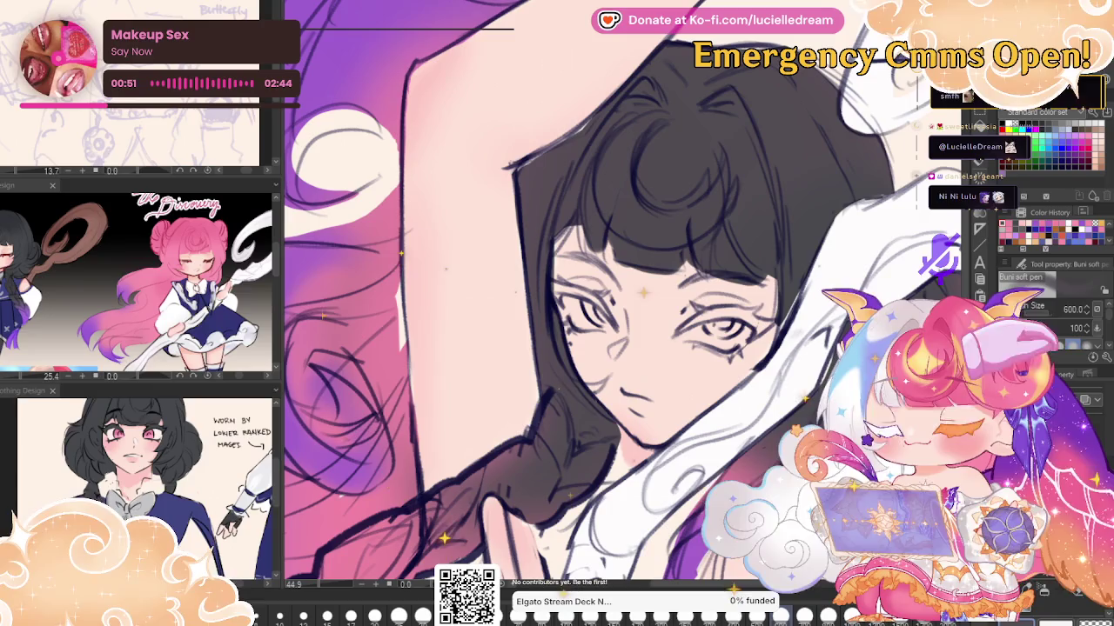
key("b")
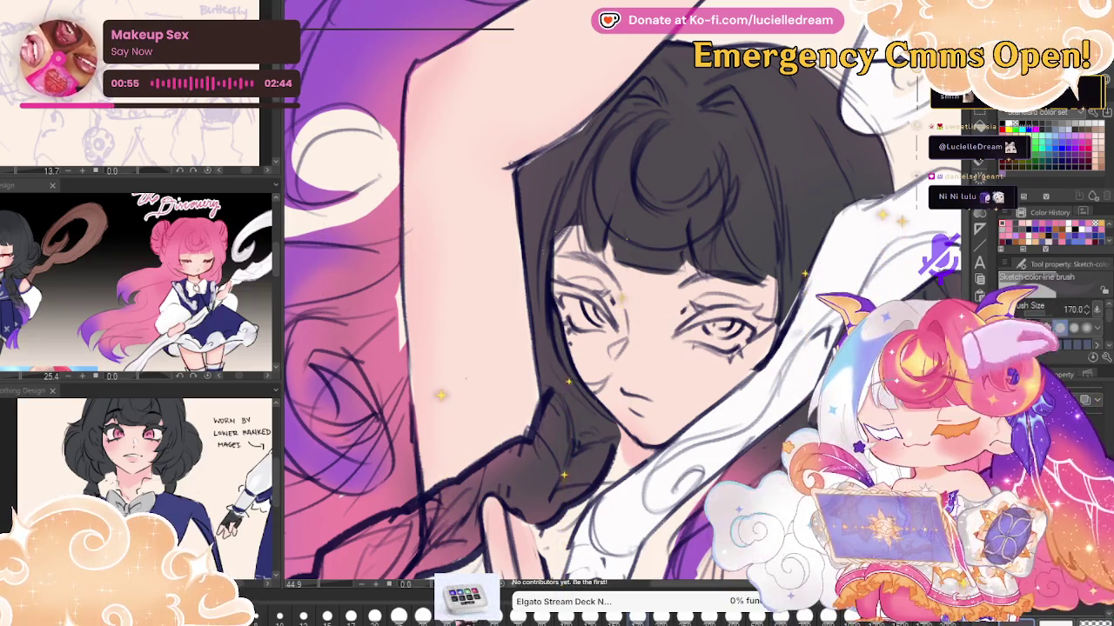
mouse_move(683, 314)
left_mouse_down()
mouse_move(750, 315)
mouse_move(739, 310)
left_mouse_up()
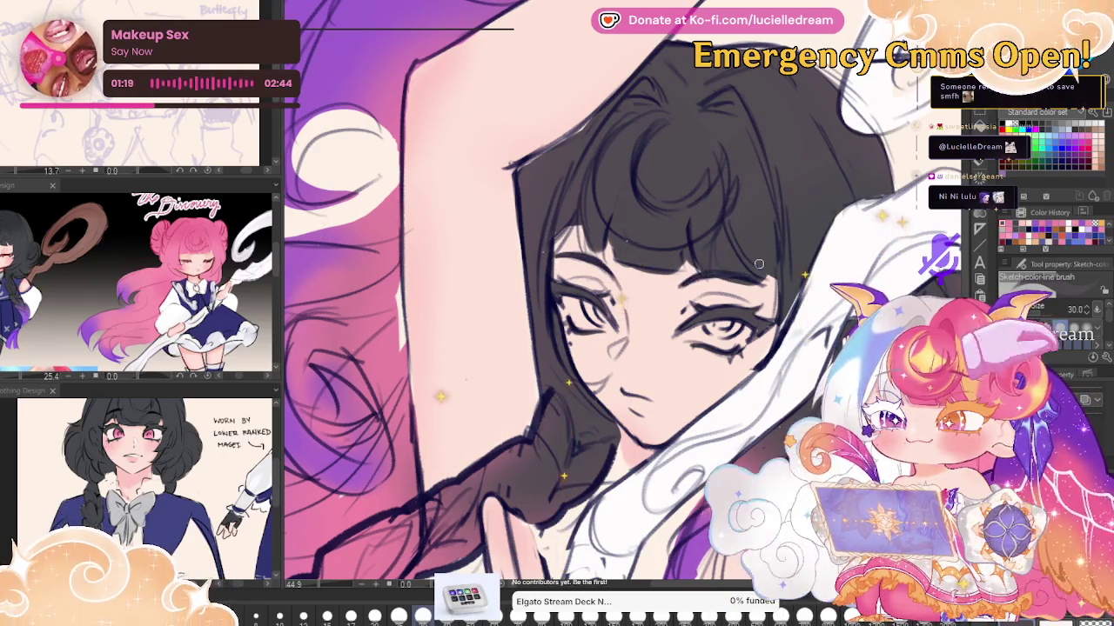
key("h")
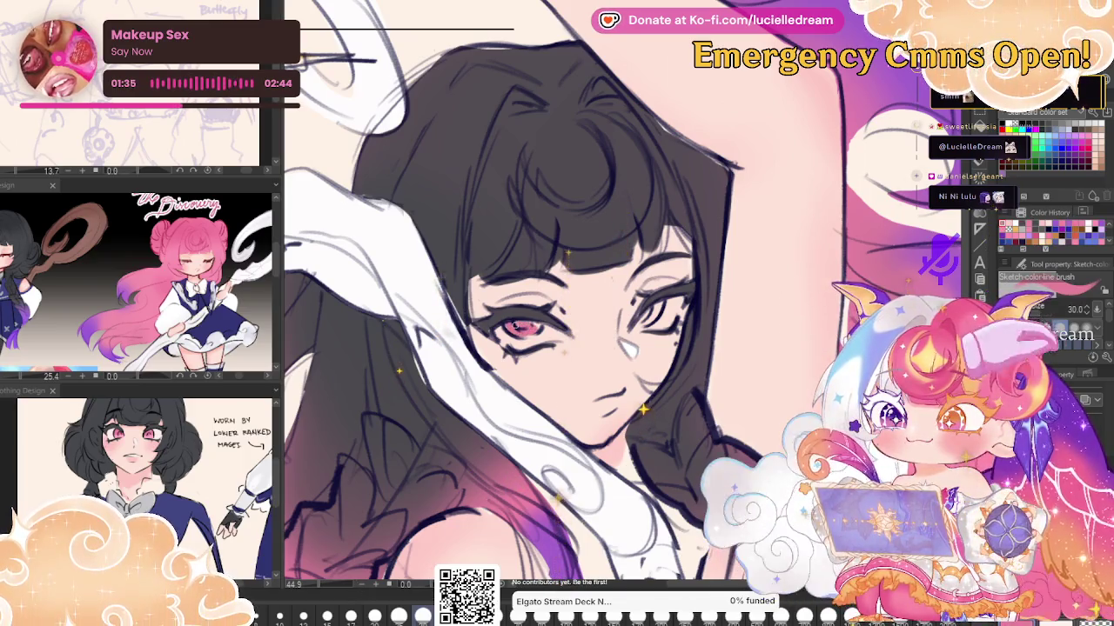
left_click_drag(645, 310, 660, 315)
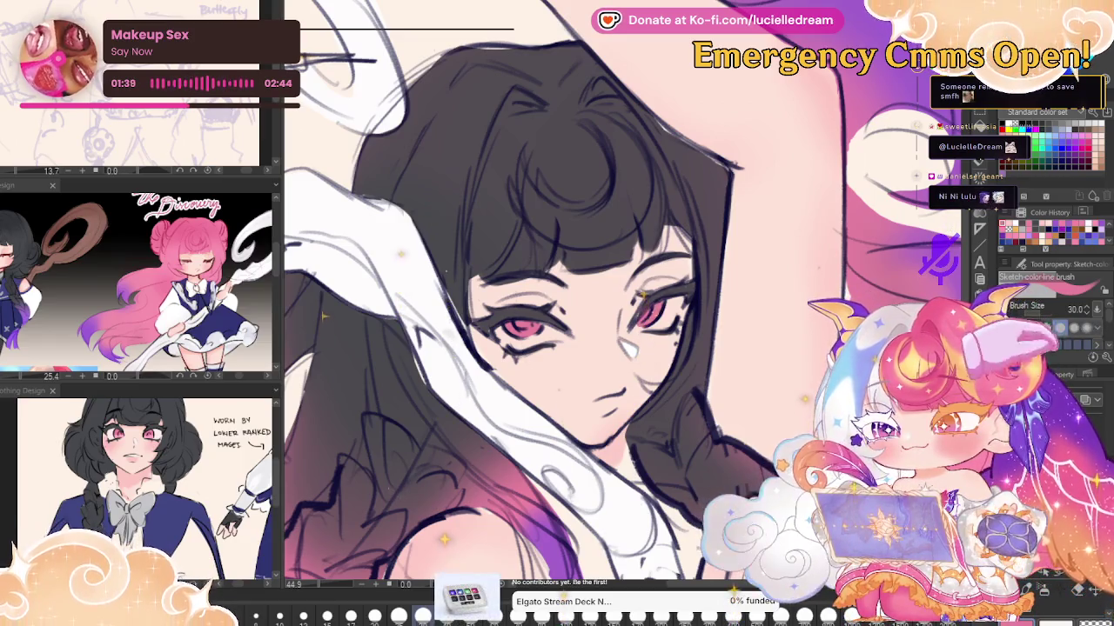
key("h")
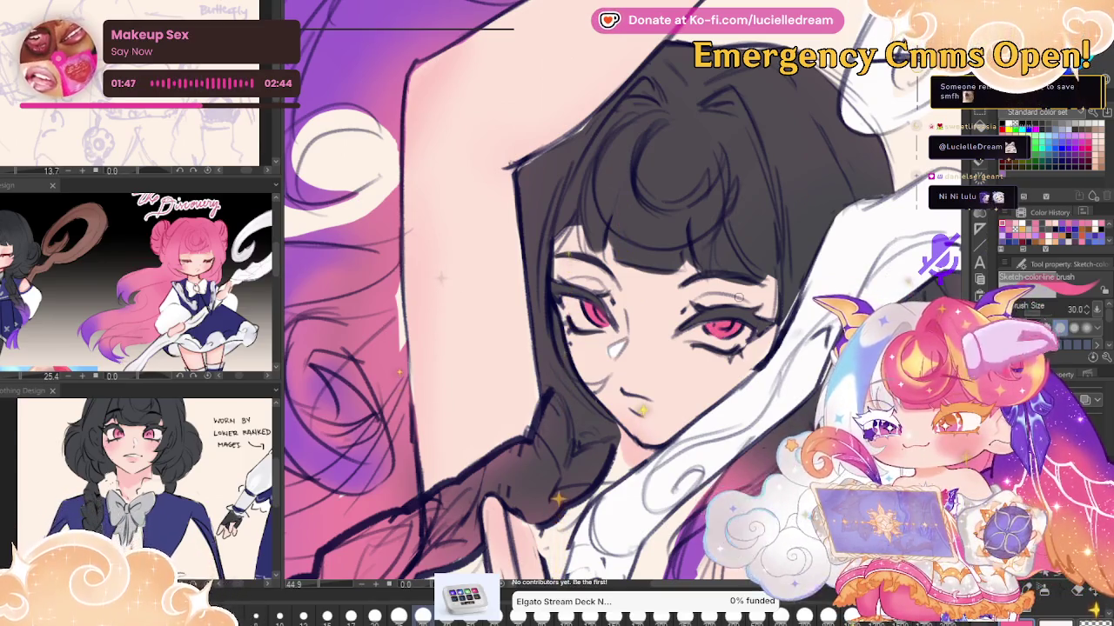
key("b")
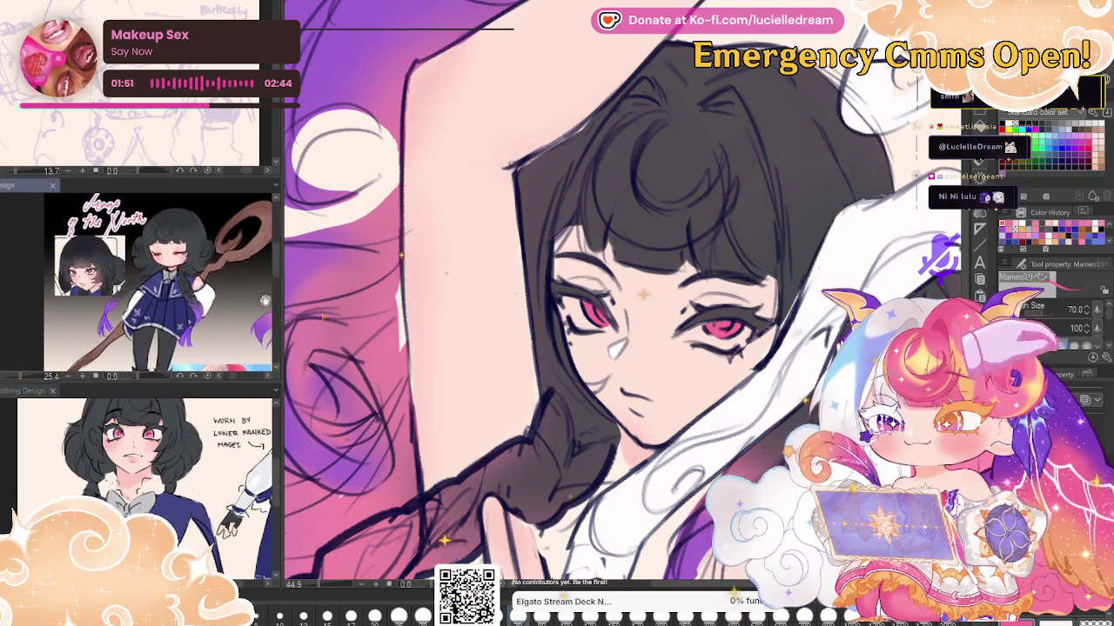
Zoom the Sub View onto the face, set the Buni soft pen to 150, and tilt the canvas
scroll(137, 213, "up", 2)
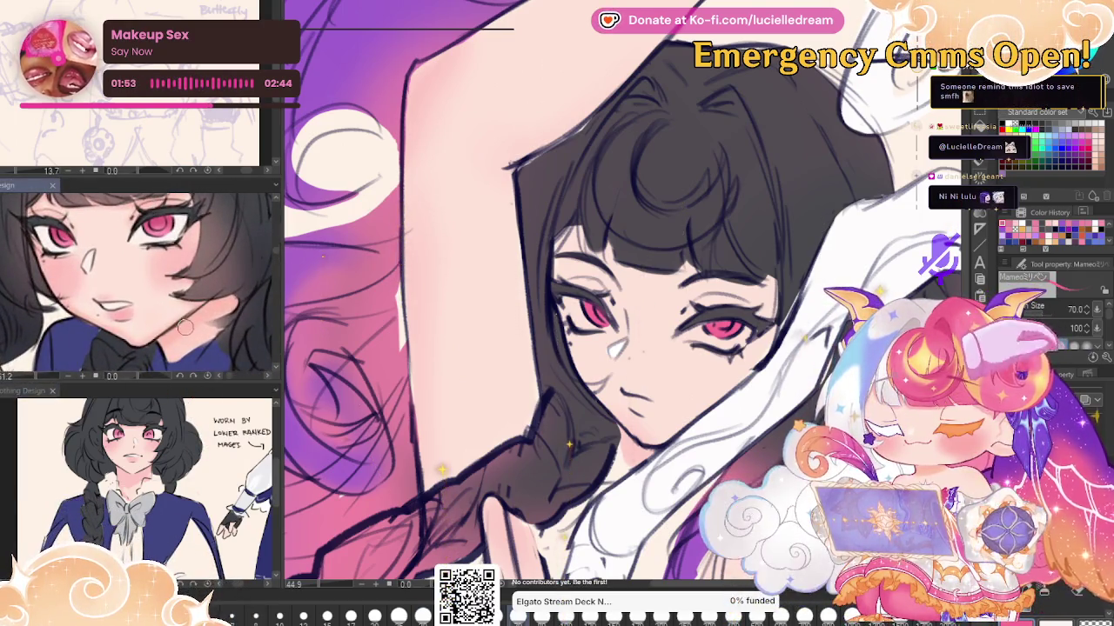
key("bracketright")
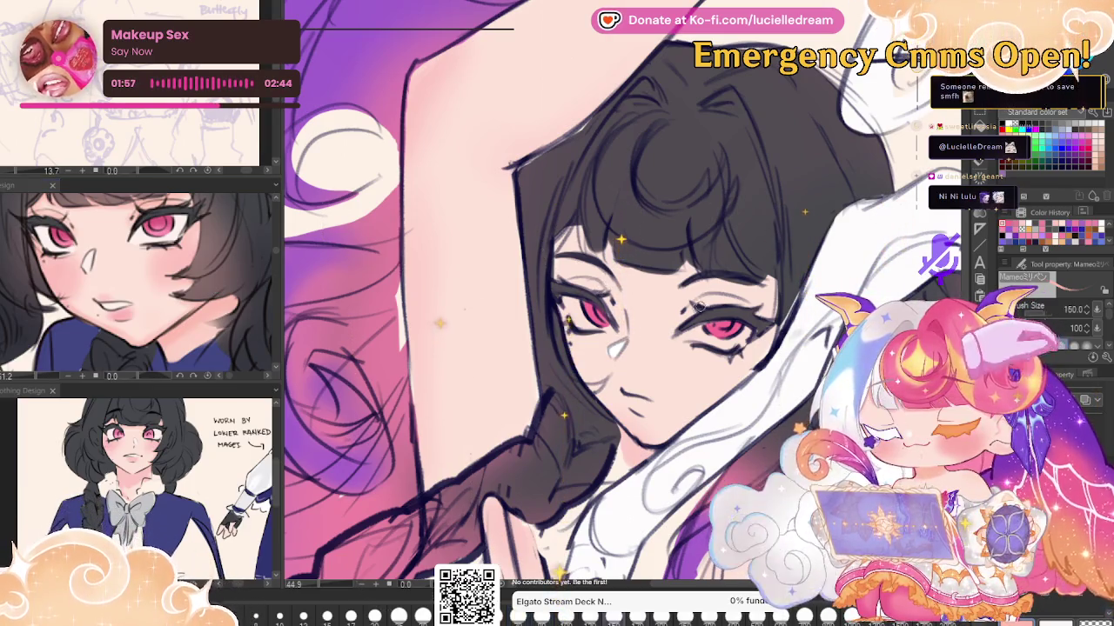
key("bracketright")
key("bracketright")
key("bracketright")
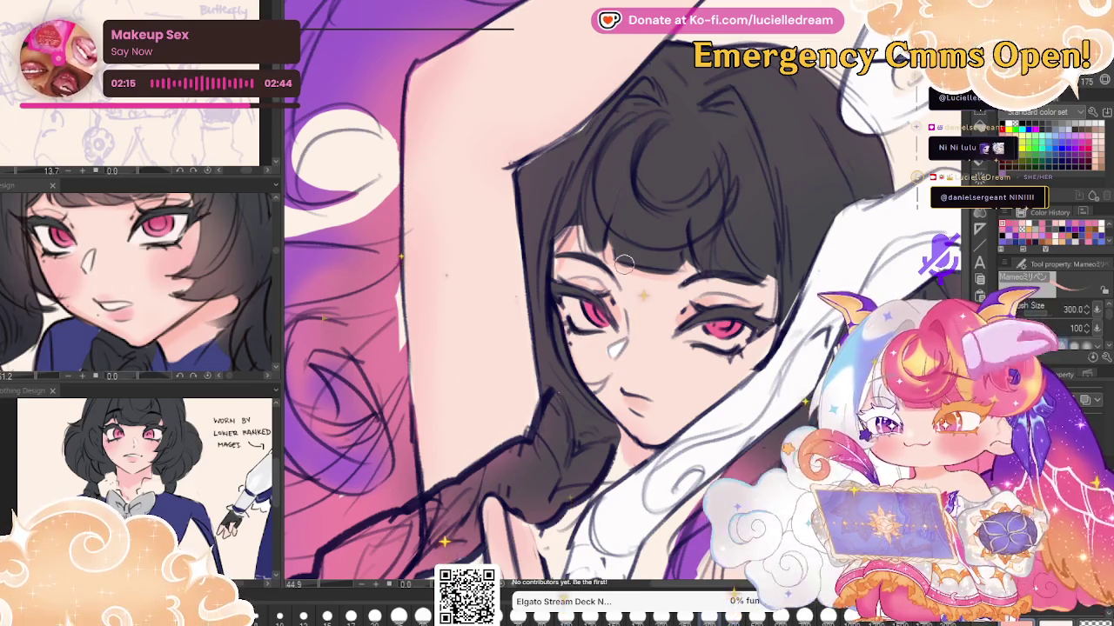
key("b")
key("bracketleft")
key("bracketleft")
key("bracketleft")
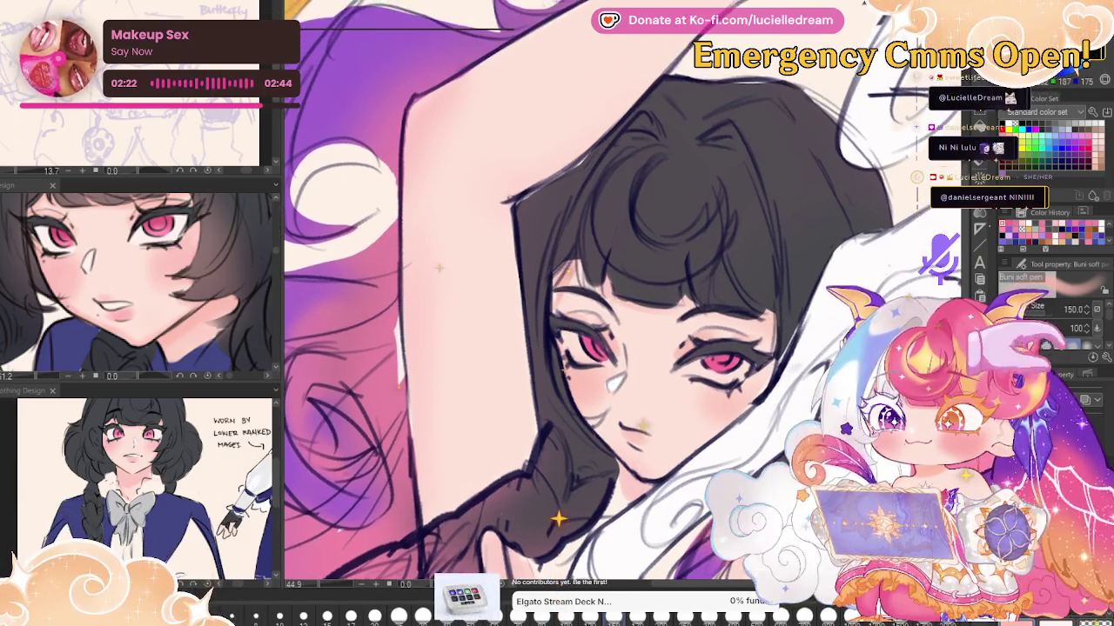
left_click_drag(765, 307, 441, 278)
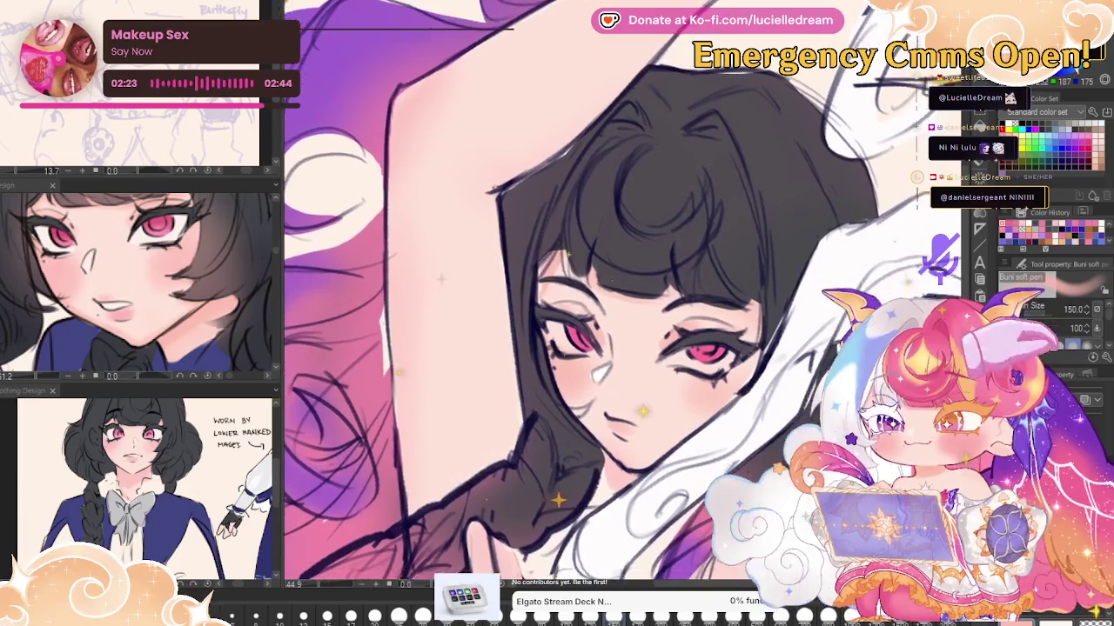
scroll(821, 287, "down", 5)
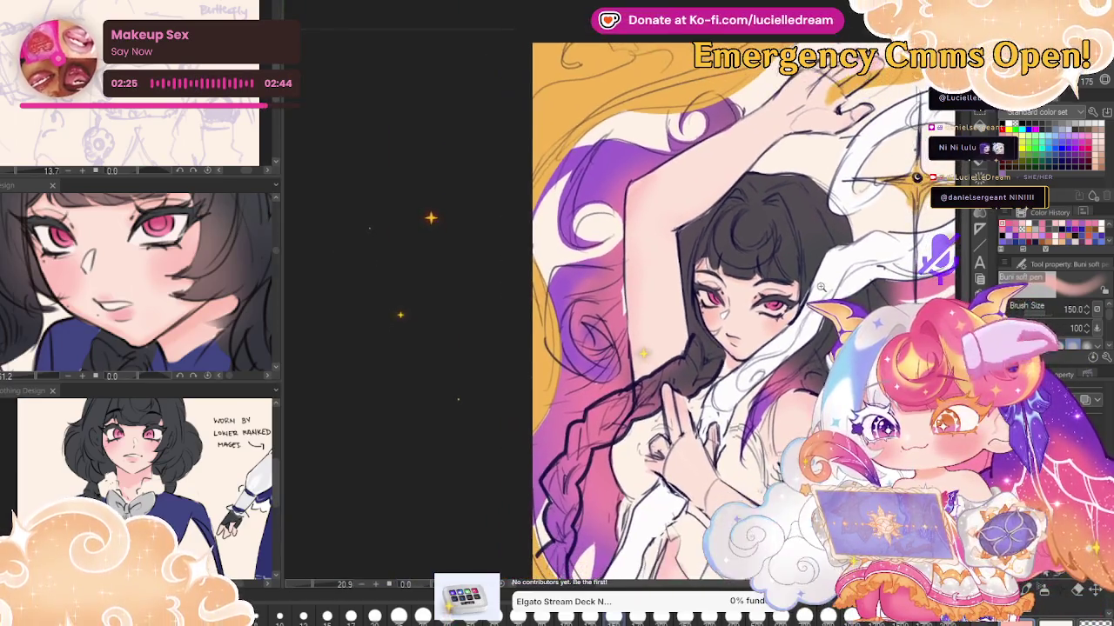
scroll(820, 287, "down", 1)
scroll(818, 288, "up", 1)
scroll(818, 288, "up", 1)
scroll(818, 288, "up", 1)
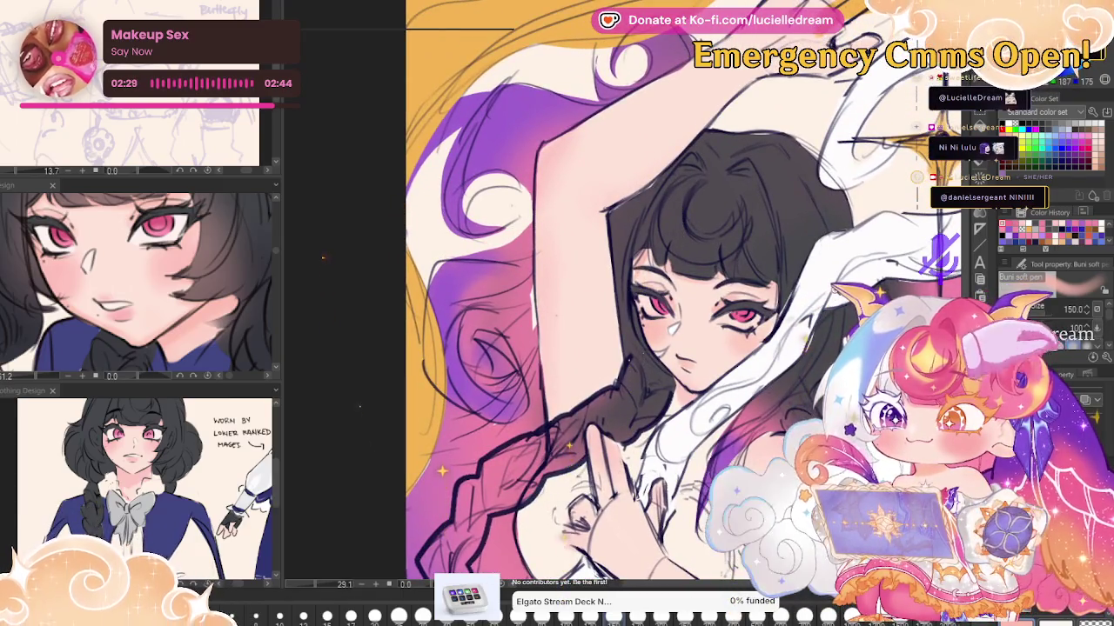
left_click_drag(803, 335, 742, 261)
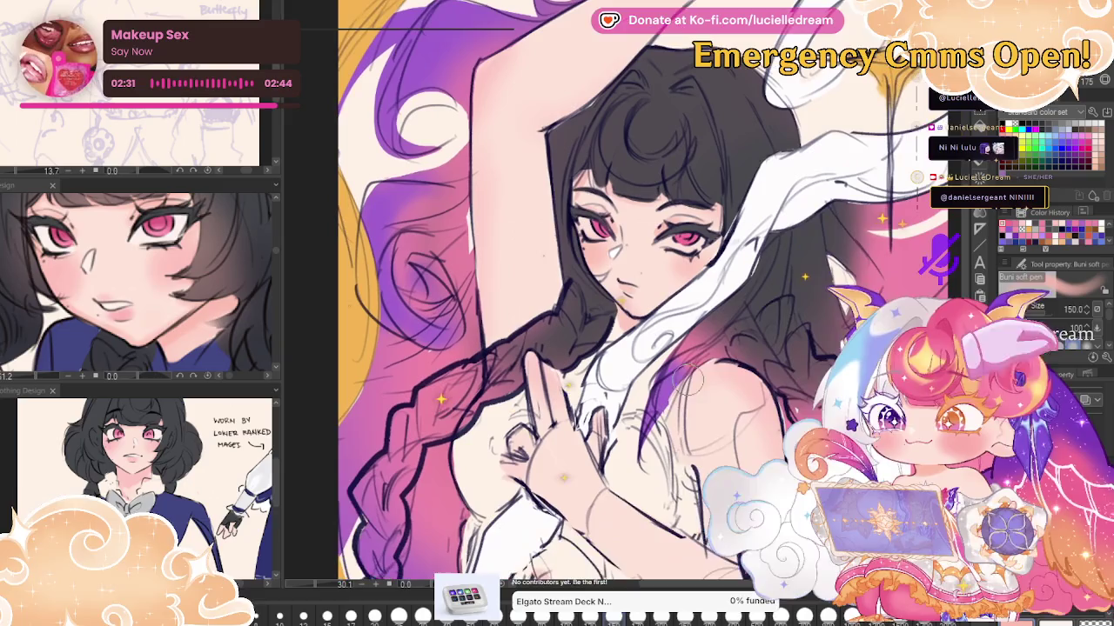
mouse_move(689, 484)
left_mouse_down()
mouse_move(668, 370)
mouse_move(770, 303)
left_mouse_up()
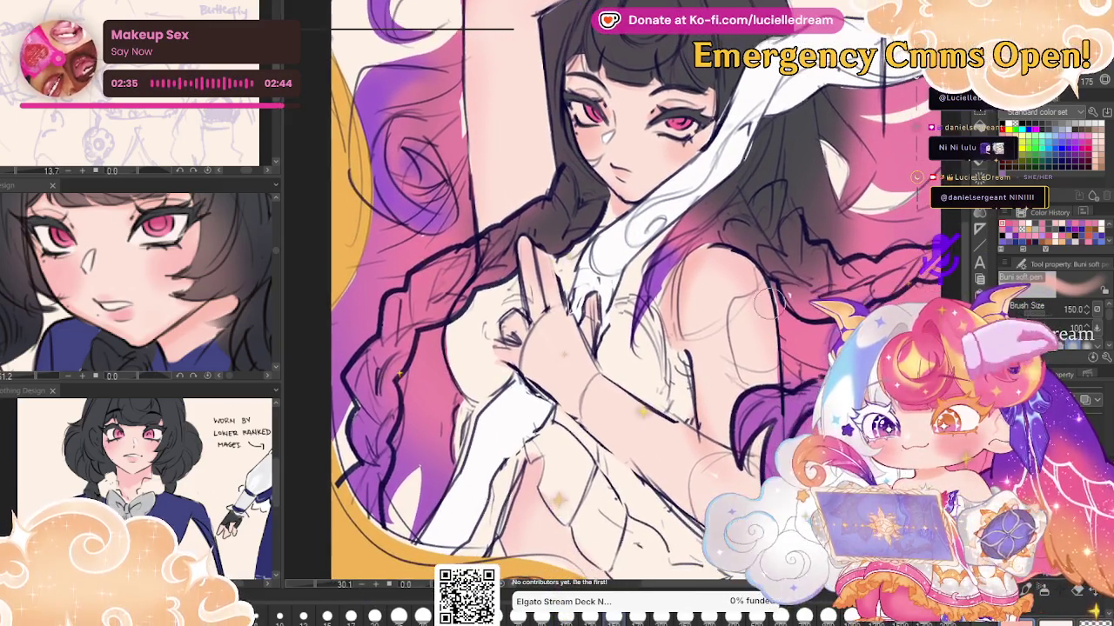
left_click_drag(643, 374, 432, 217)
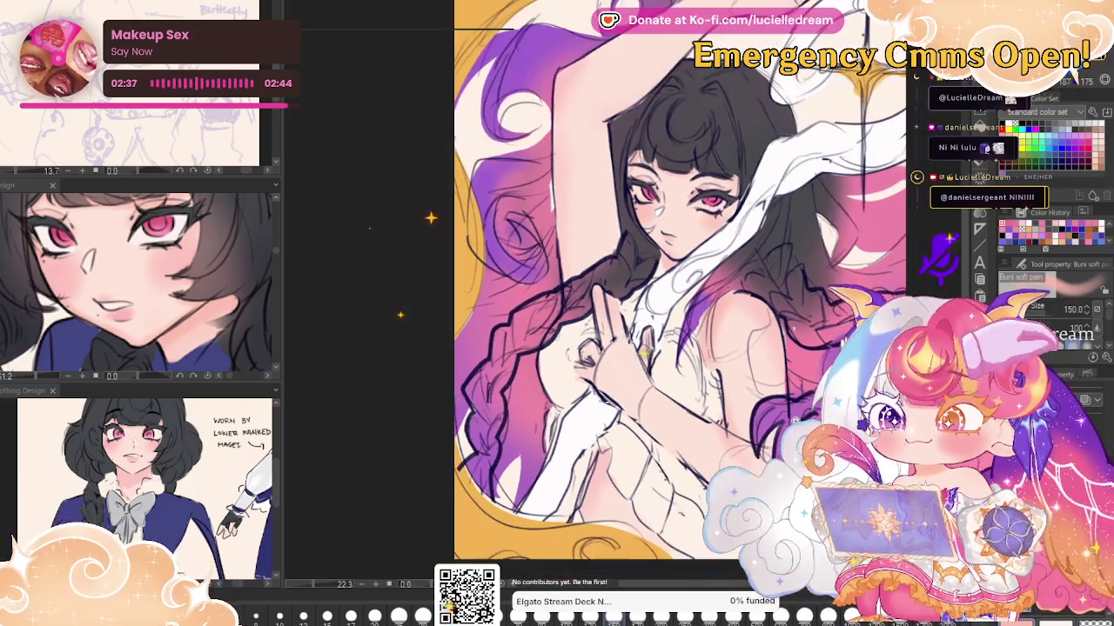
key("p")
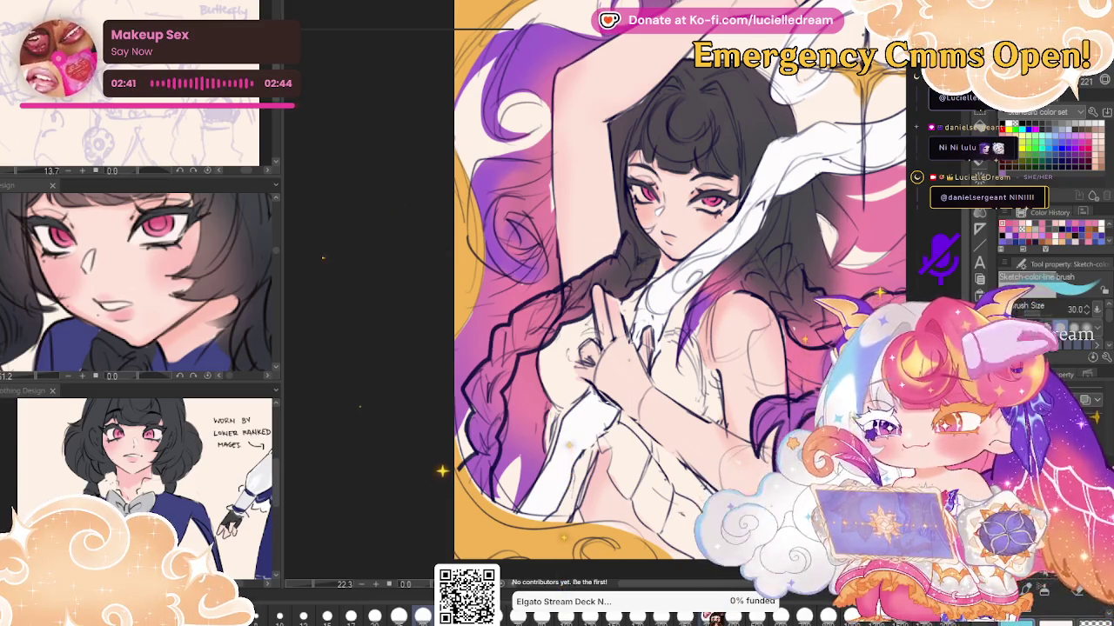
Paint light teal over the chest, torso and around the hands, flipping the canvas to check
left_click_drag(553, 330, 568, 390)
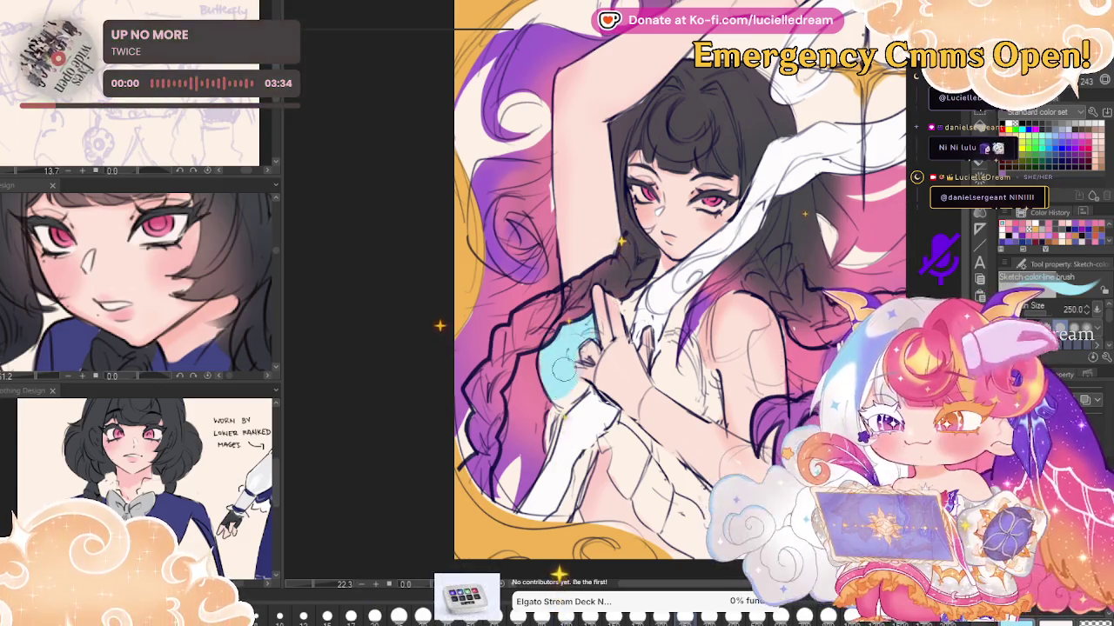
left_click_drag(557, 383, 561, 522)
mouse_move(600, 418)
left_mouse_down()
mouse_move(626, 461)
mouse_move(636, 522)
left_mouse_up()
mouse_move(643, 435)
left_mouse_down()
mouse_move(687, 557)
mouse_move(651, 451)
left_mouse_up()
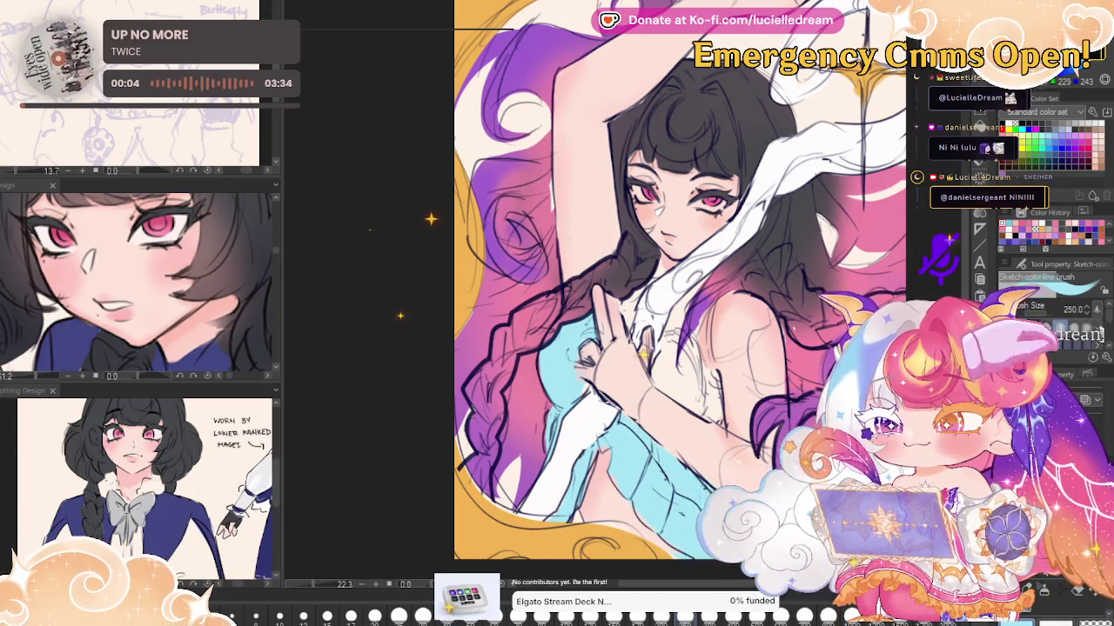
left_click_drag(628, 364, 652, 400)
left_click_drag(643, 322, 705, 426)
left_click_drag(687, 352, 717, 414)
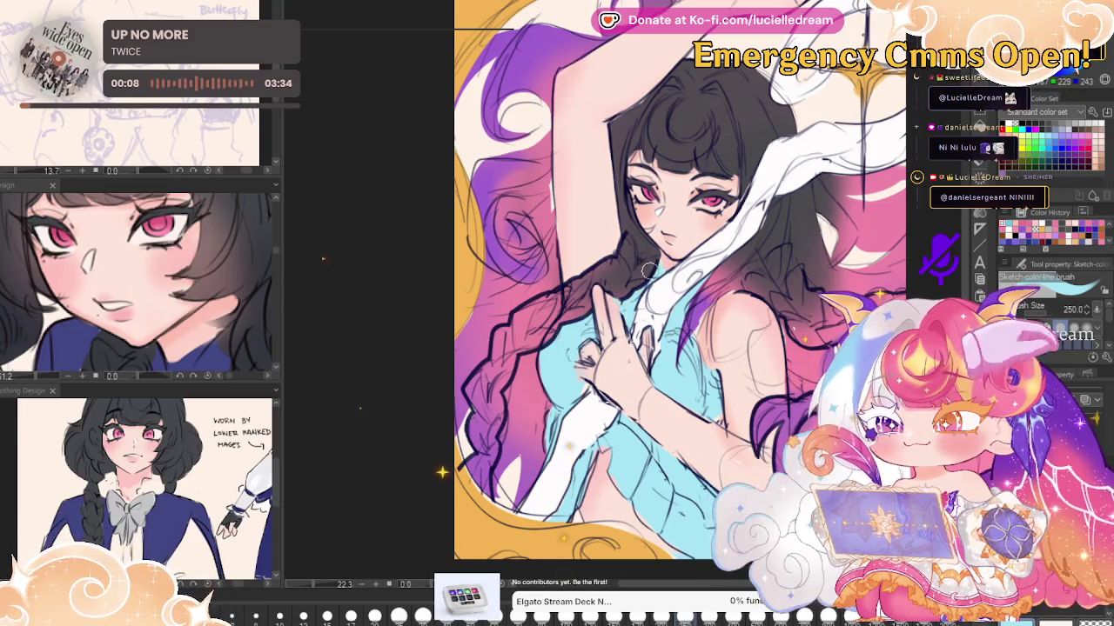
key("h")
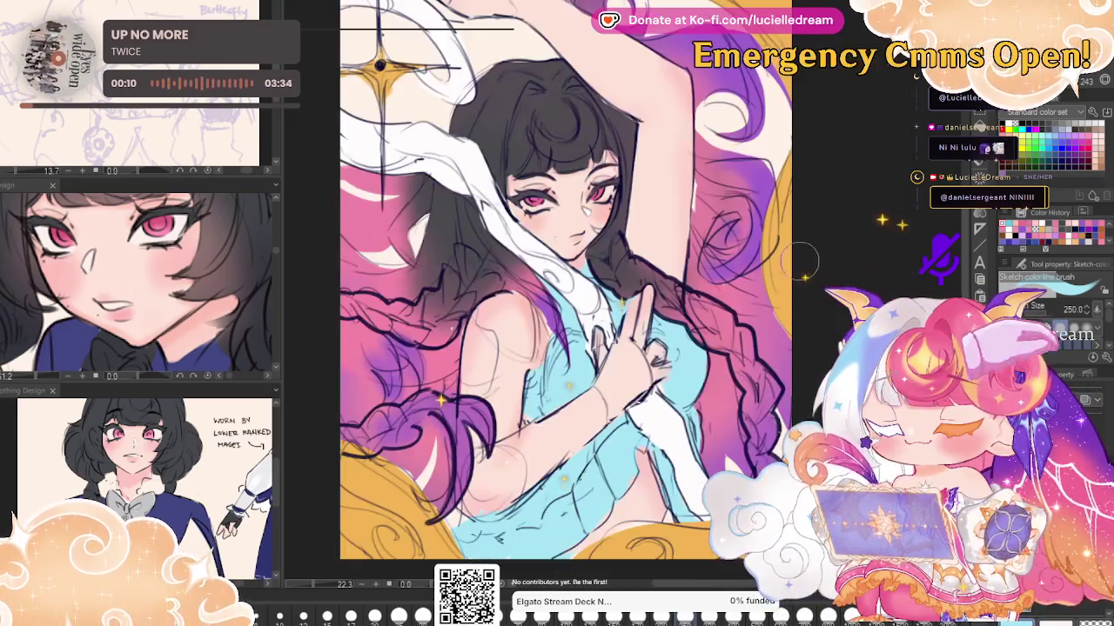
key("h")
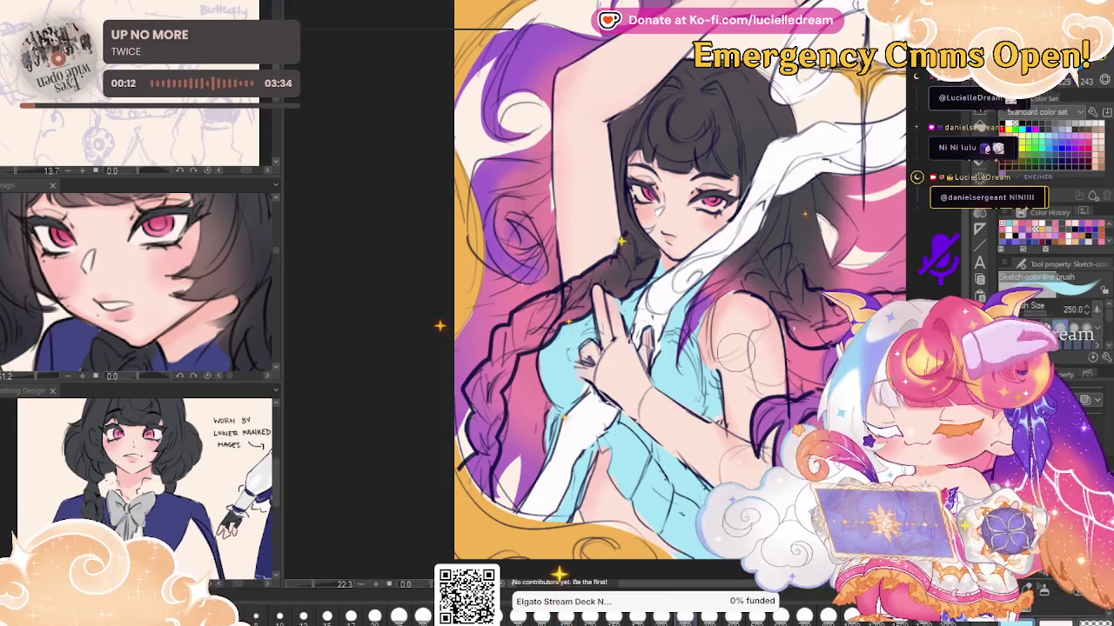
Raise the Buni soft pen to size 500 and darken the hair beside the hand
key("b")
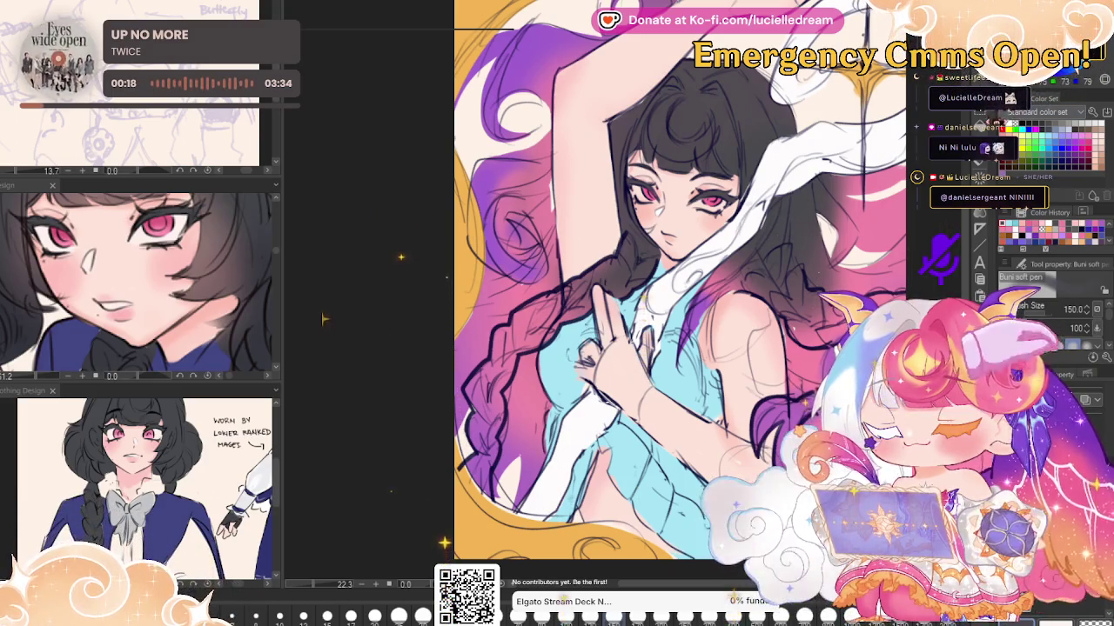
key("bracketright")
key("bracketright")
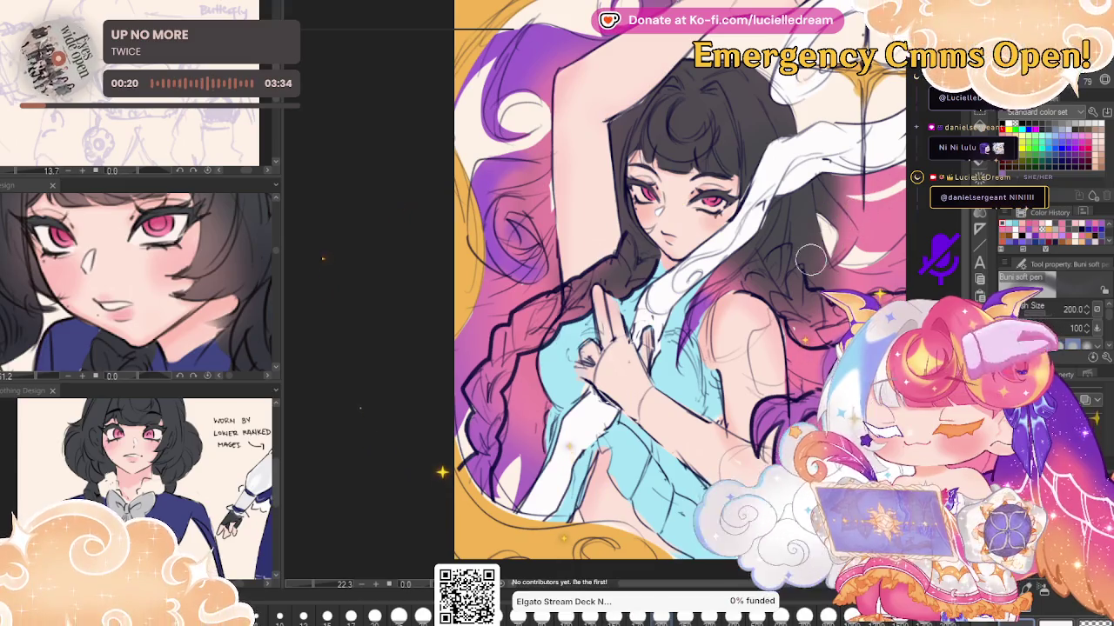
key("bracketright")
key("bracketright")
key("bracketright")
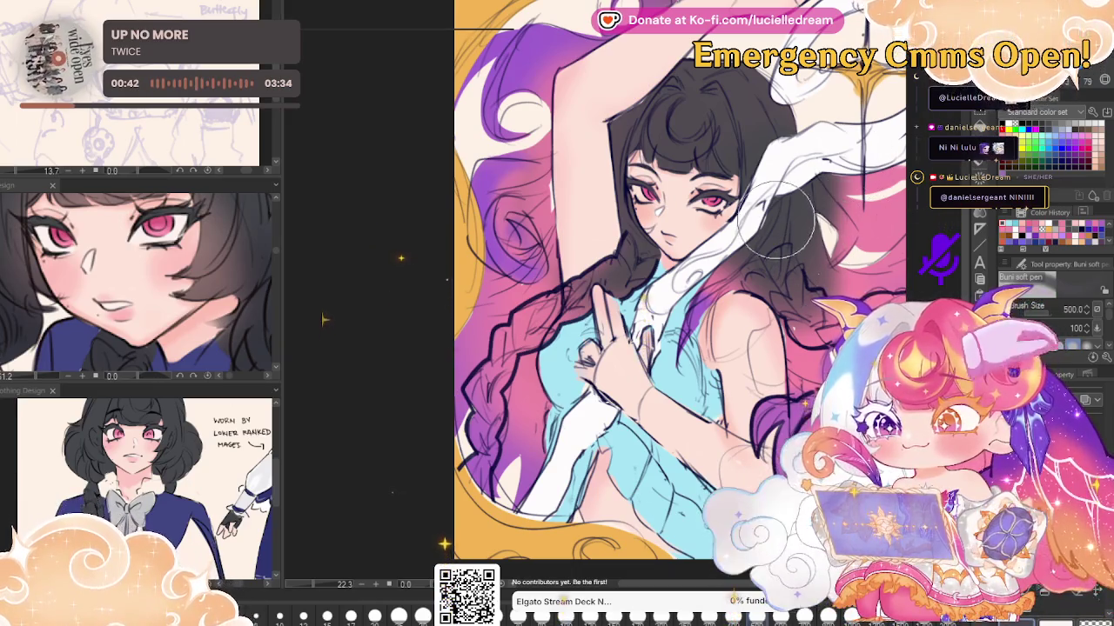
mouse_move(609, 313)
left_mouse_down()
mouse_move(557, 374)
mouse_move(539, 418)
left_mouse_up()
Paint the teal top and the hair below the hand dark grey with the soft pen
left_click_drag(592, 348, 522, 470)
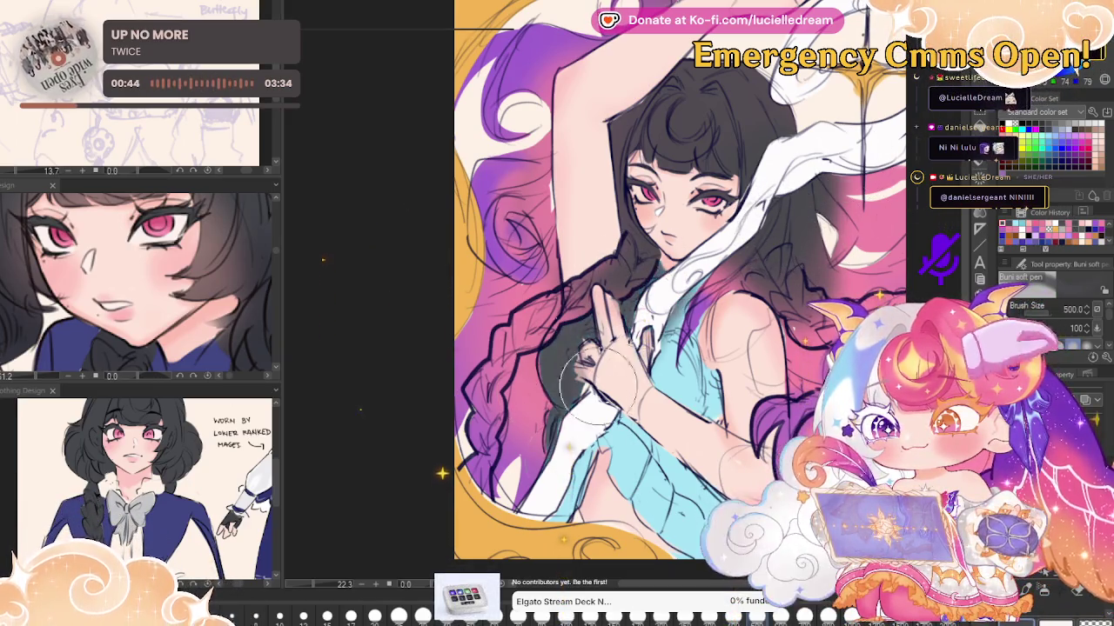
left_click_drag(679, 287, 575, 505)
left_click_drag(713, 304, 643, 531)
left_click_drag(713, 365, 679, 557)
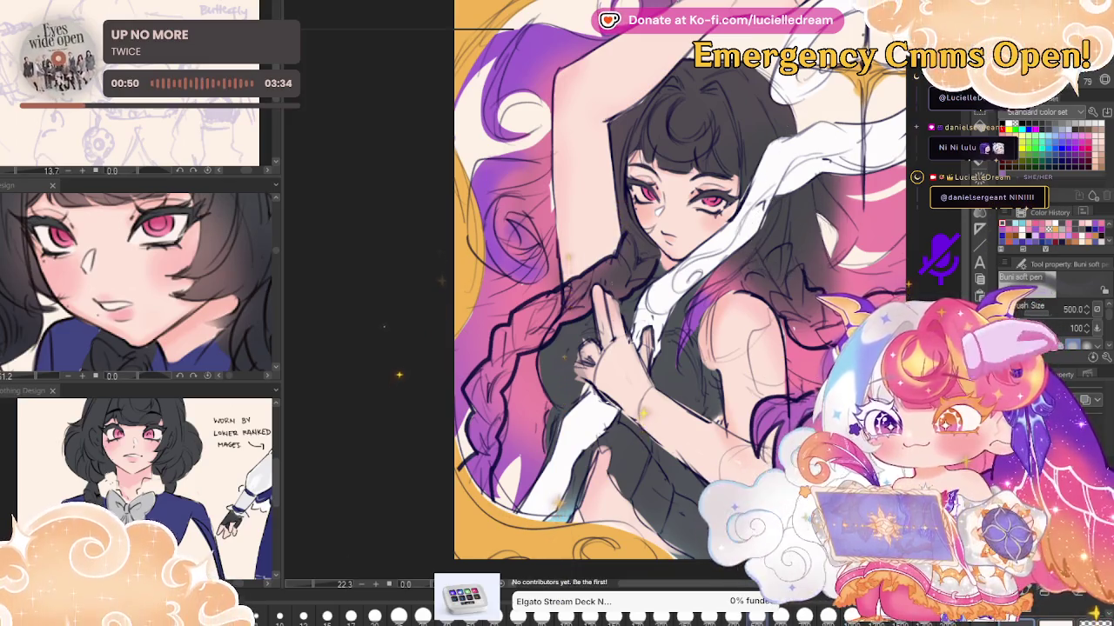
Try gold over the torso, undo it, and brush blue shading across the lower torso
left_click_drag(609, 240, 522, 453)
left_click_drag(696, 244, 592, 495)
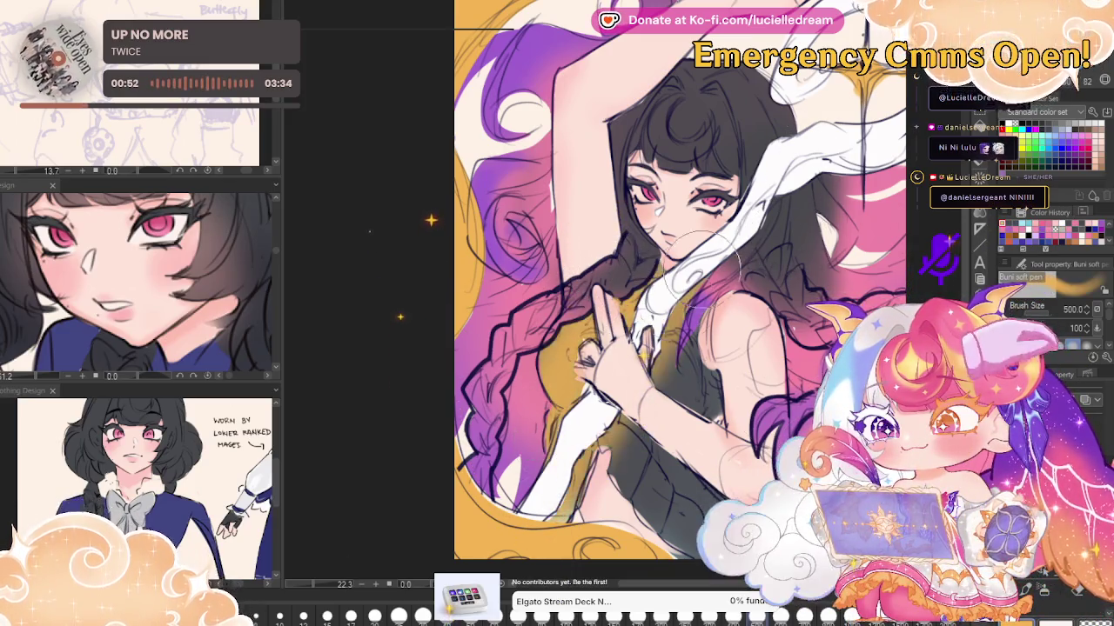
left_click_drag(713, 261, 626, 470)
key("ctrl+z")
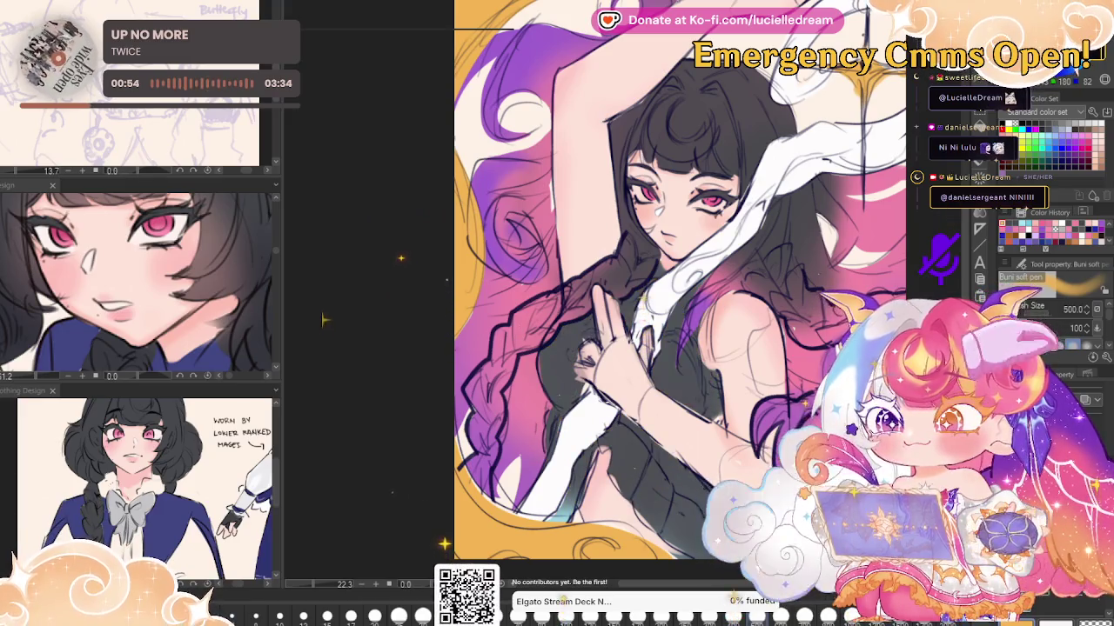
left_click_drag(565, 330, 557, 409)
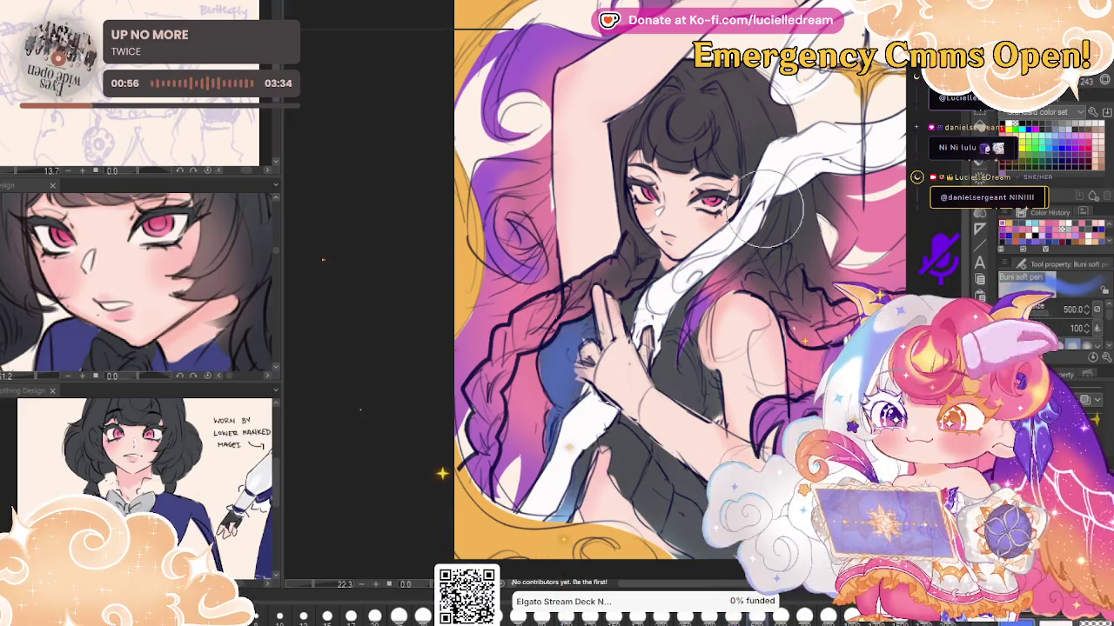
left_click_drag(522, 478, 609, 522)
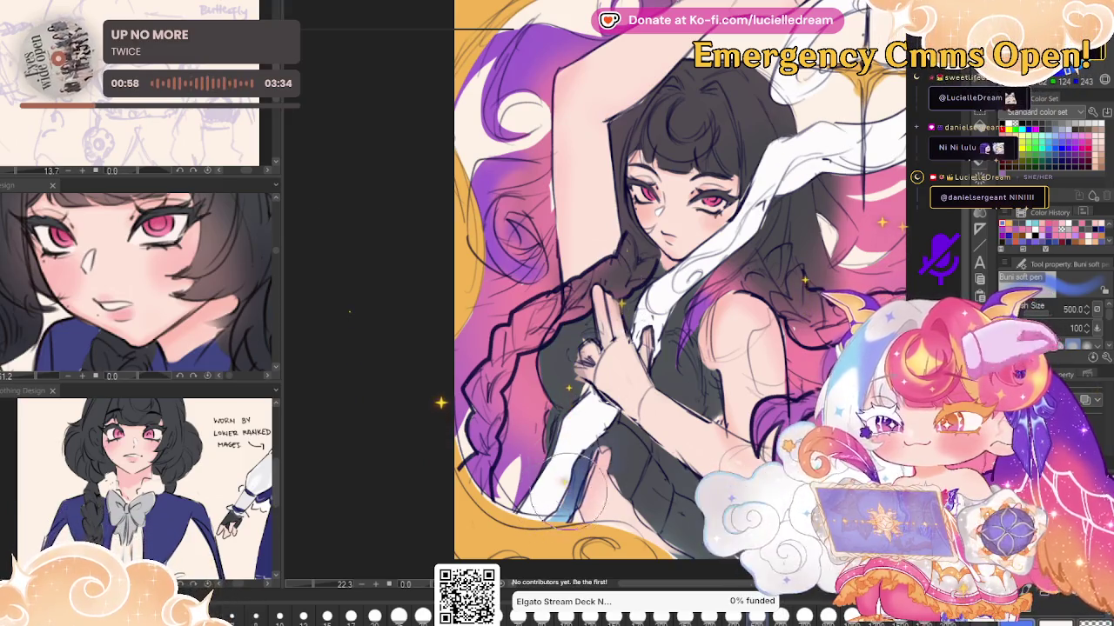
left_click_drag(627, 453, 679, 548)
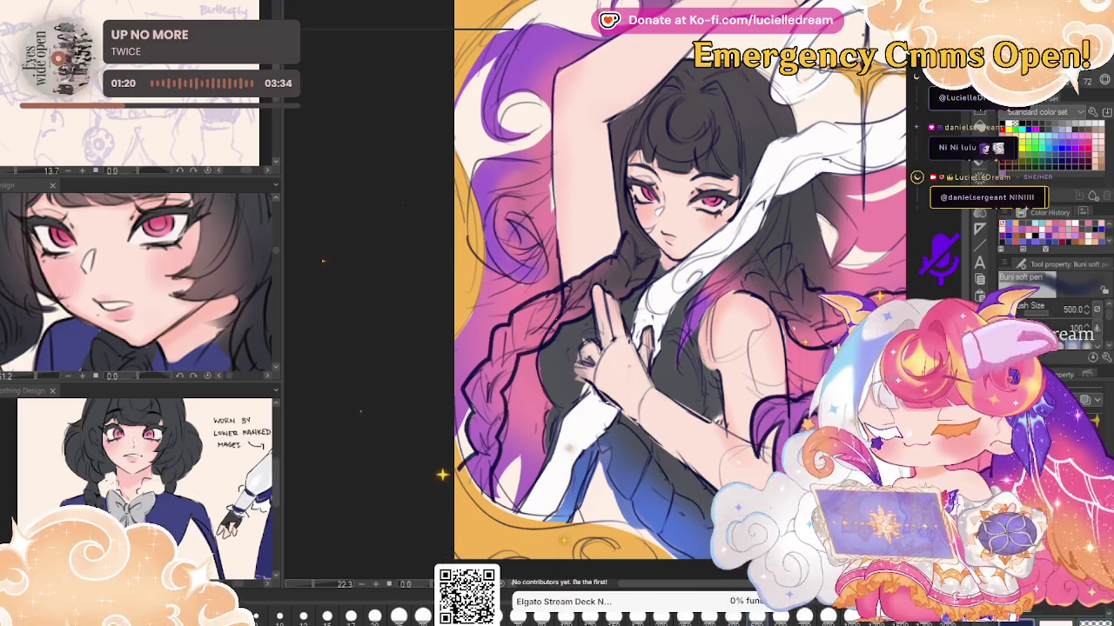
Deepen the blue shading below the hand, testing gold tones and undoing them
mouse_move(583, 453)
left_mouse_down()
mouse_move(600, 480)
mouse_move(592, 461)
left_mouse_up()
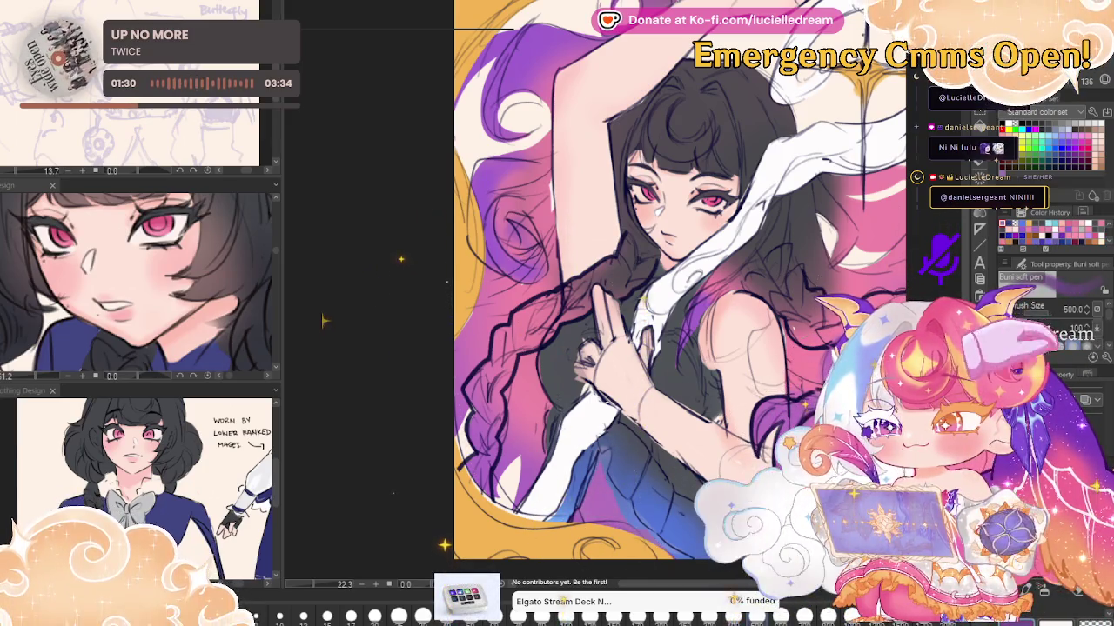
left_click_drag(597, 478, 649, 545)
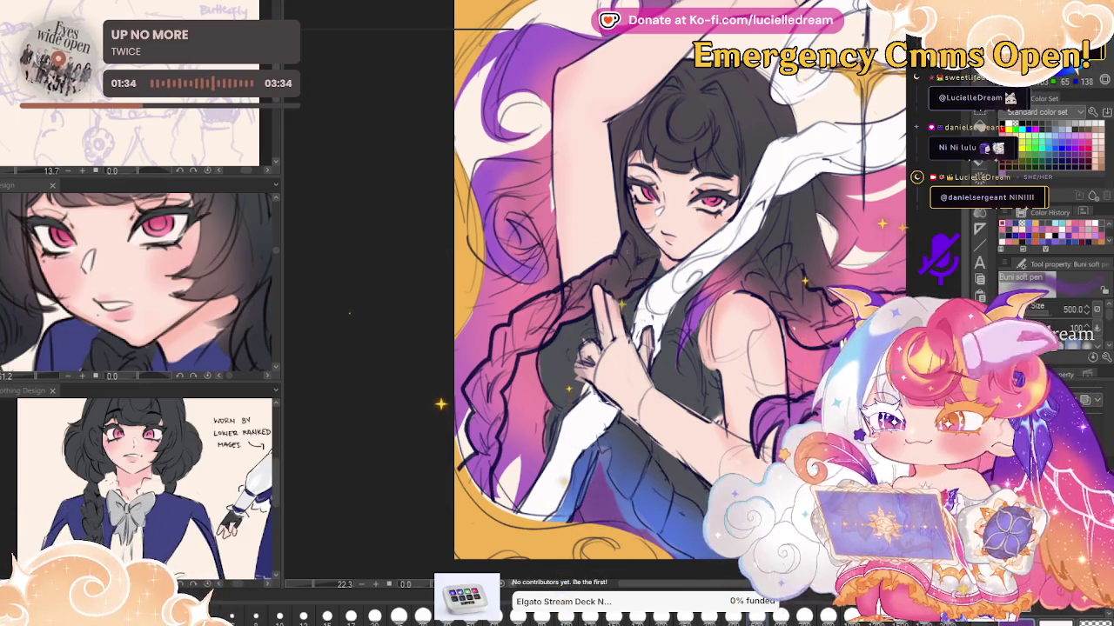
left_click_drag(539, 522, 679, 462)
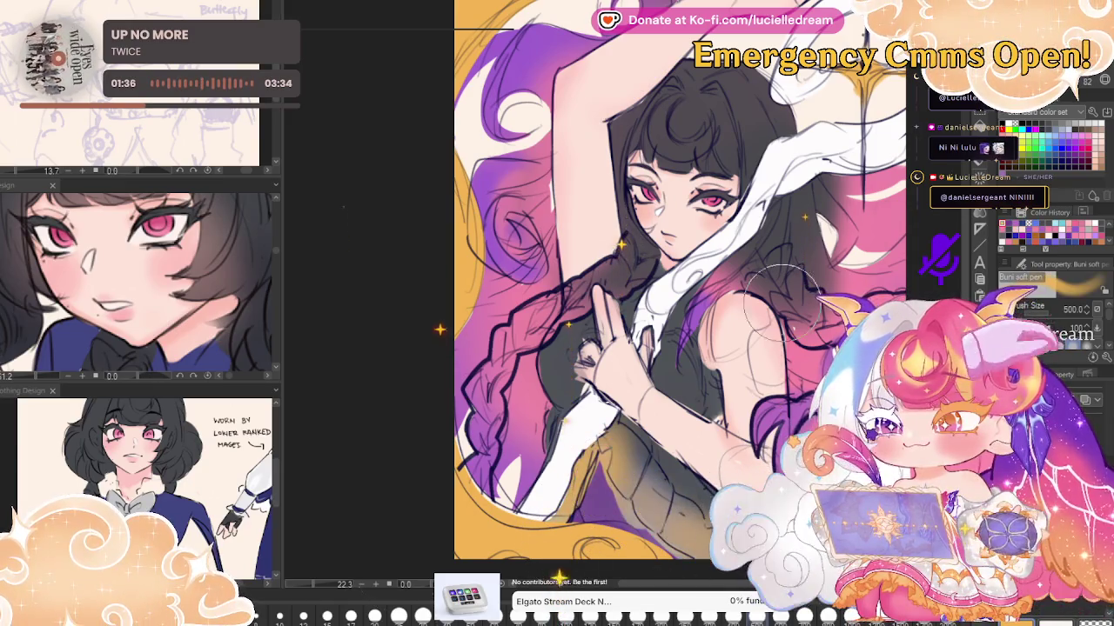
key("ctrl+z")
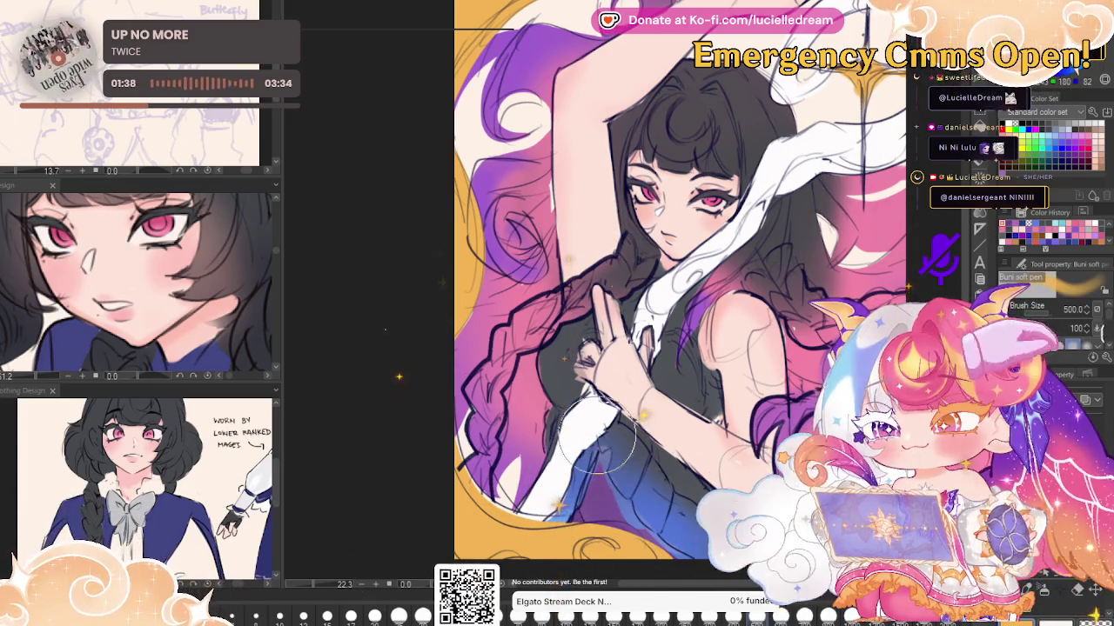
Repaint the white arm lighter and add soft darker shading over the sleeve
left_click_drag(598, 442, 572, 496)
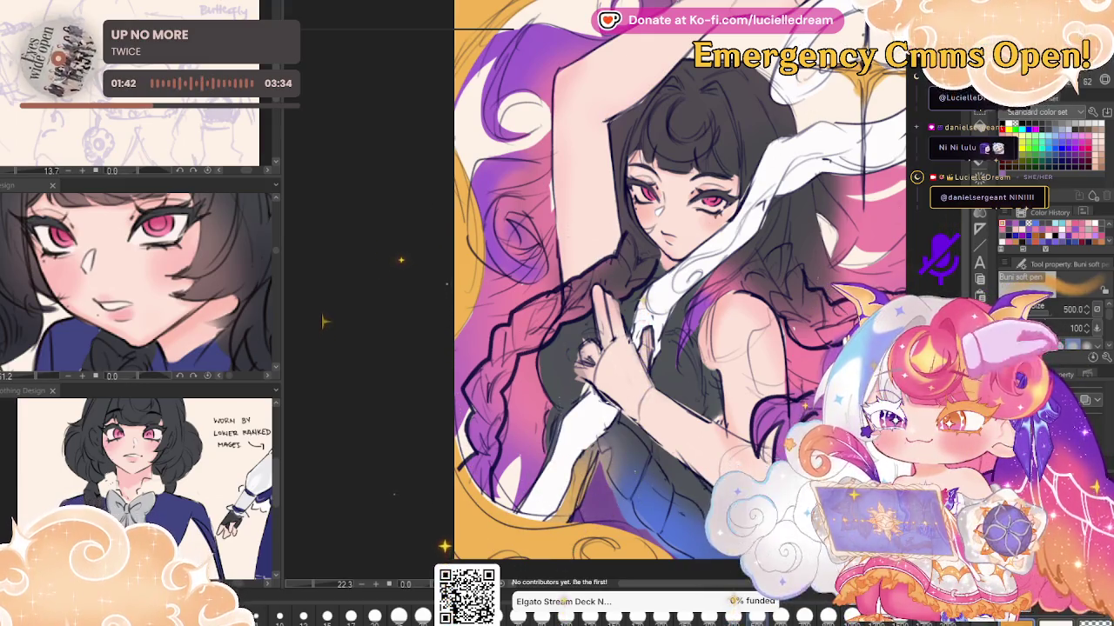
mouse_move(574, 448)
left_mouse_down()
mouse_move(635, 522)
mouse_move(570, 454)
left_mouse_up()
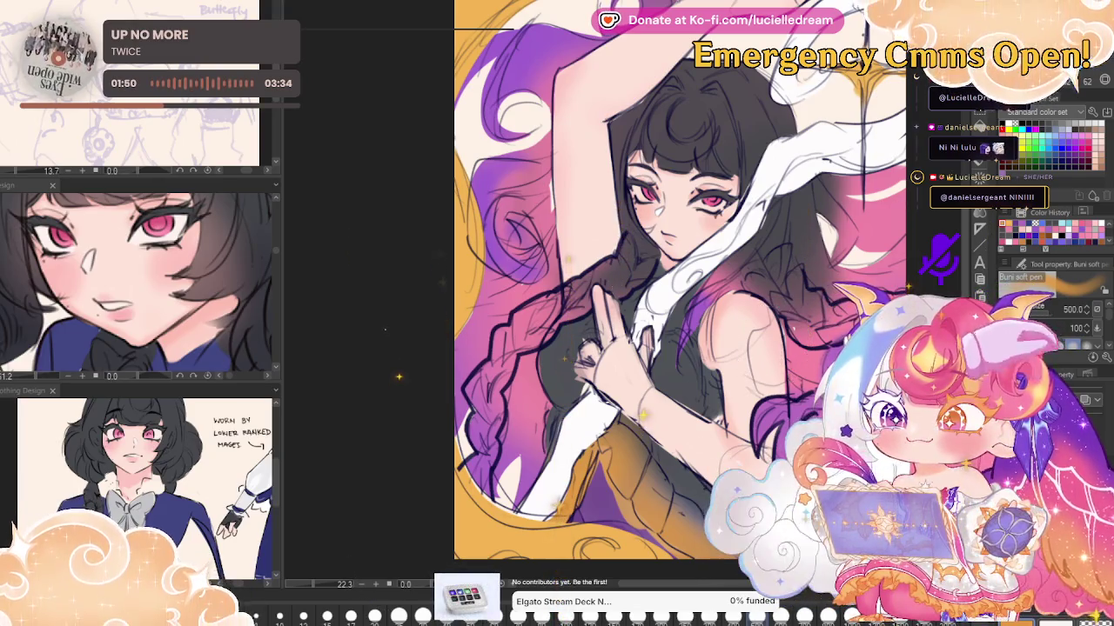
mouse_move(626, 435)
left_mouse_down()
mouse_move(601, 488)
mouse_move(622, 522)
left_mouse_up()
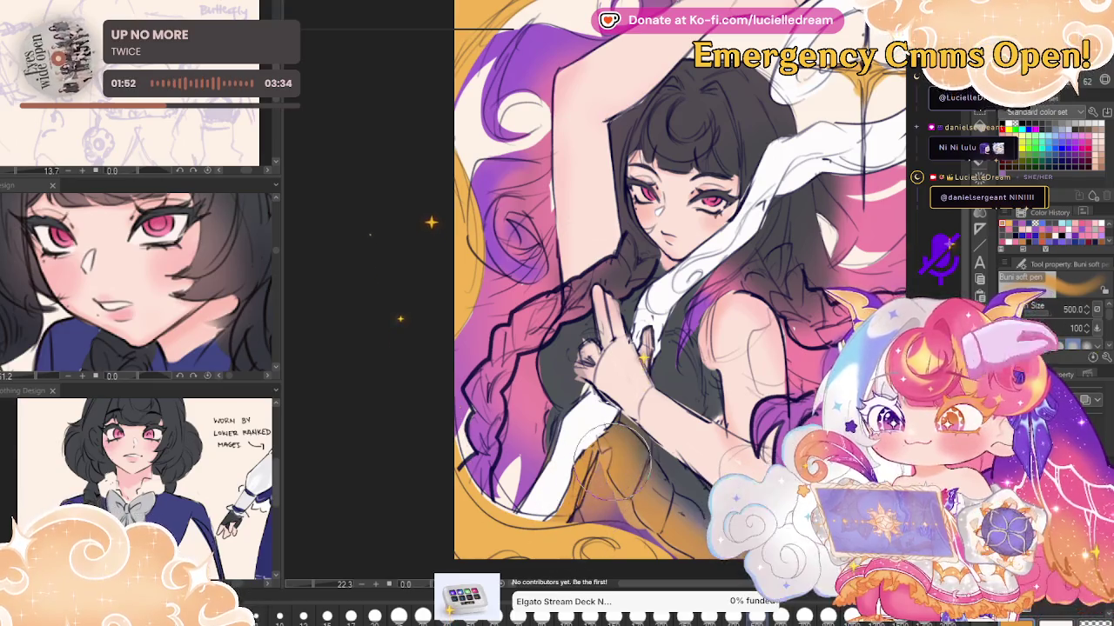
key("h")
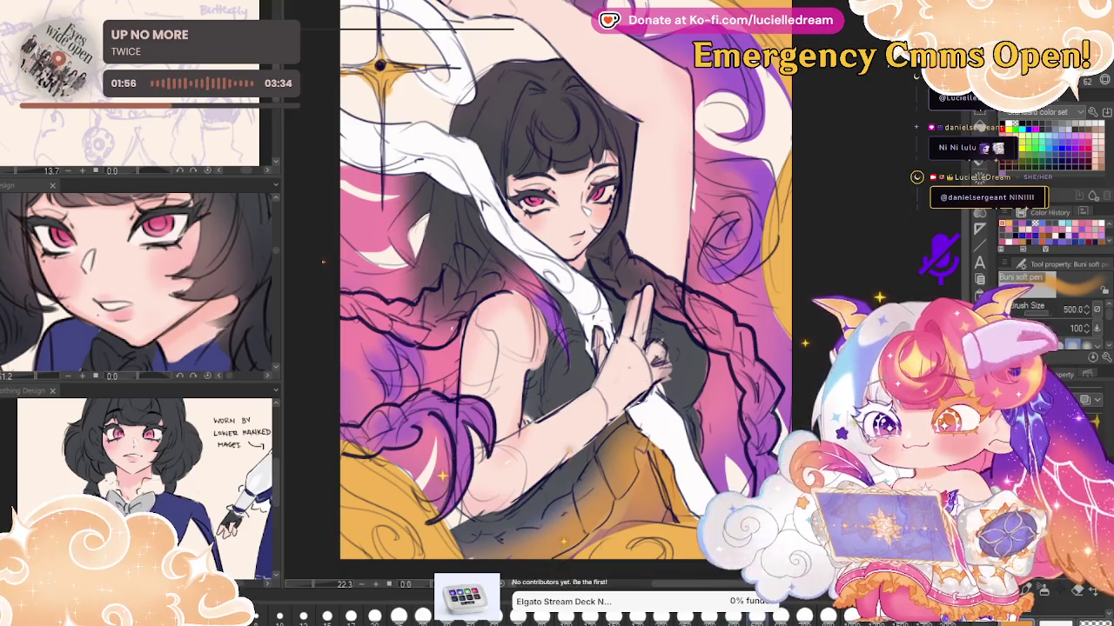
key("h")
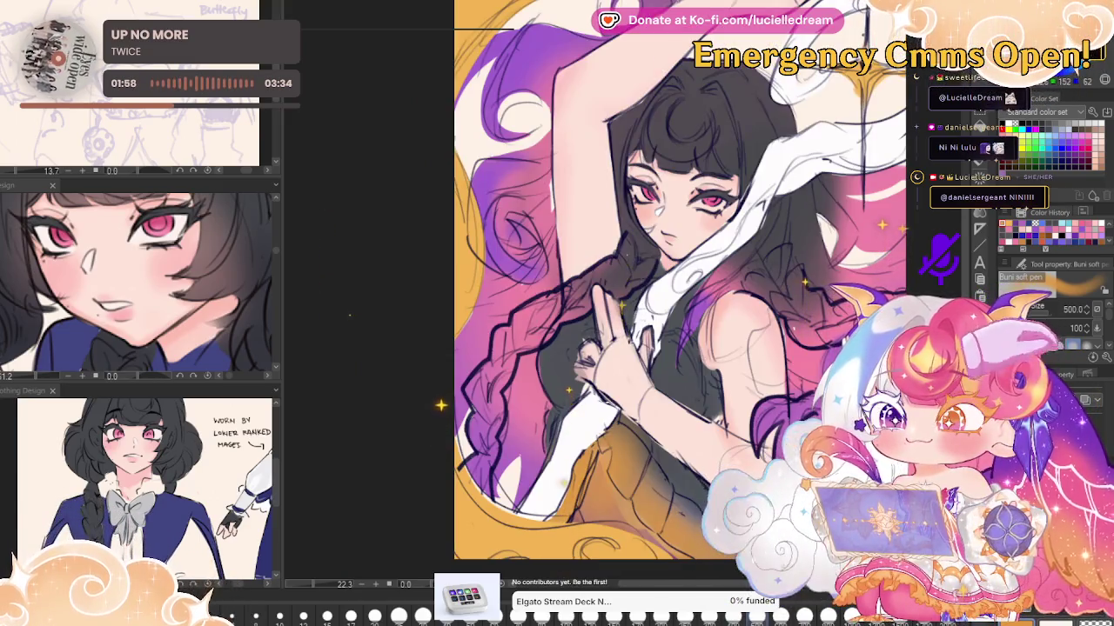
key("ctrl+plus")
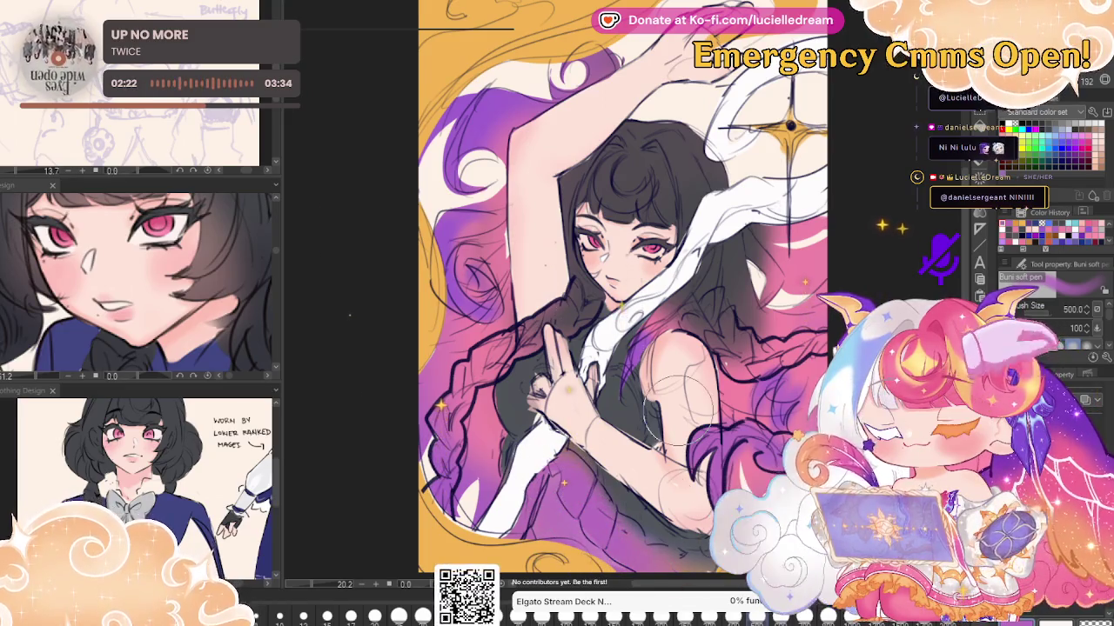
After checking the mirrored view, switch to the fine CIRO pen at brush size 50
key("h")
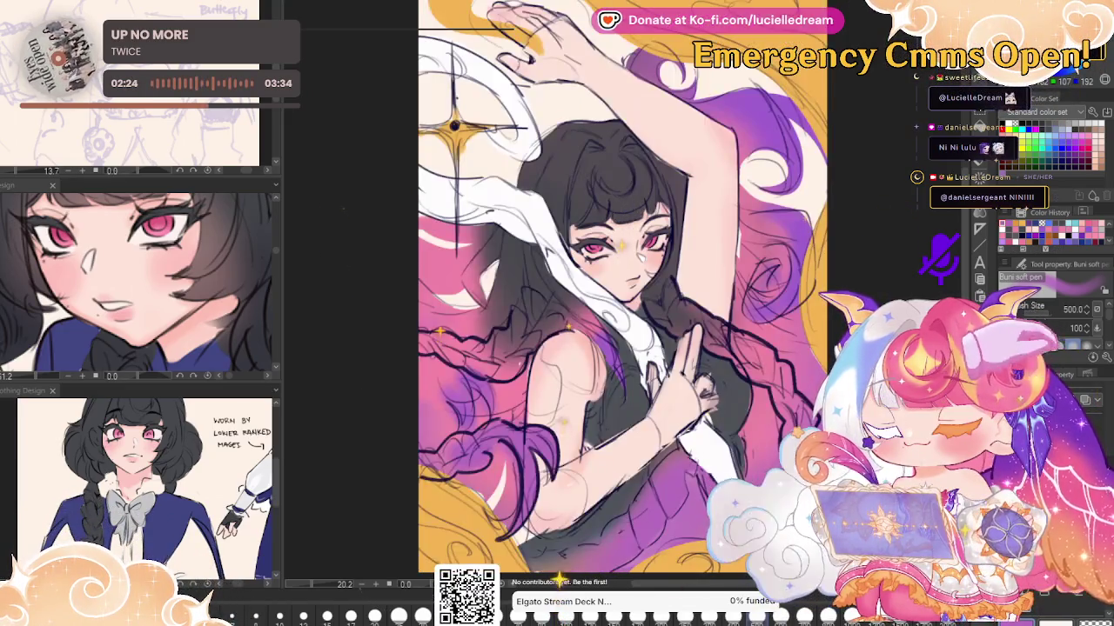
key("h")
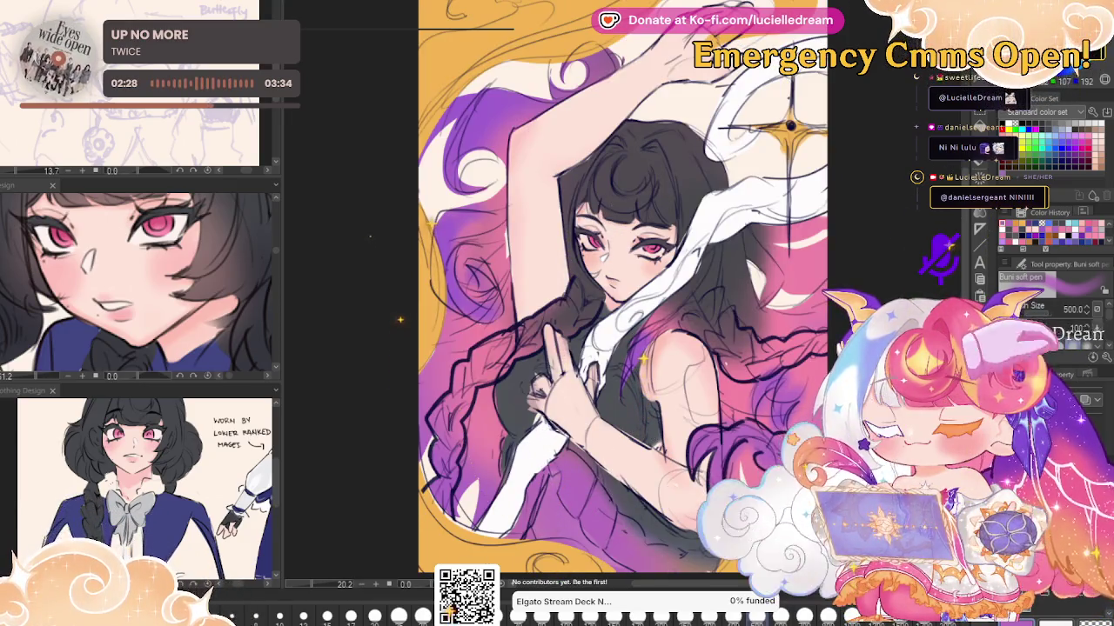
key("p")
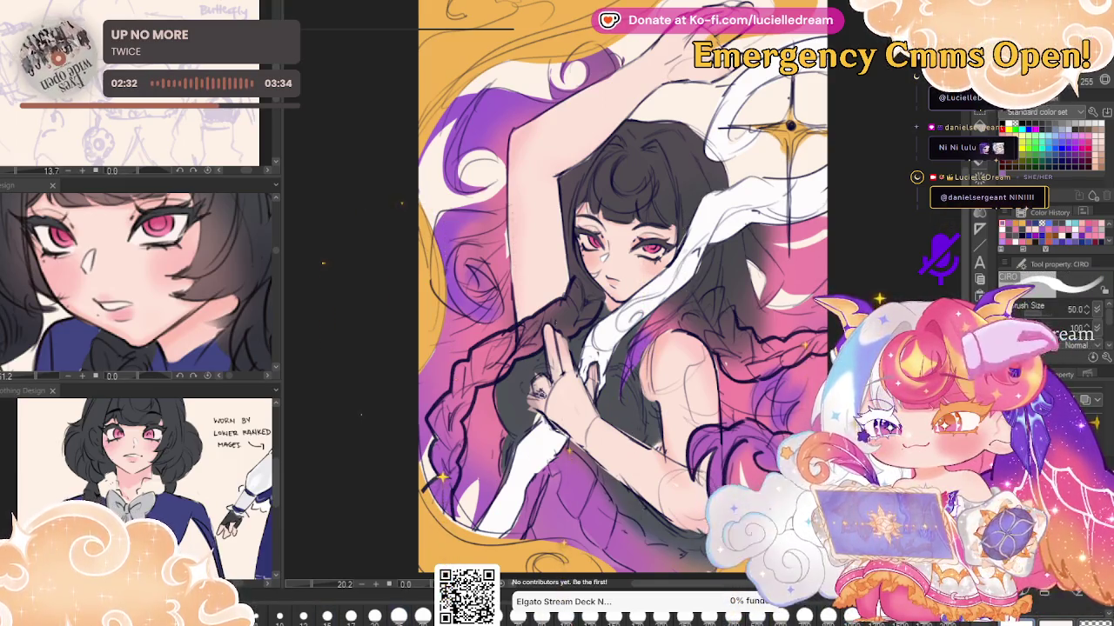
key("bracketright")
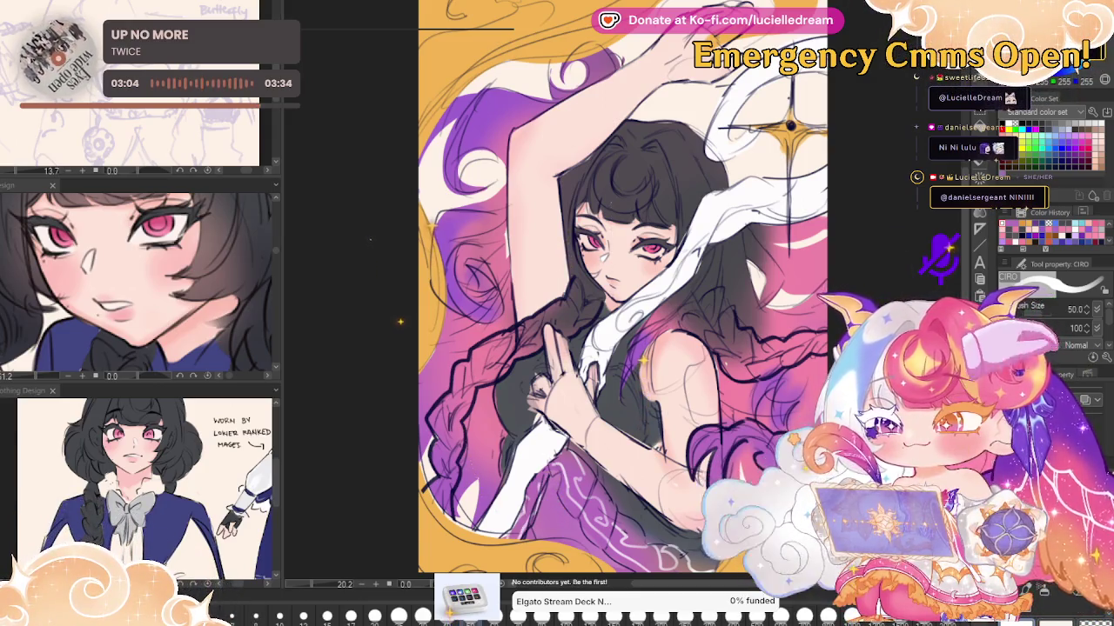
Check the mirrored and upside-down views, then switch to another painting brush
key("h")
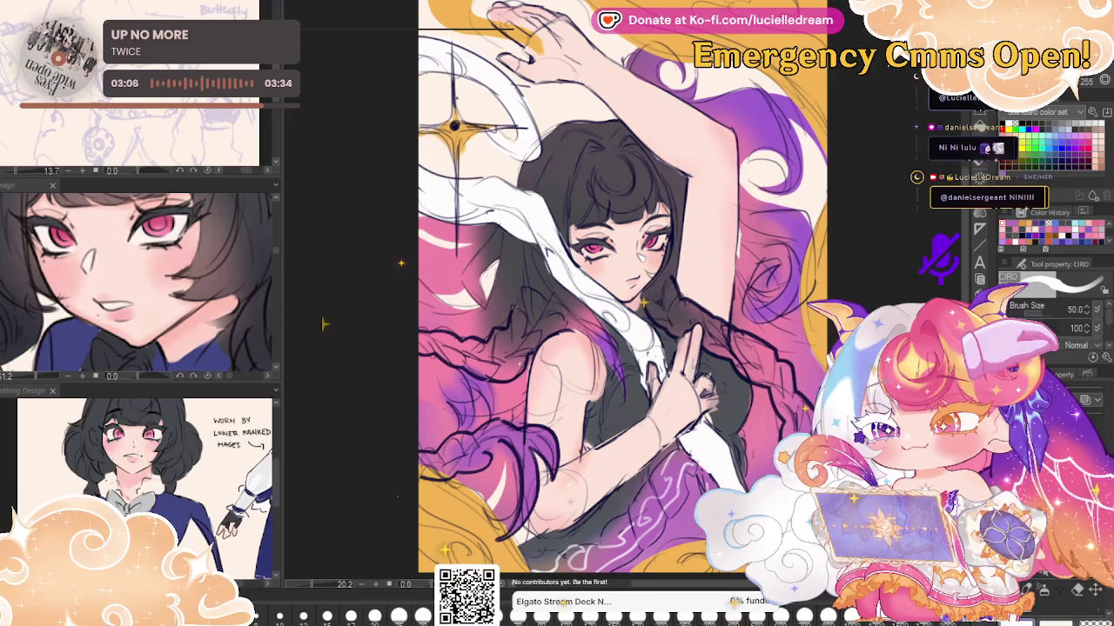
key("v")
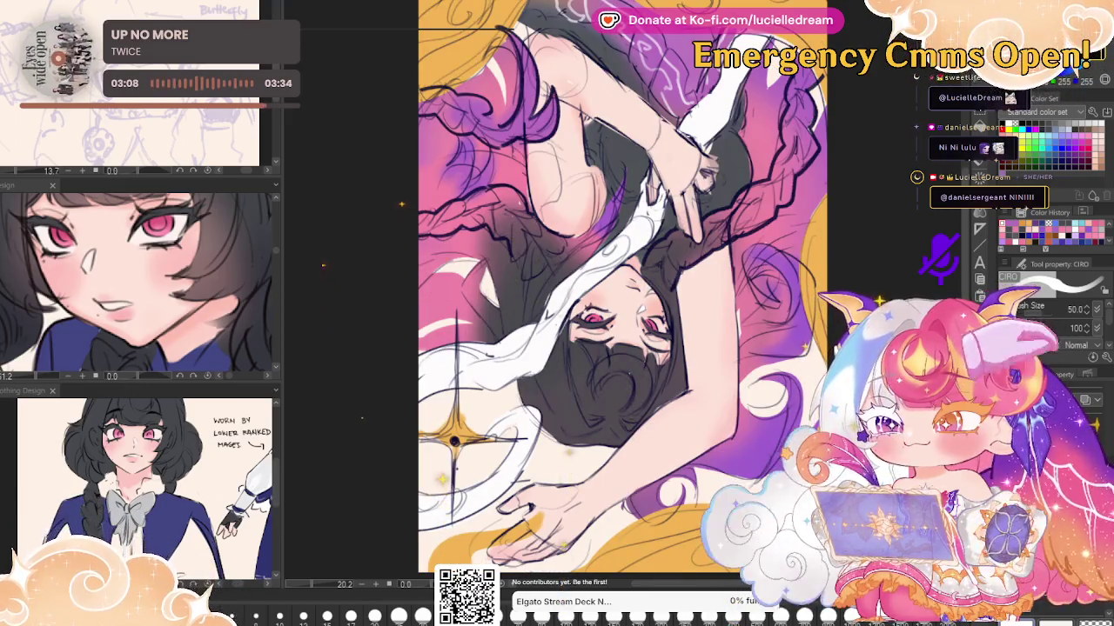
key("v")
key("h")
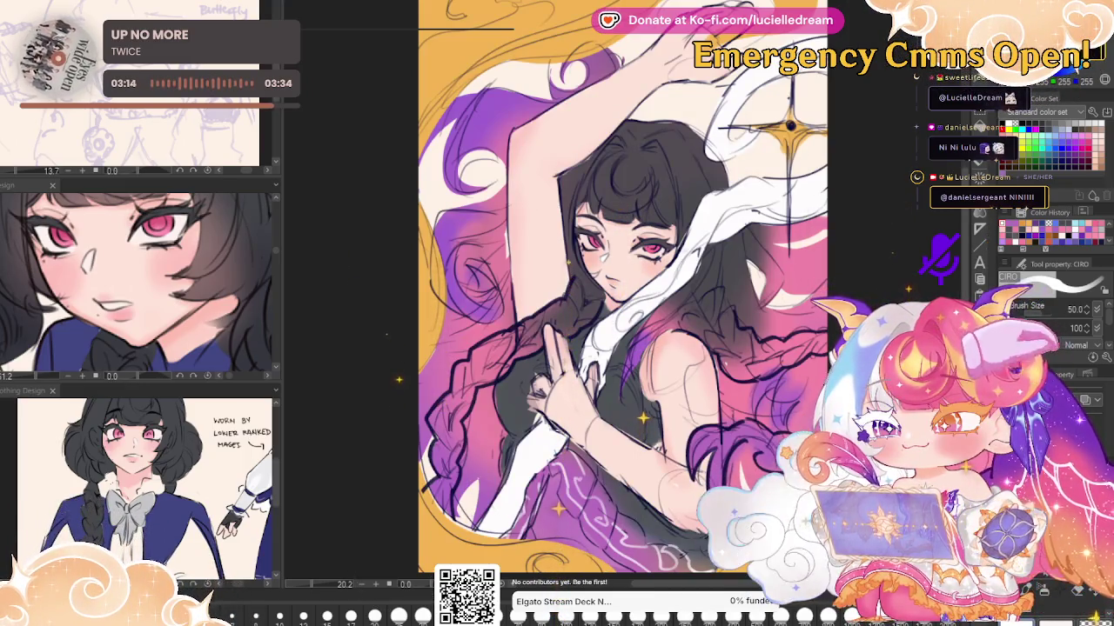
key("e")
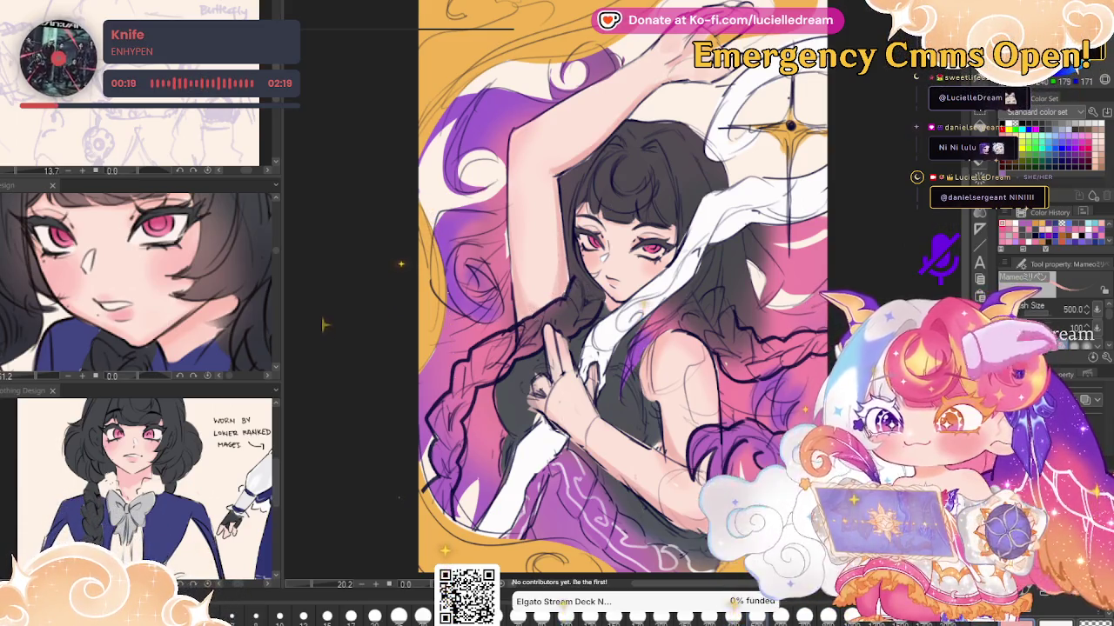
Try a blending brush at size 250, then return to the Buni soft pen
key("j")
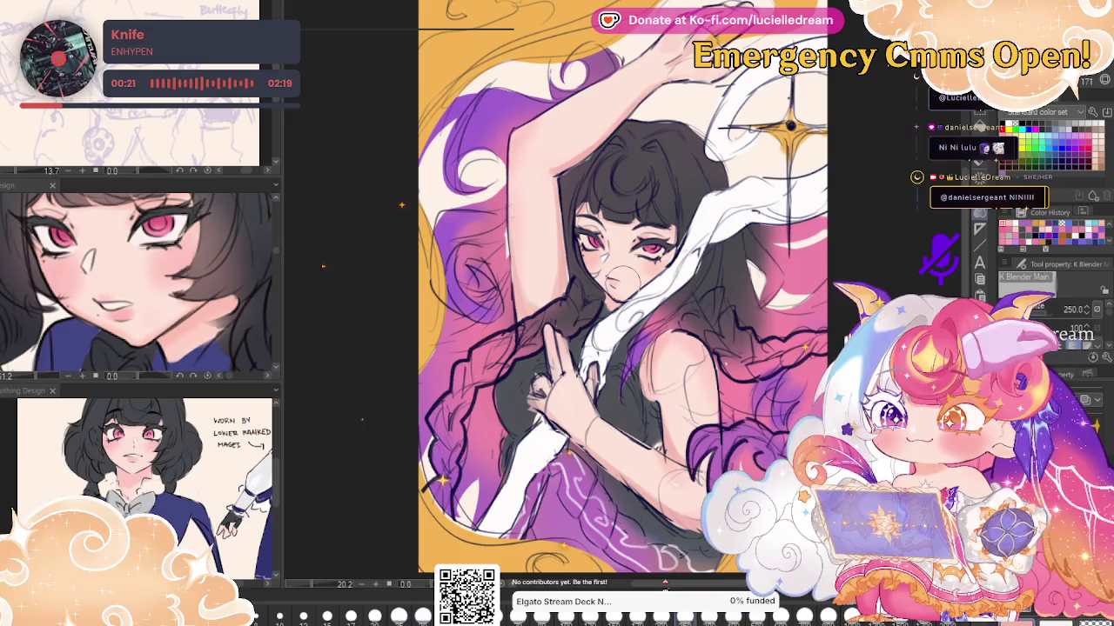
key("bracketright")
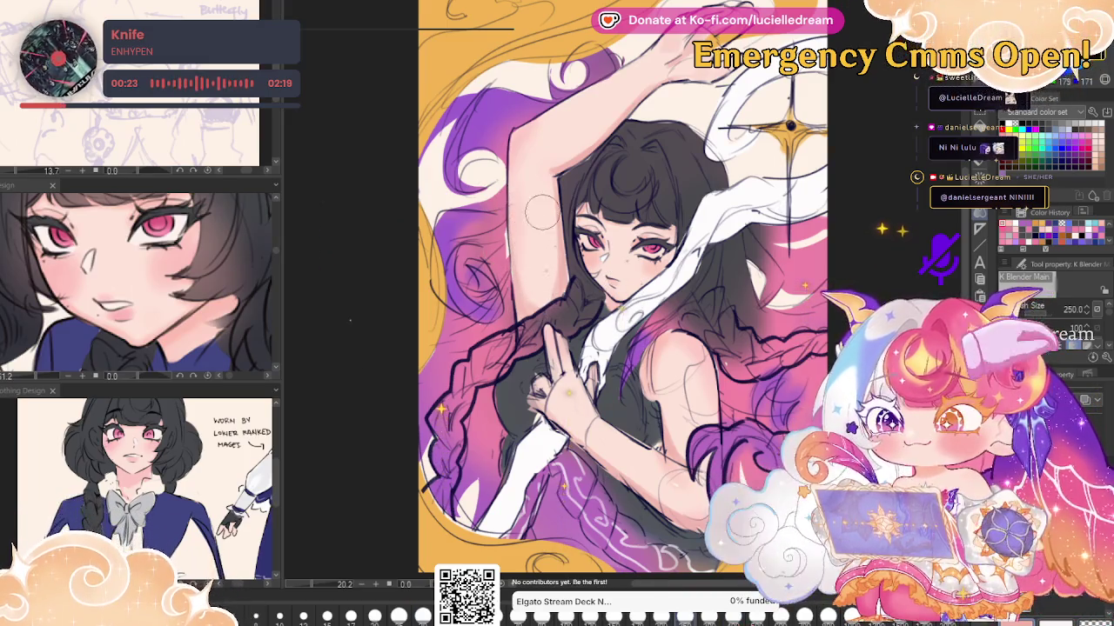
key("b")
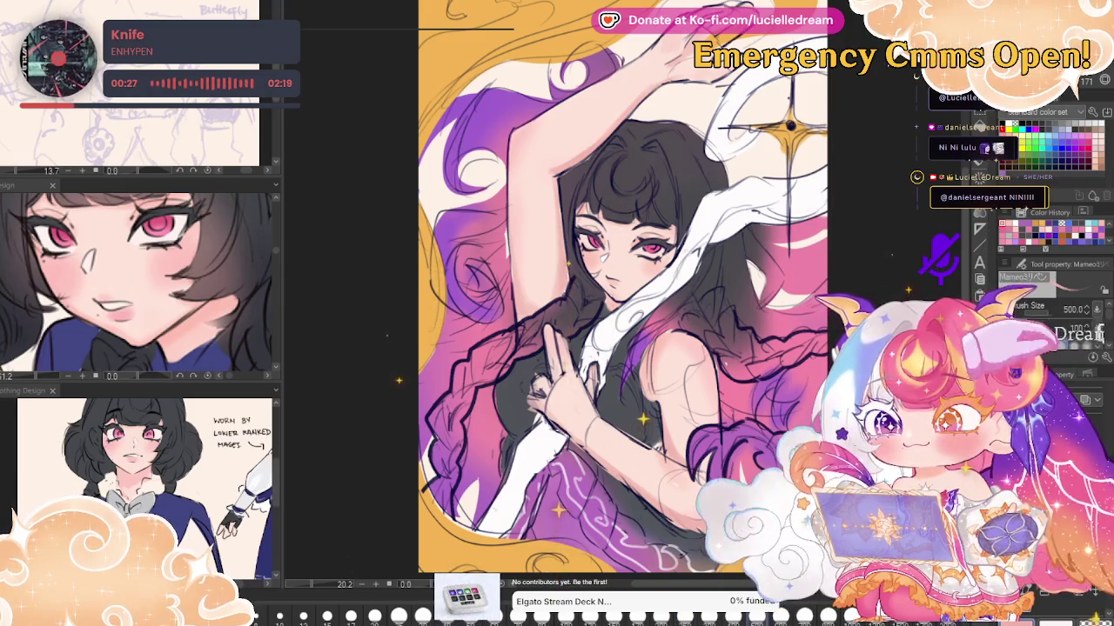
key("b")
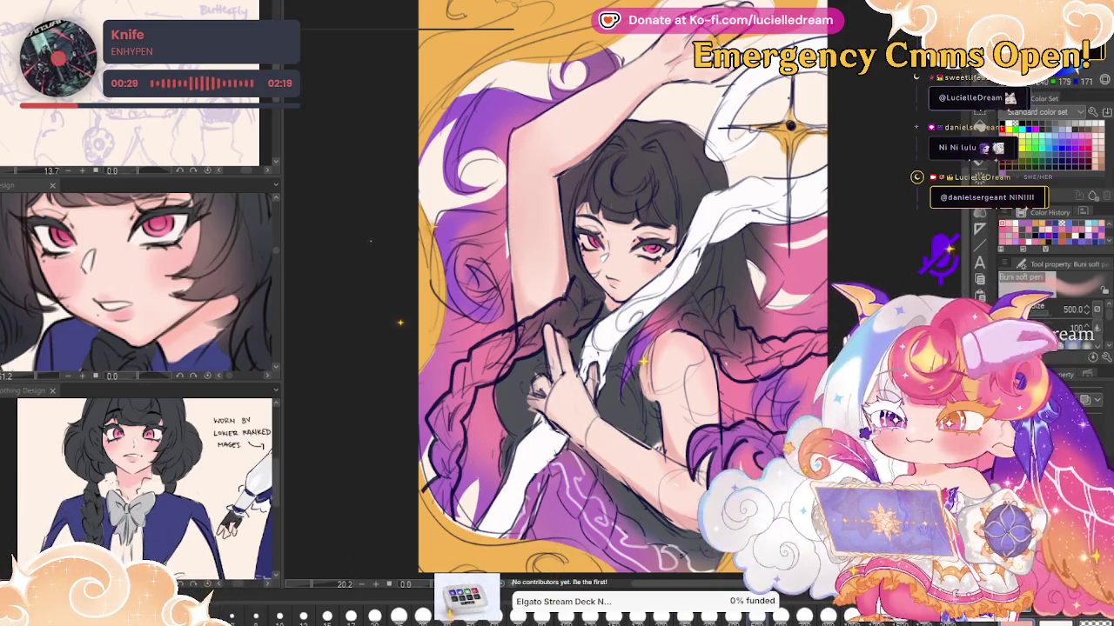
Lighten and smooth the raised arm and shoulder, then preview the clothes in grey-green
mouse_move(592, 105)
left_mouse_down()
mouse_move(550, 139)
mouse_move(522, 200)
left_mouse_up()
mouse_move(676, 386)
left_mouse_down()
mouse_move(652, 475)
mouse_move(706, 438)
left_mouse_up()
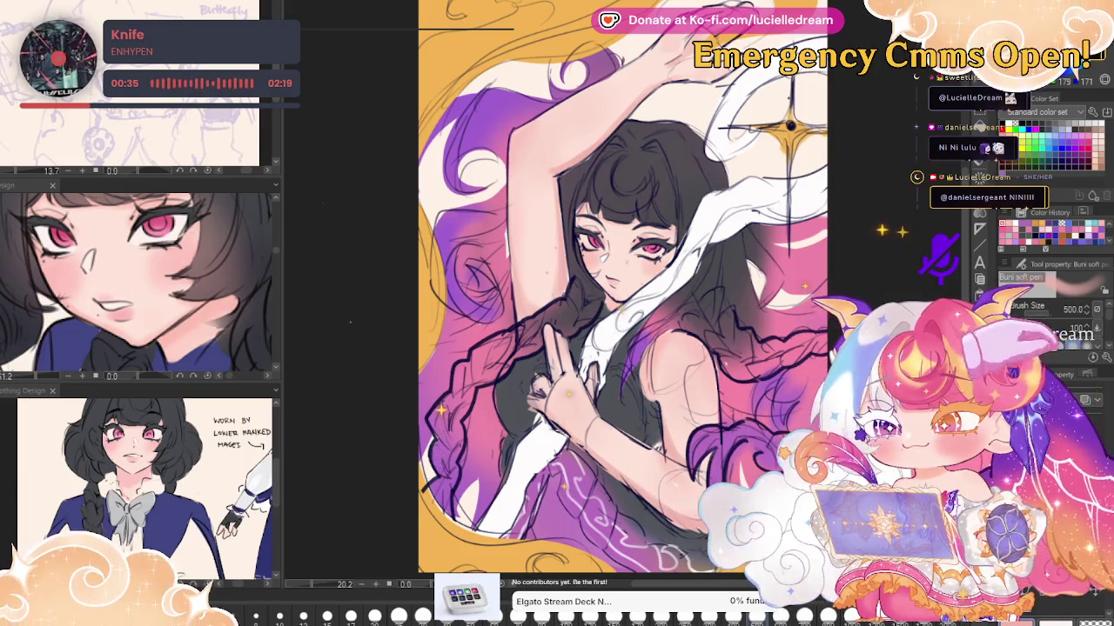
key("h")
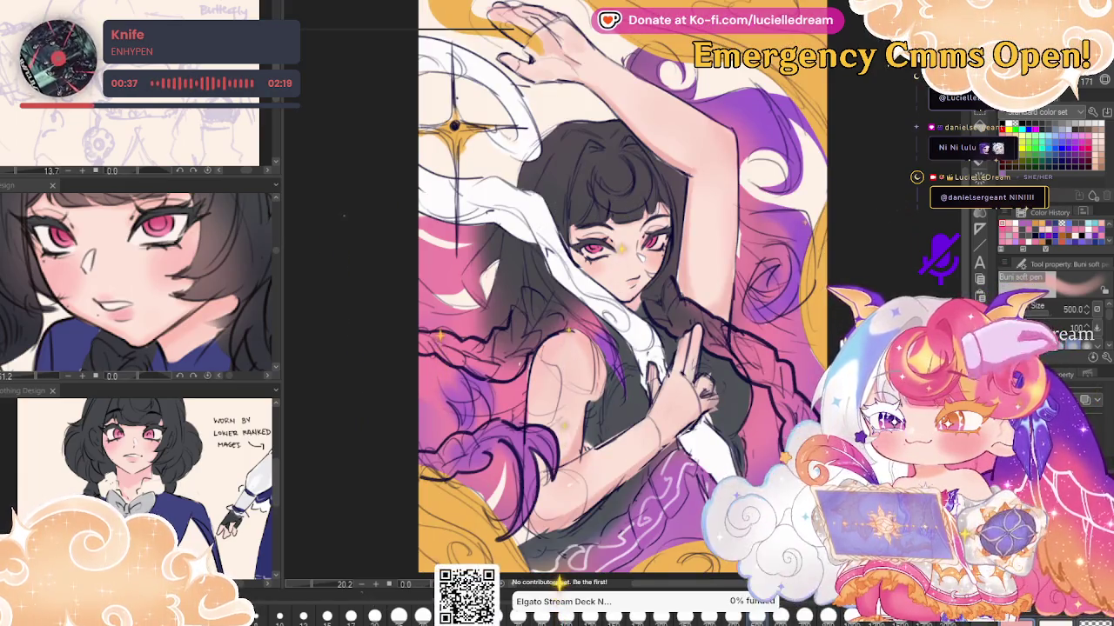
key("h")
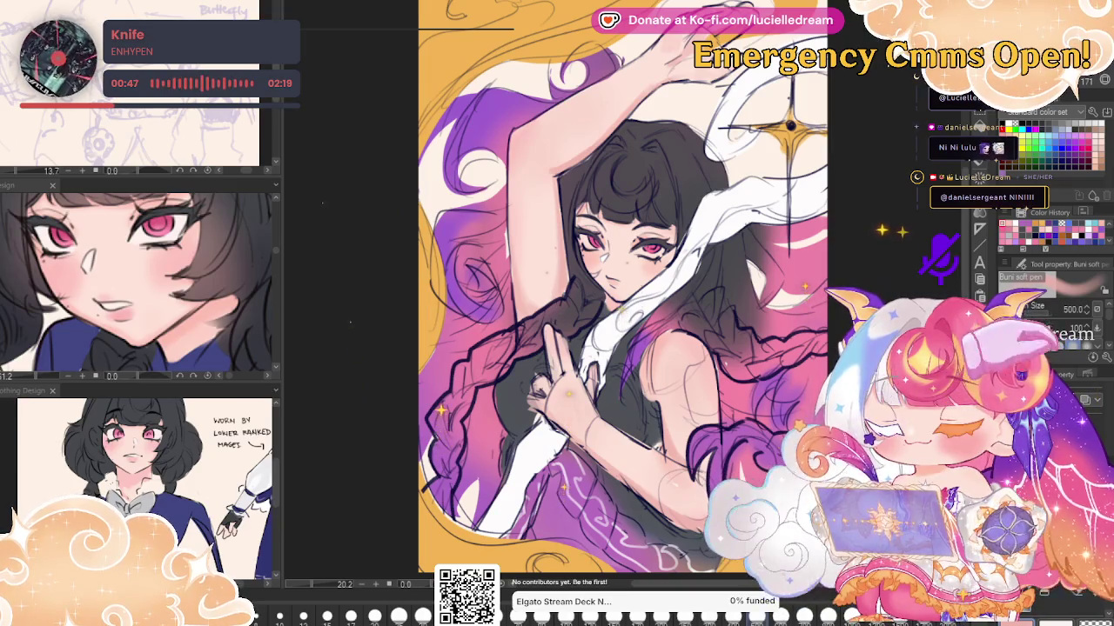
key("ctrl+z")
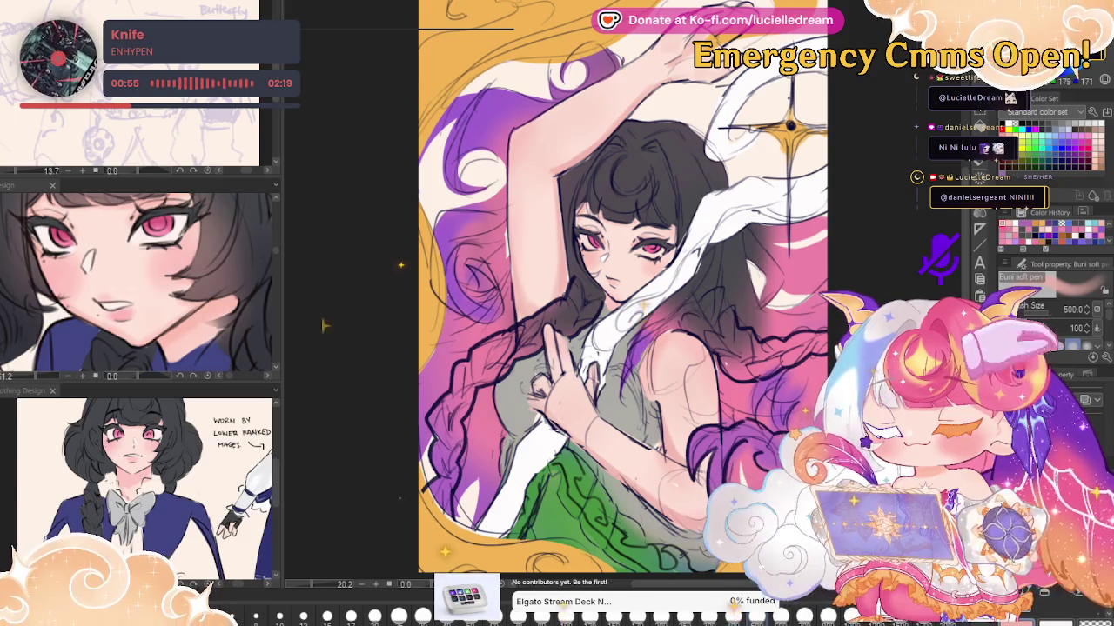
Undo the recolour to restore the dark charcoal shirt and purple skirt
key("ctrl+z")
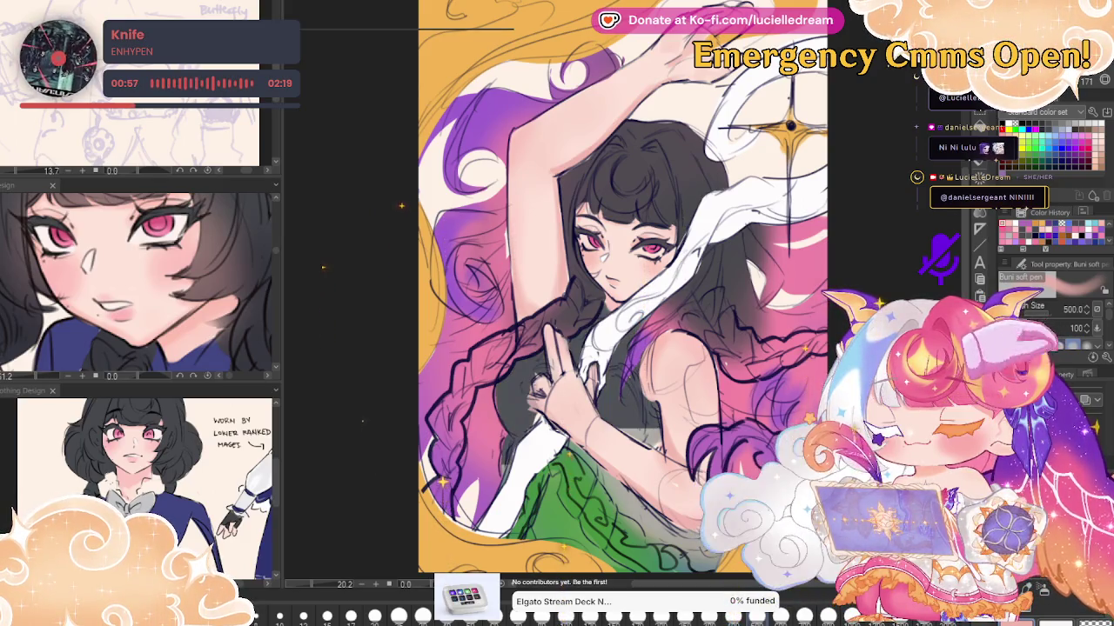
key("ctrl+z")
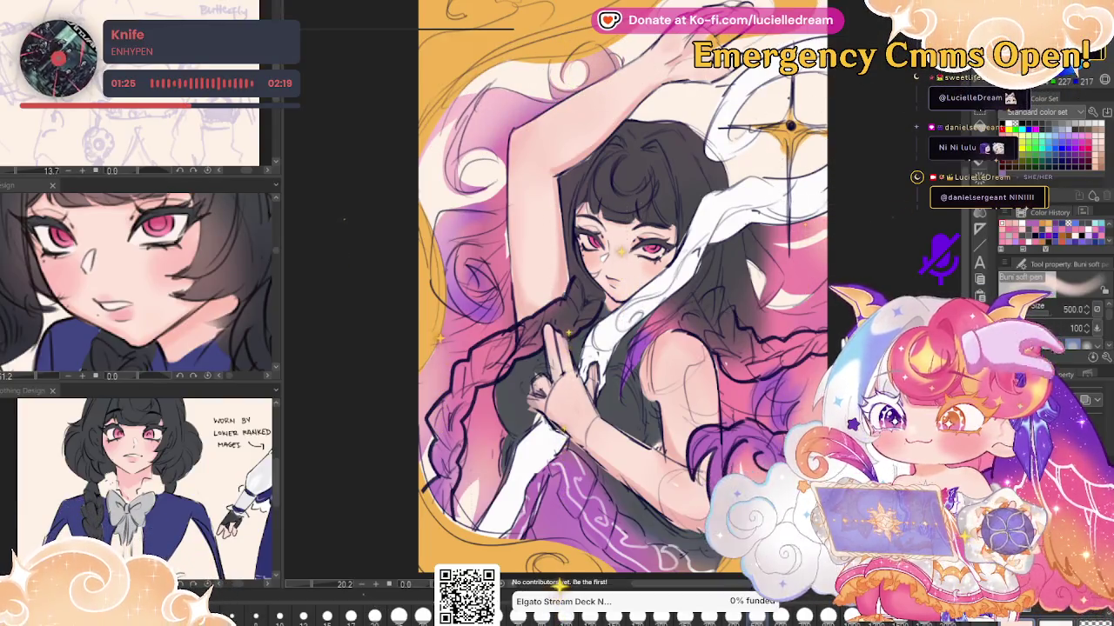
key("h")
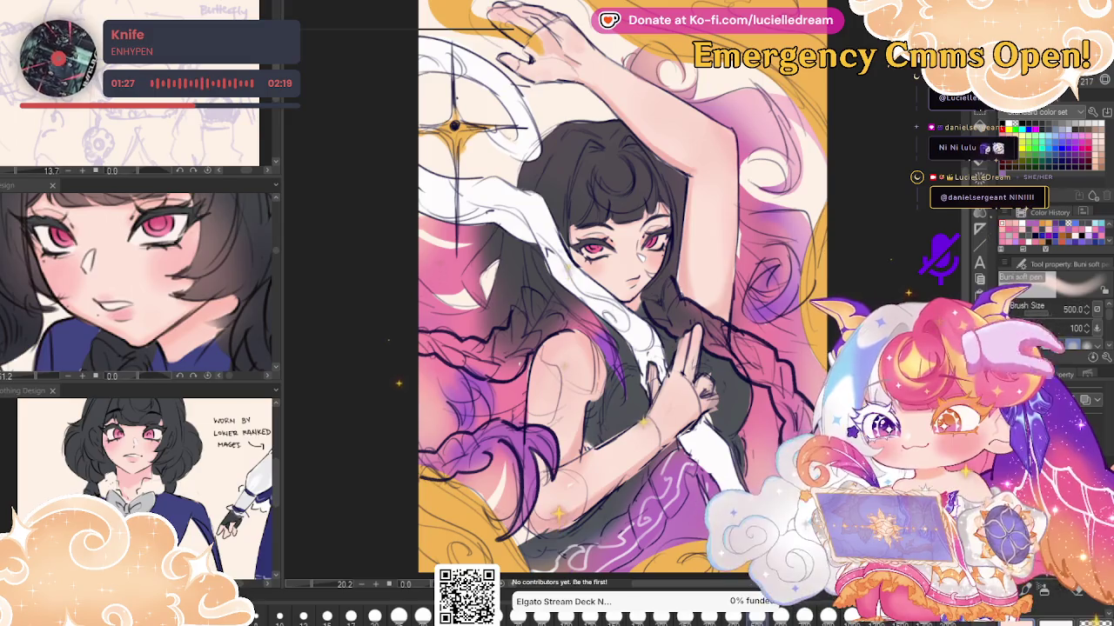
Softly lighten the left hair, then toggle the grey background patches to black and back
left_click_drag(409, 400, 444, 400)
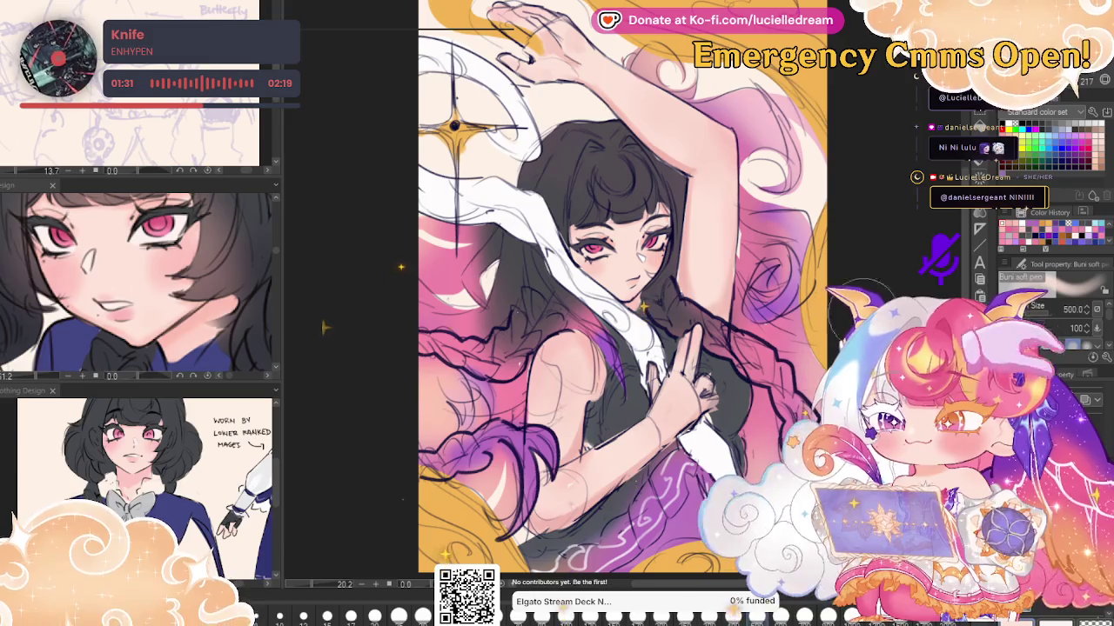
key("h")
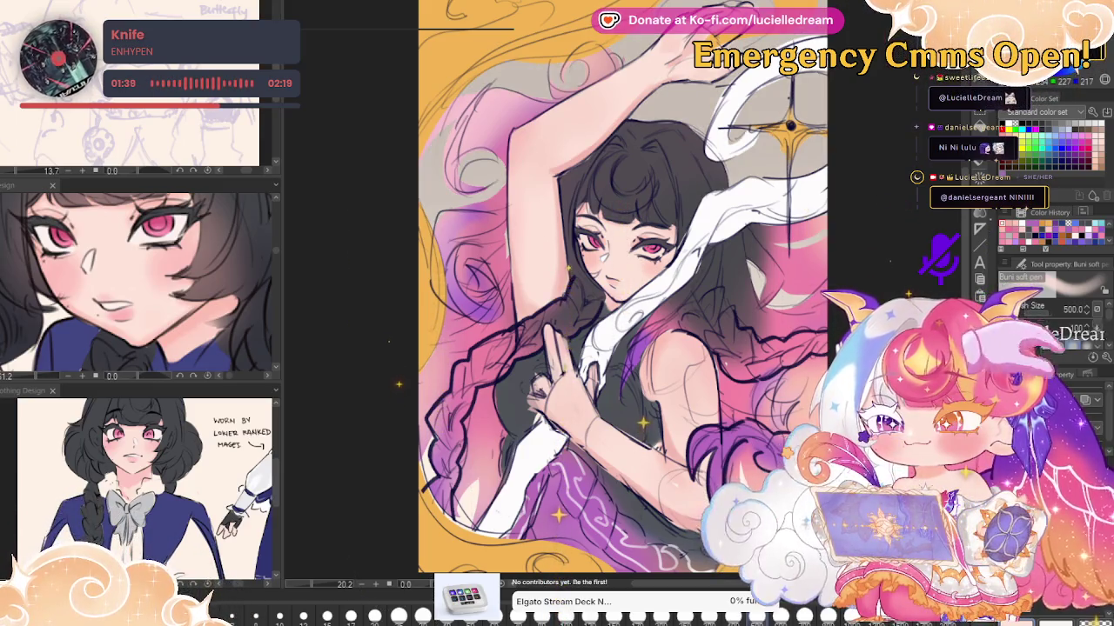
key("ctrl+z")
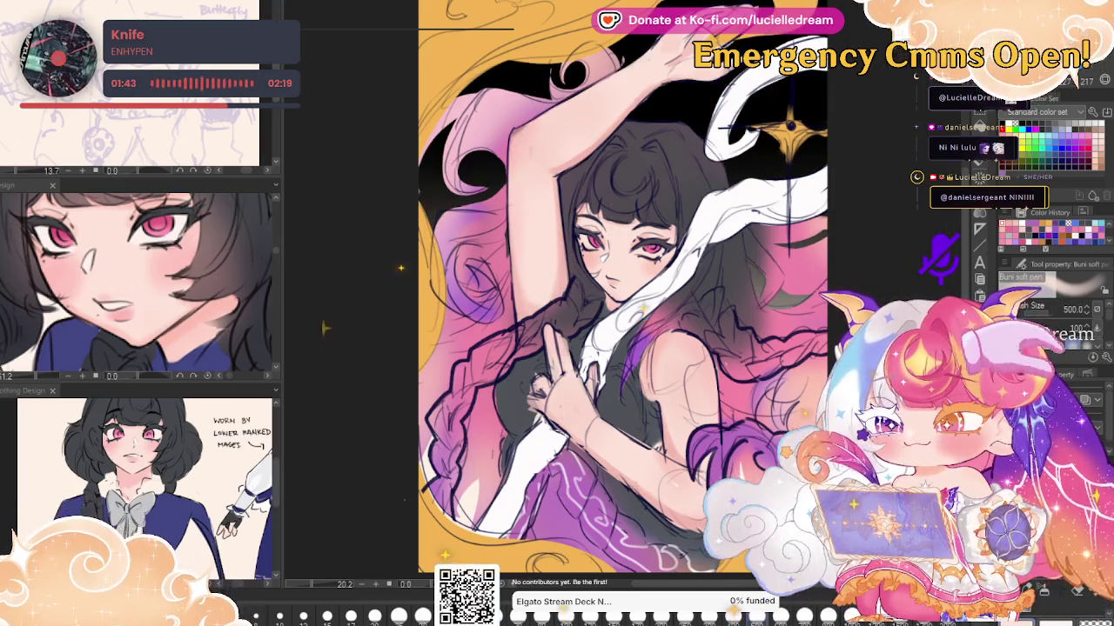
key("ctrl+y")
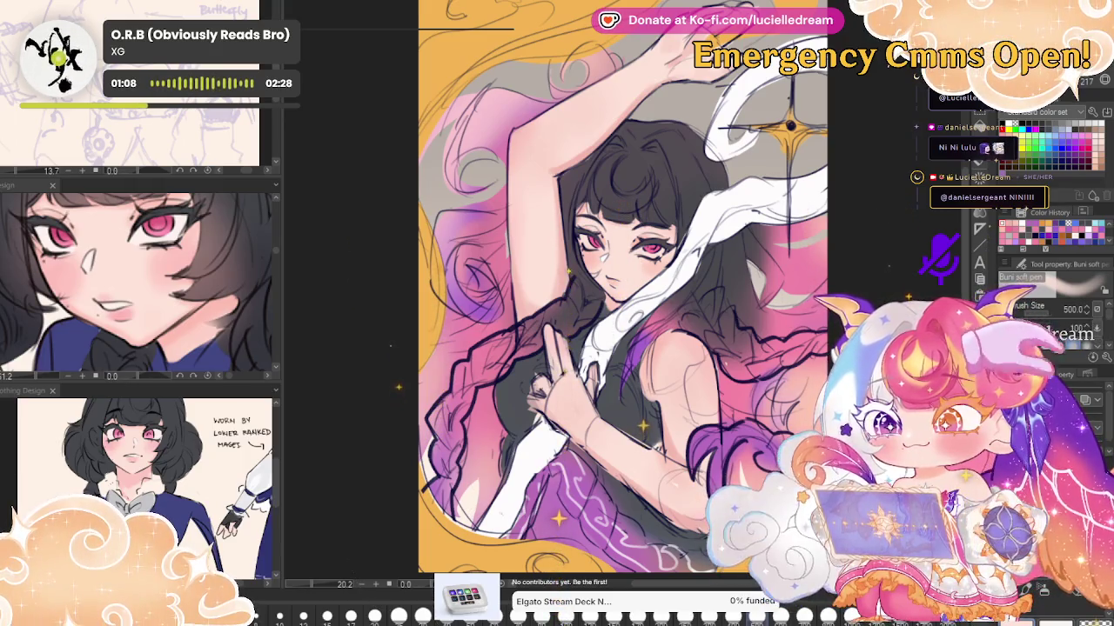
Turn the background patches white and switch to the Sketch-color-line brush at size 40
key("ctrl+z")
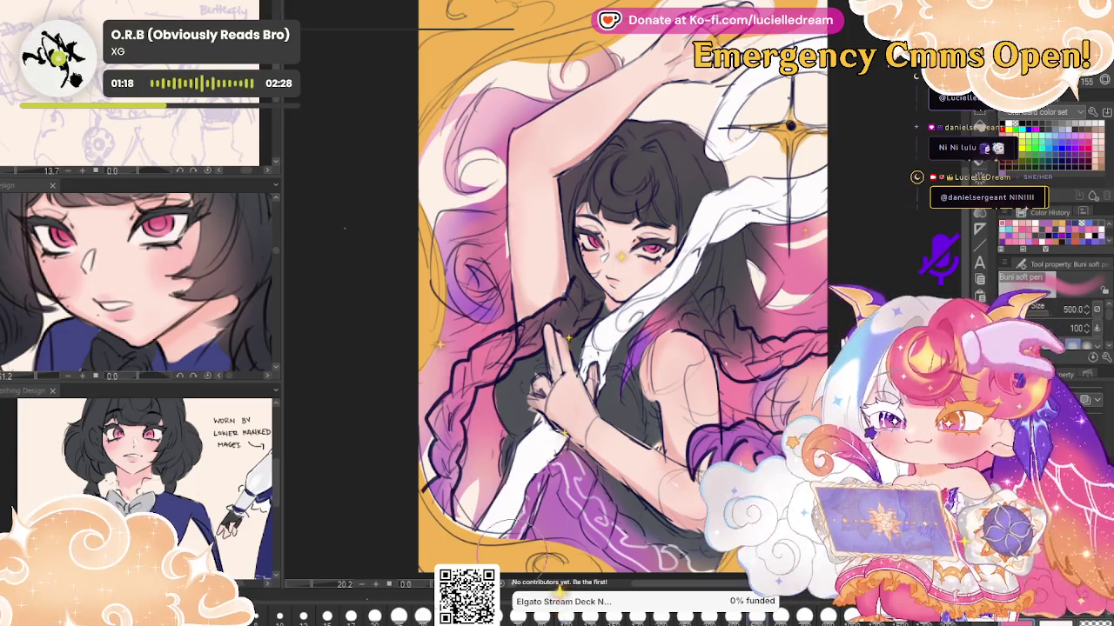
key("b")
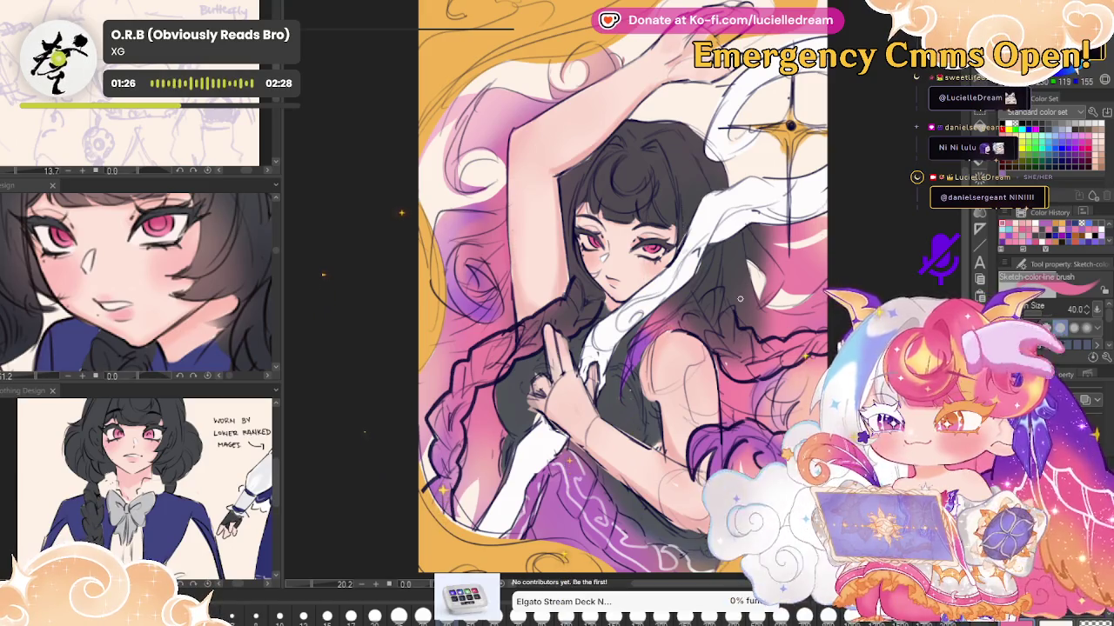
Lighten the left hair tint pinker and lay a purple gradient over the hair
key("h")
key("h")
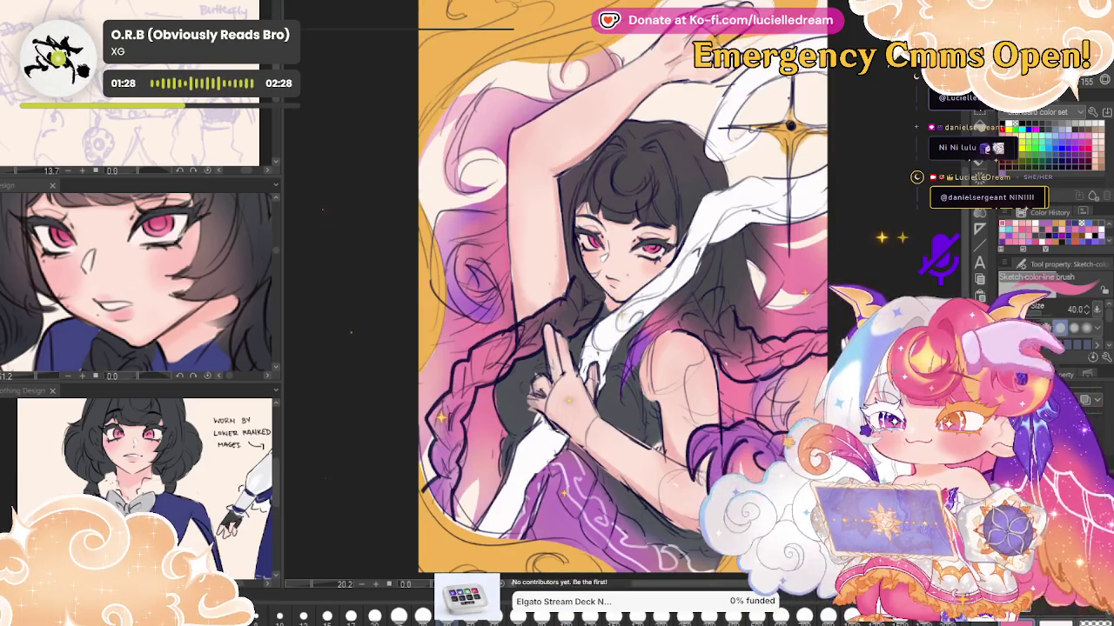
key("h")
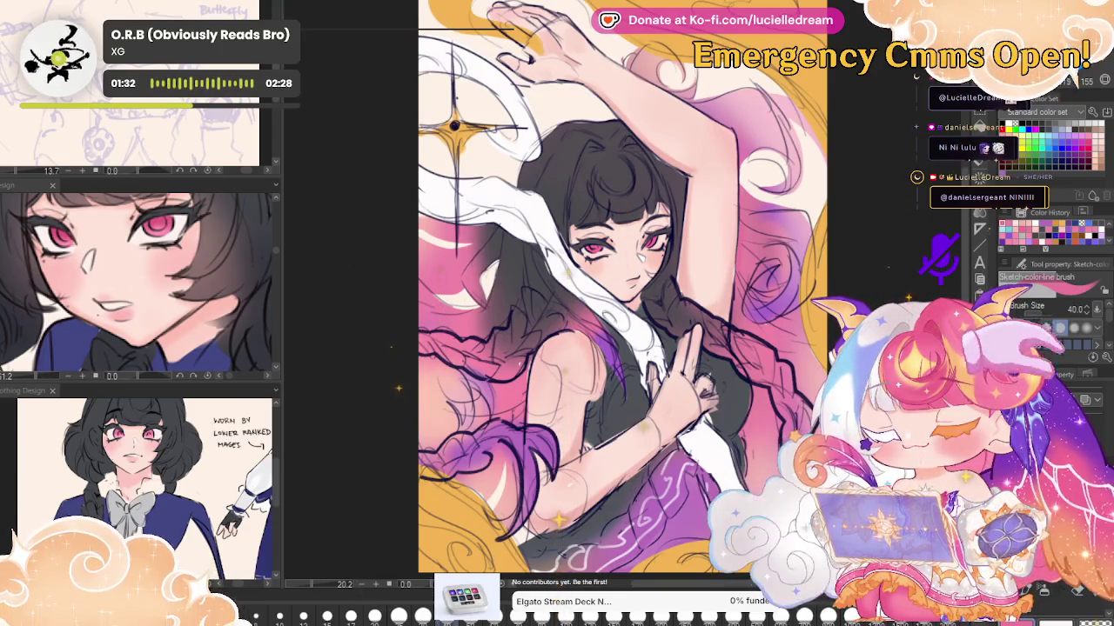
key("h")
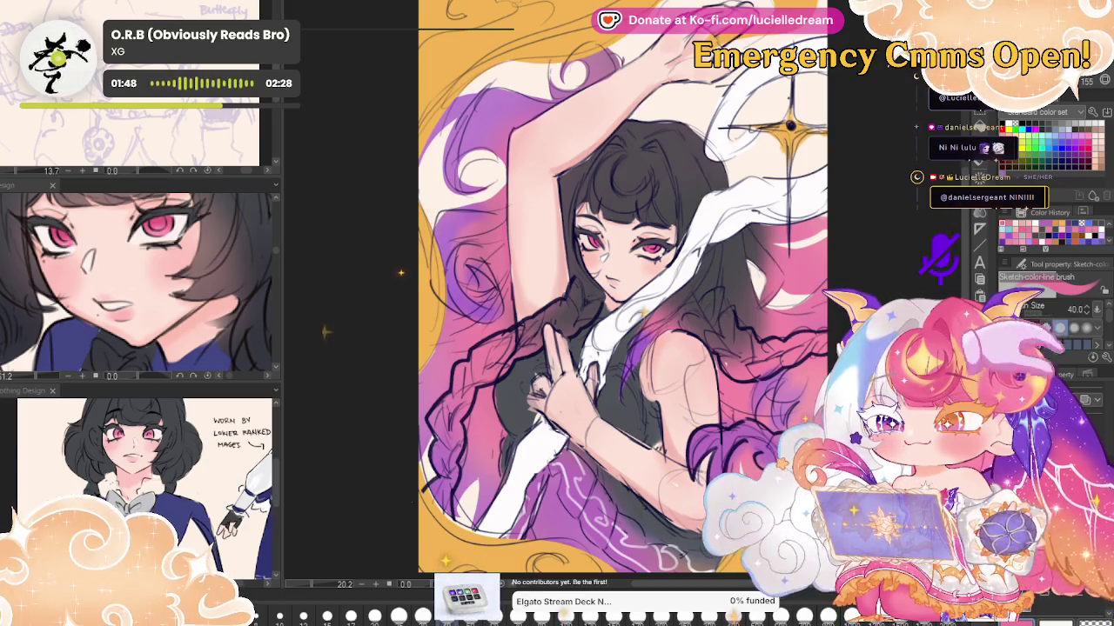
key("ctrl+z")
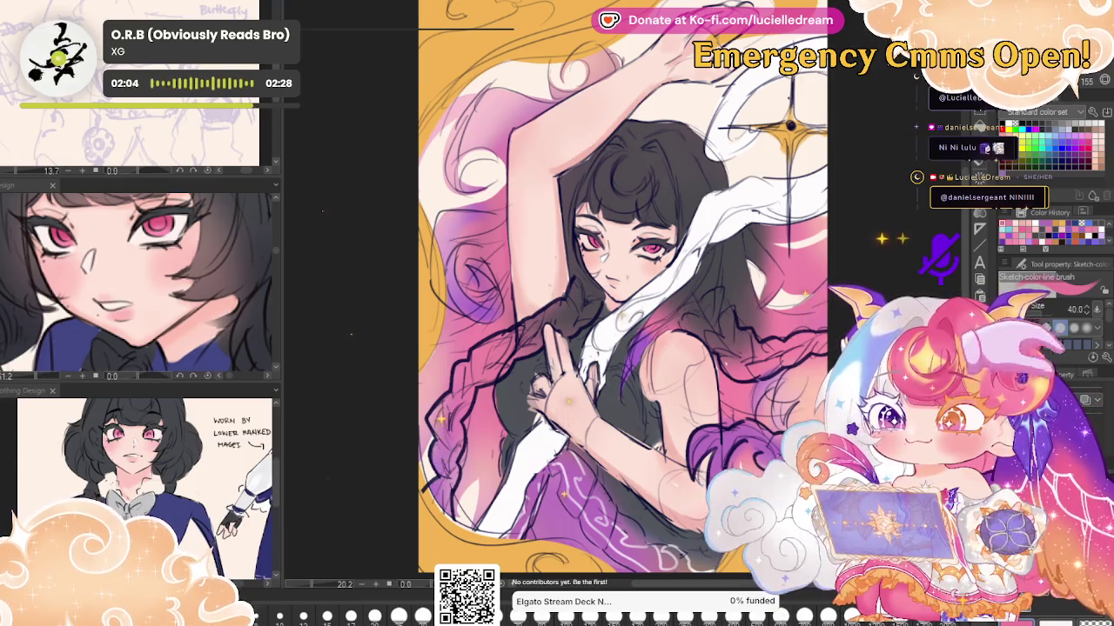
key("ctrl+z")
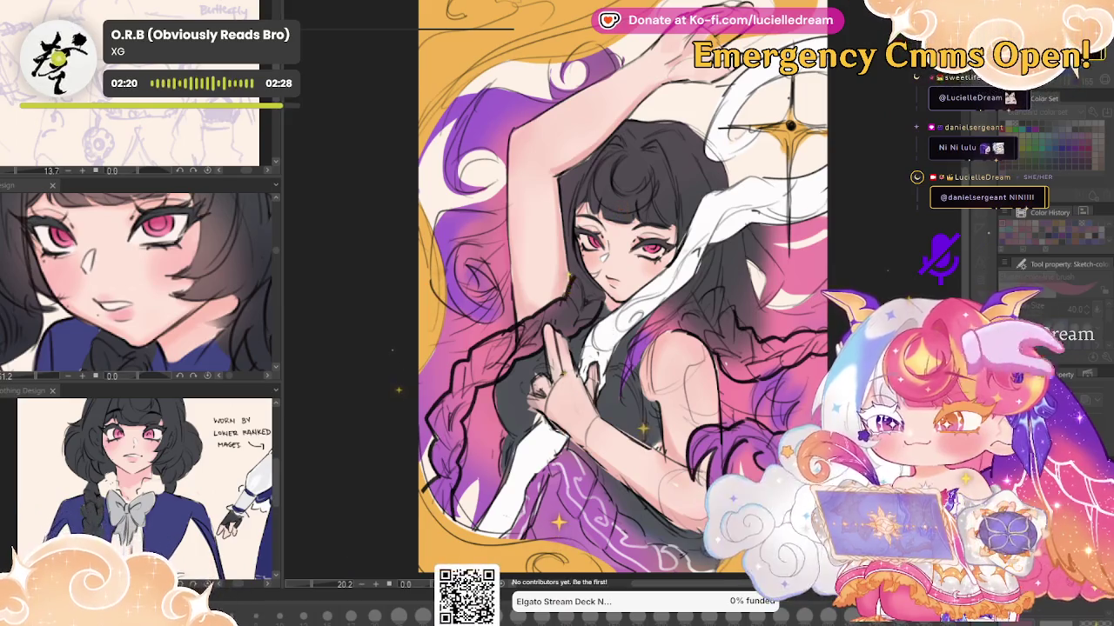
key("b")
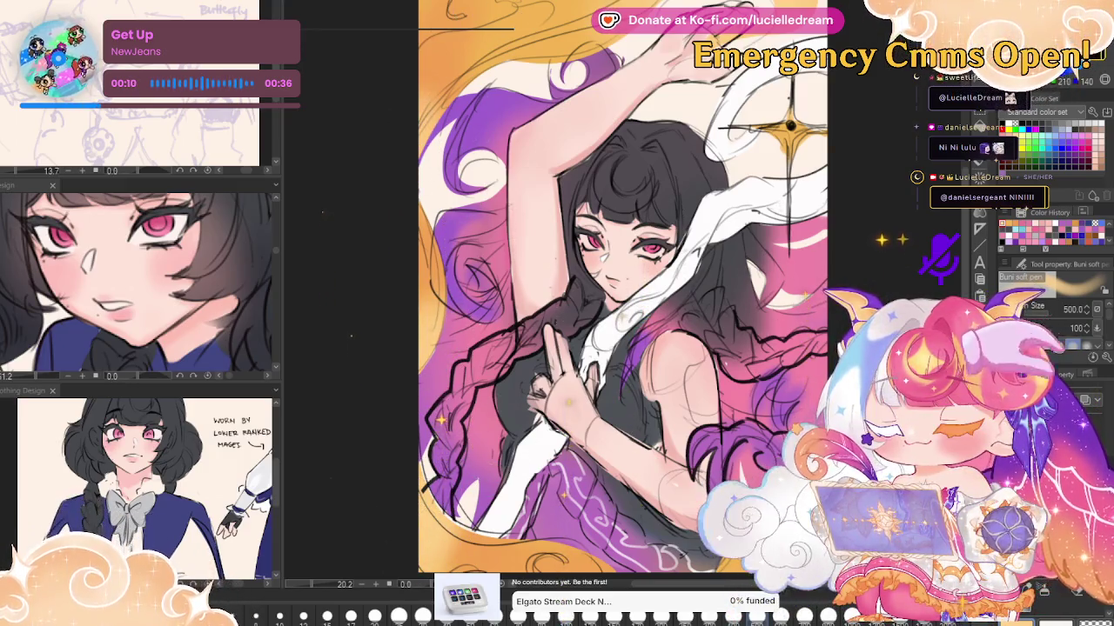
Go from Manga gradient back to the Buni soft pen and set its size to 300
key("g")
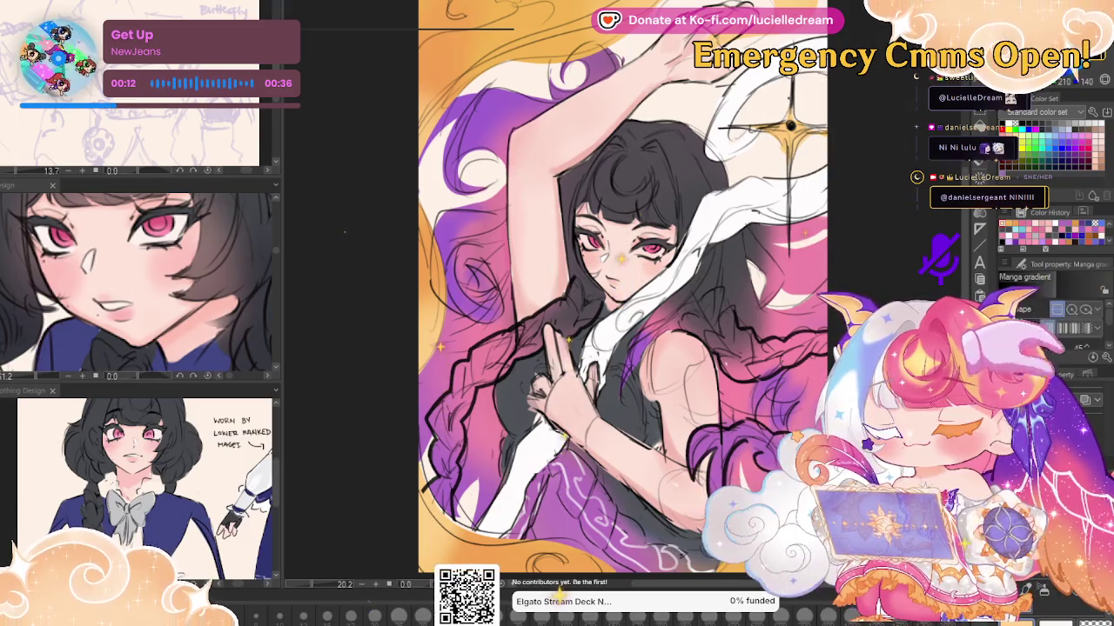
key("p")
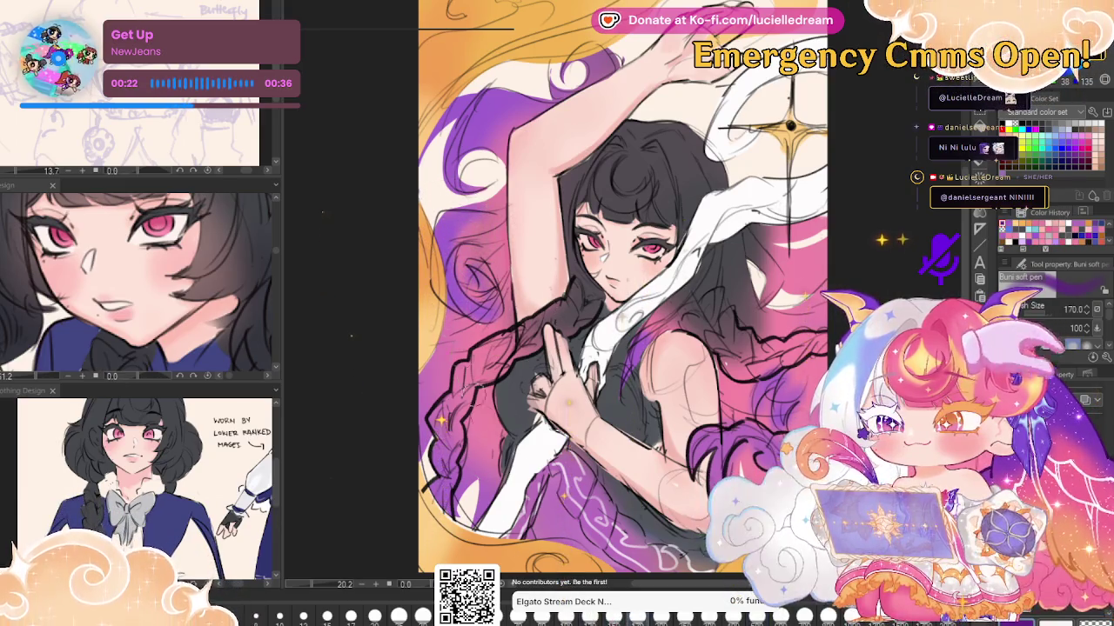
key("bracketright")
key("bracketright")
key("bracketright")
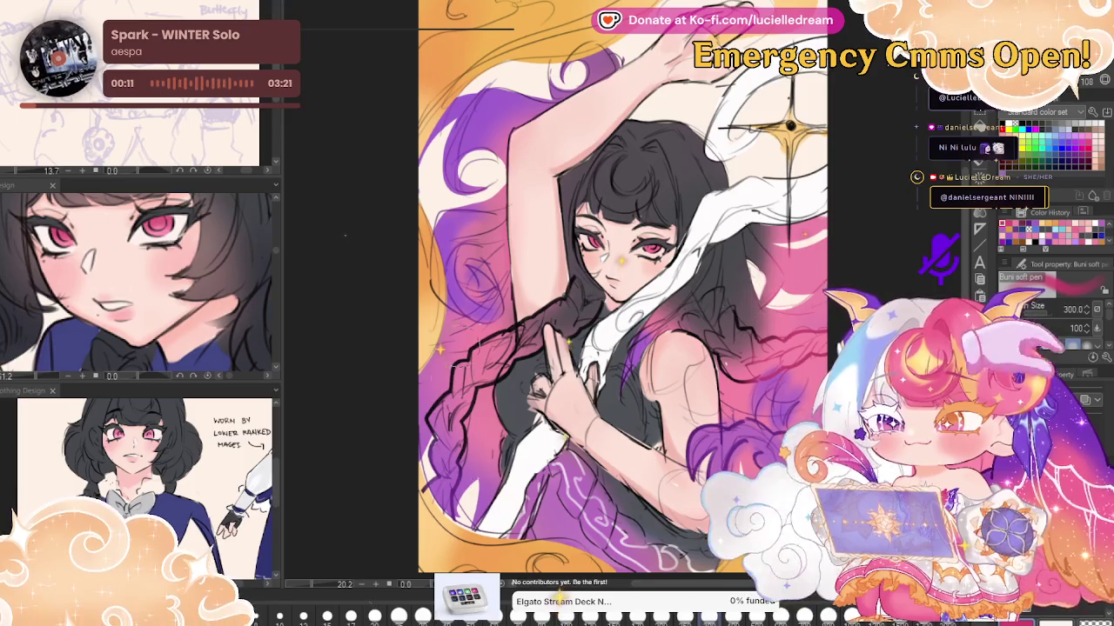
Tint the left braid soft pink, darken it near the shoulder, and smooth the raised arm
mouse_move(452, 356)
left_mouse_down()
mouse_move(440, 431)
mouse_move(487, 346)
mouse_move(582, 283)
left_mouse_up()
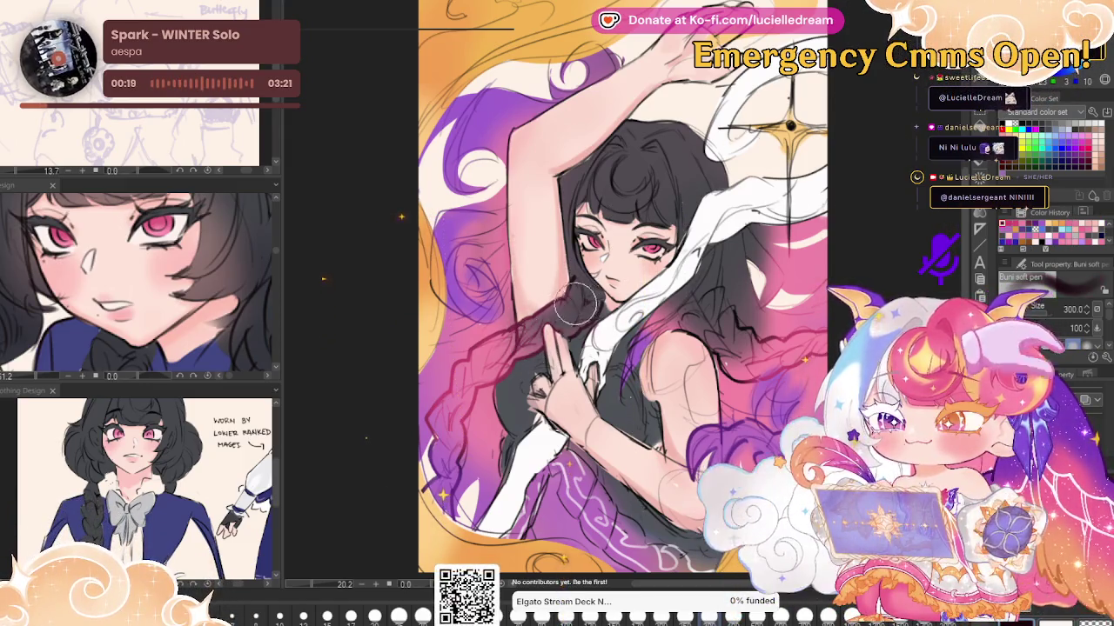
left_click_drag(558, 296, 522, 344)
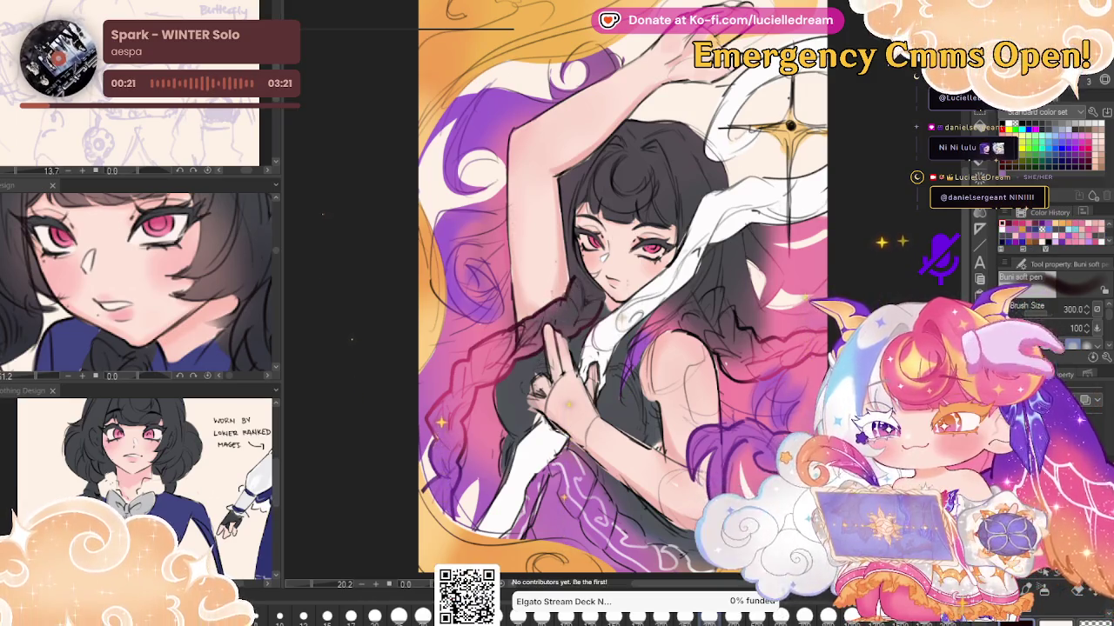
left_click_drag(517, 261, 522, 131)
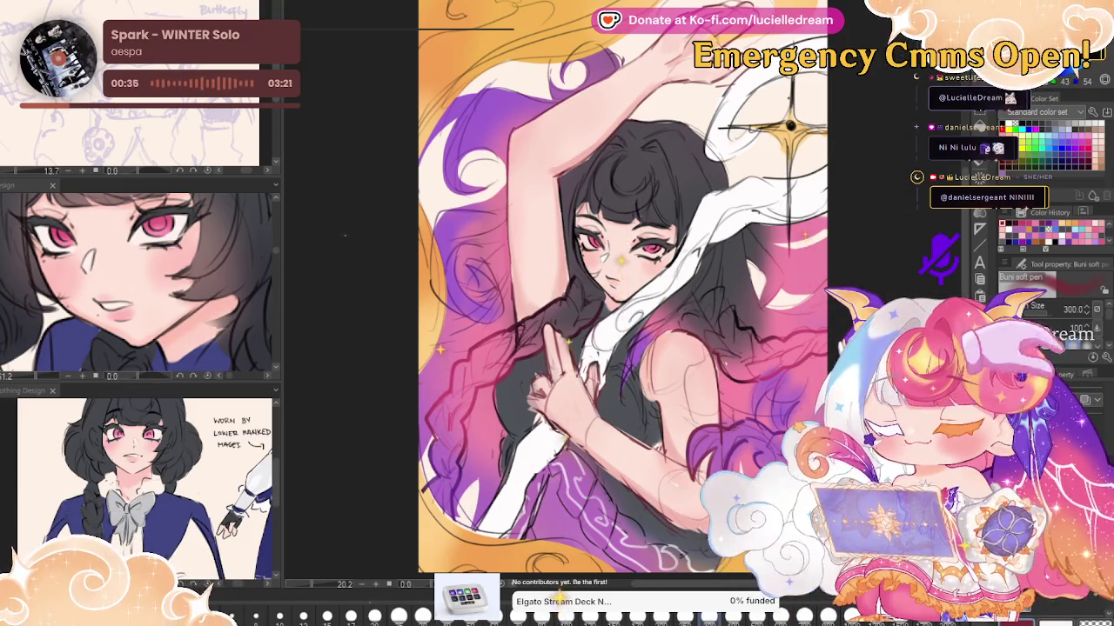
key("h")
key("h")
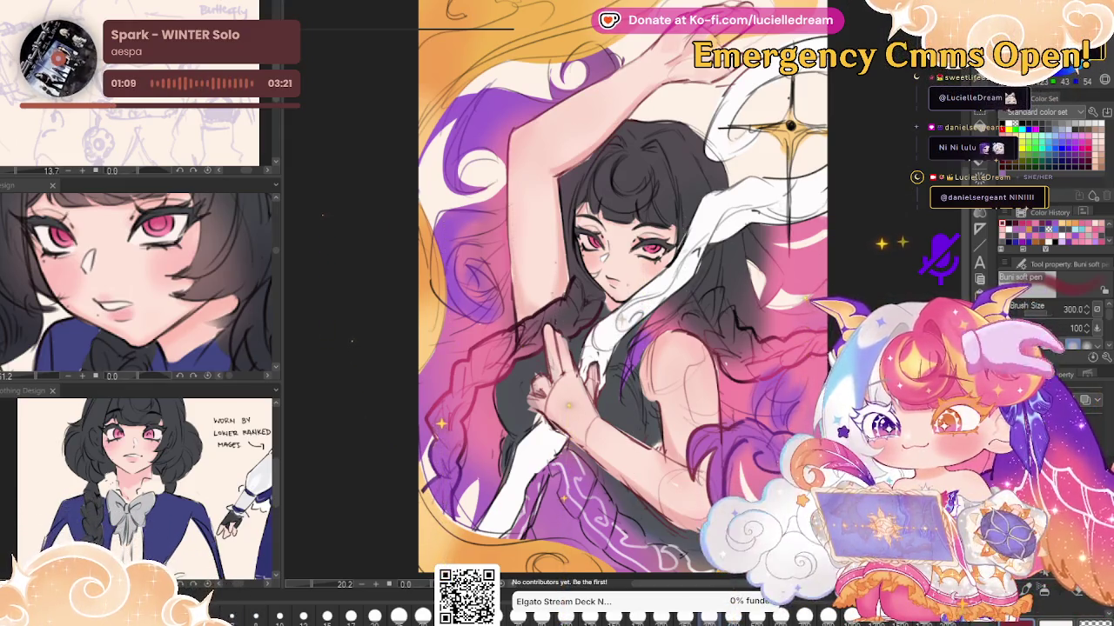
Compare the background with and without the darkening behind the halo, keeping it dark
key("ctrl+z")
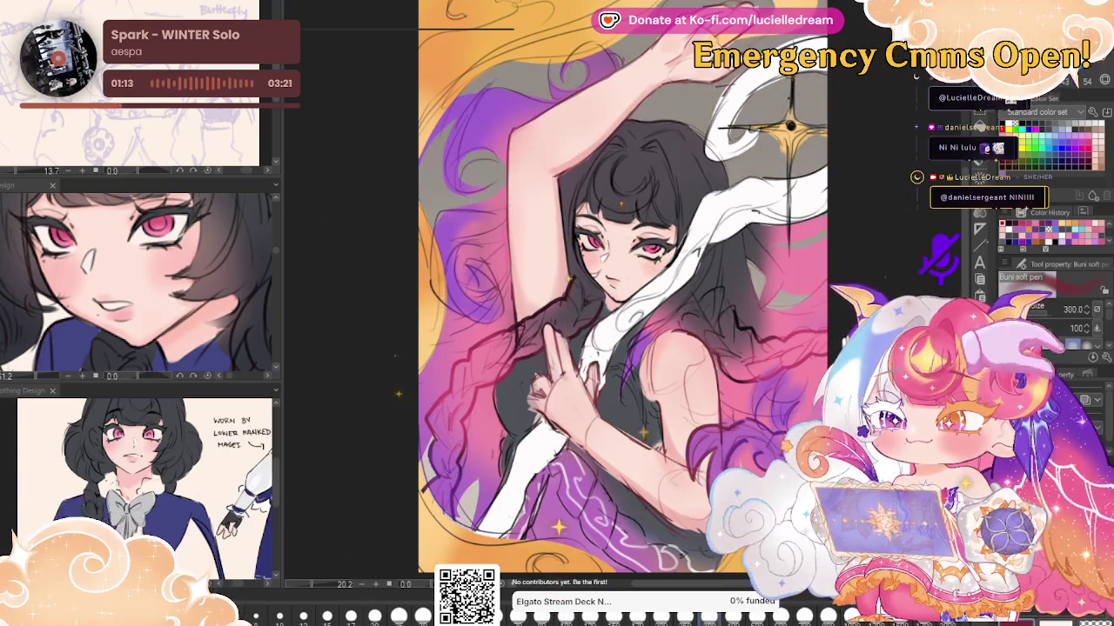
key("ctrl+z")
key("ctrl+y")
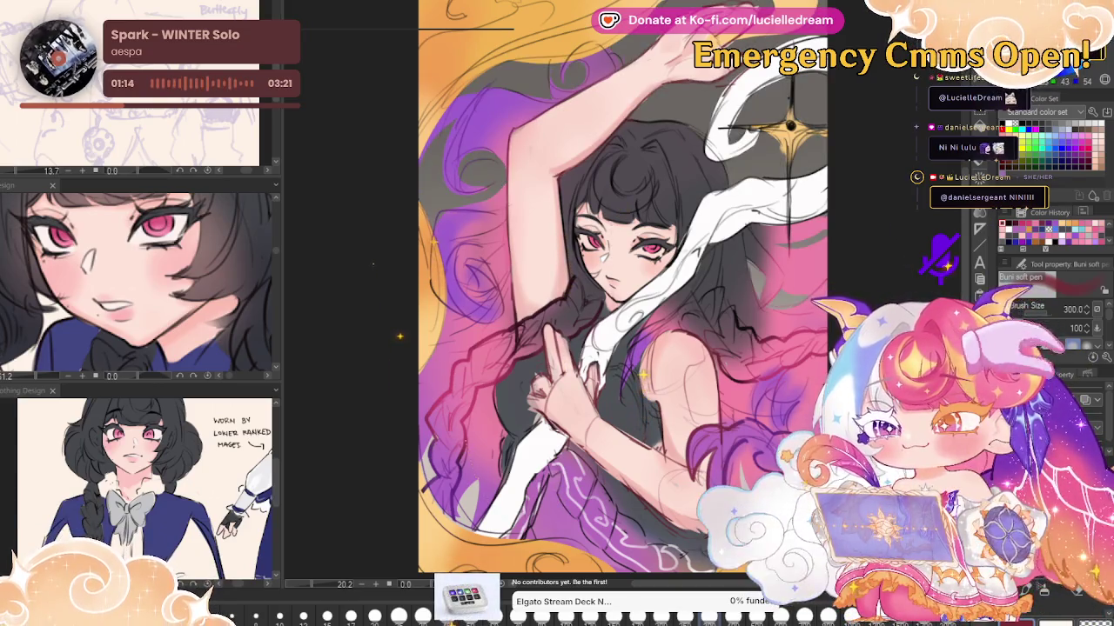
key("ctrl+z")
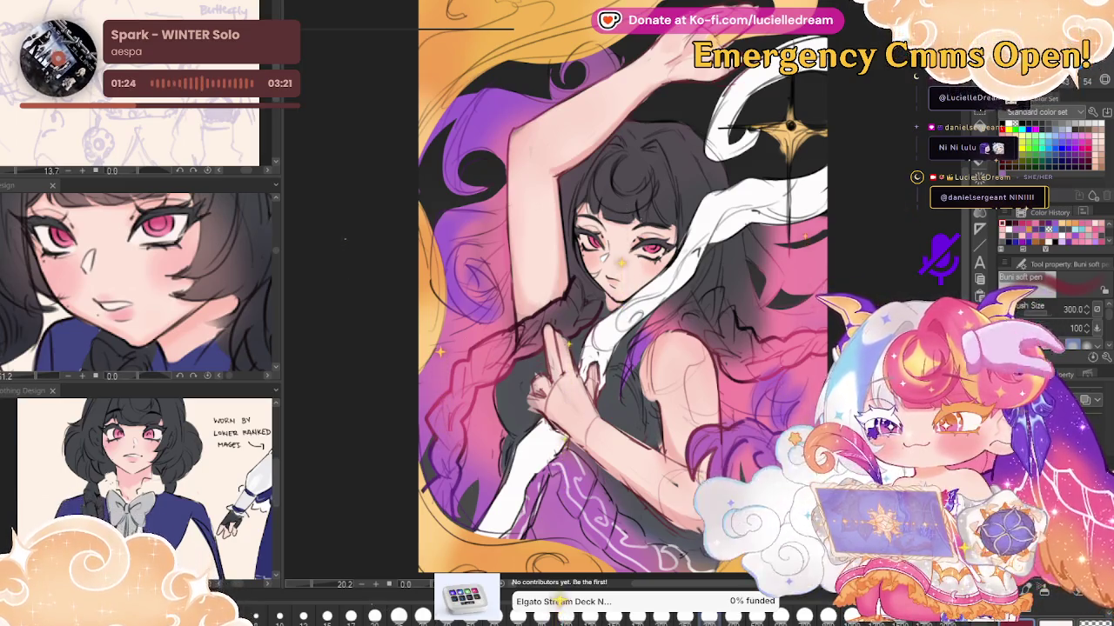
scroll(828, 423, "down", 5)
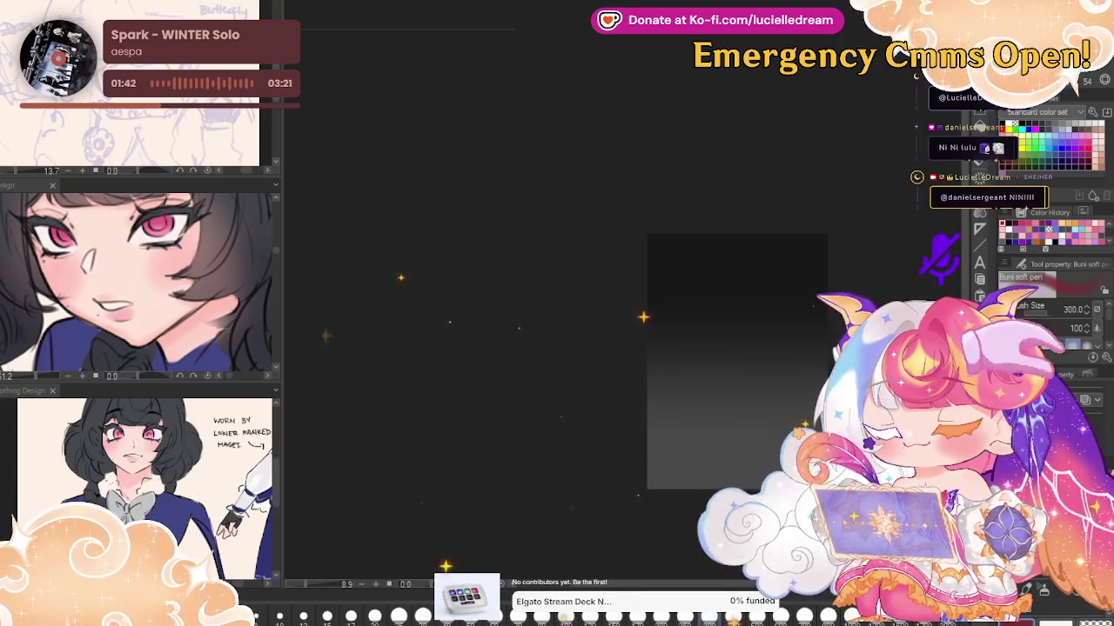
Enlarge the soft pen to size 2000 and paint soft purple across the top of the canvas
left_click(876, 294)
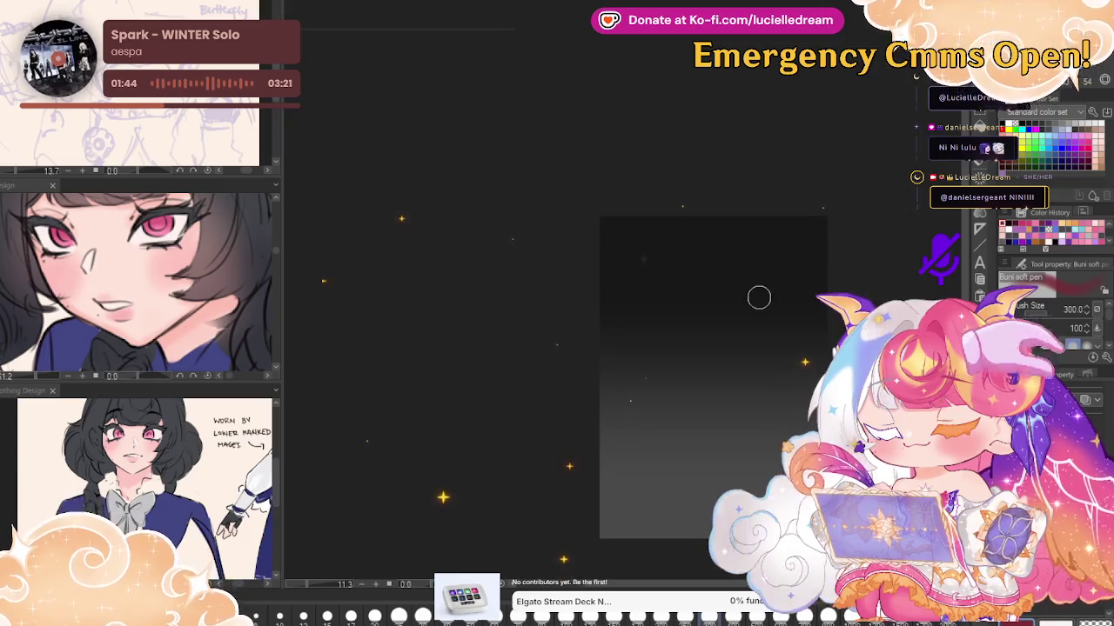
key("bracketright")
key("bracketright")
key("bracketright")
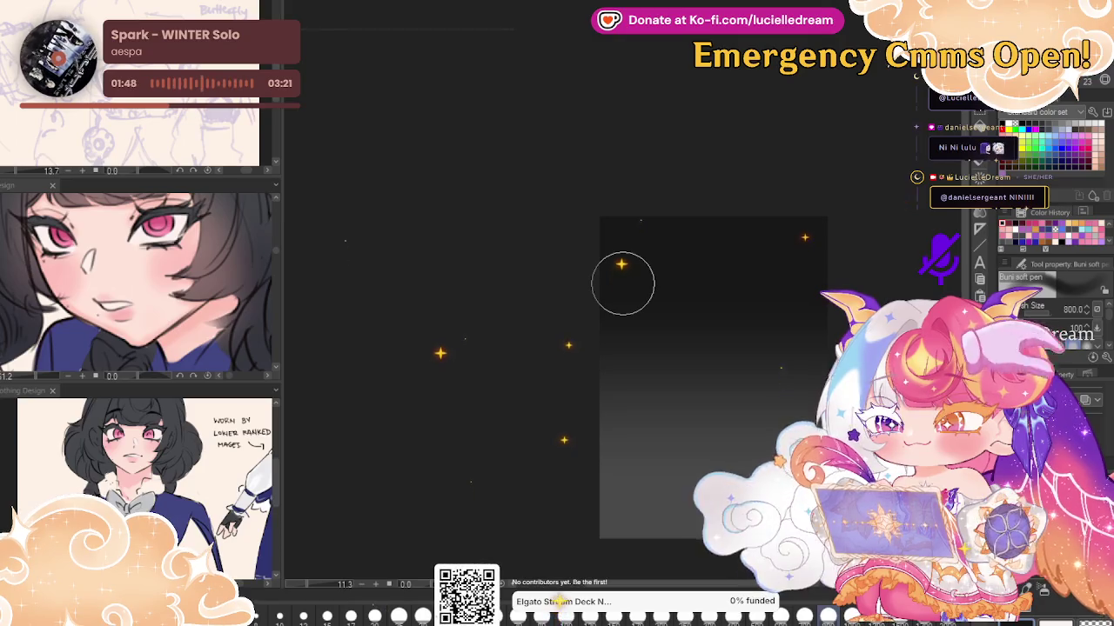
key("bracketright")
key("bracketright")
key("bracketright")
left_click_drag(618, 200, 678, 200)
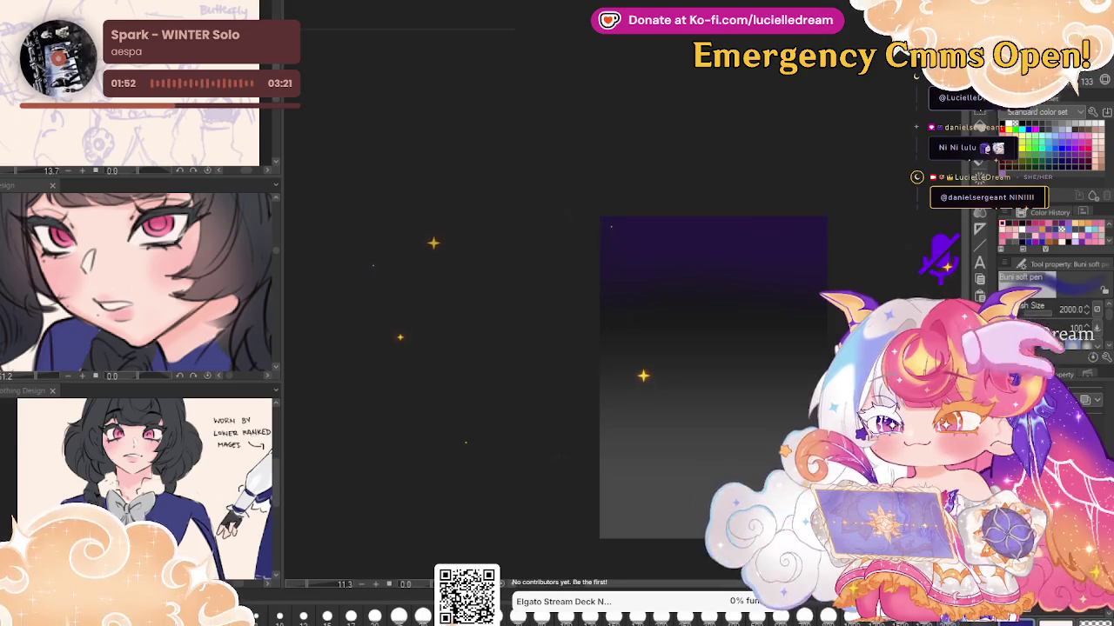
left_click_drag(636, 249, 766, 246)
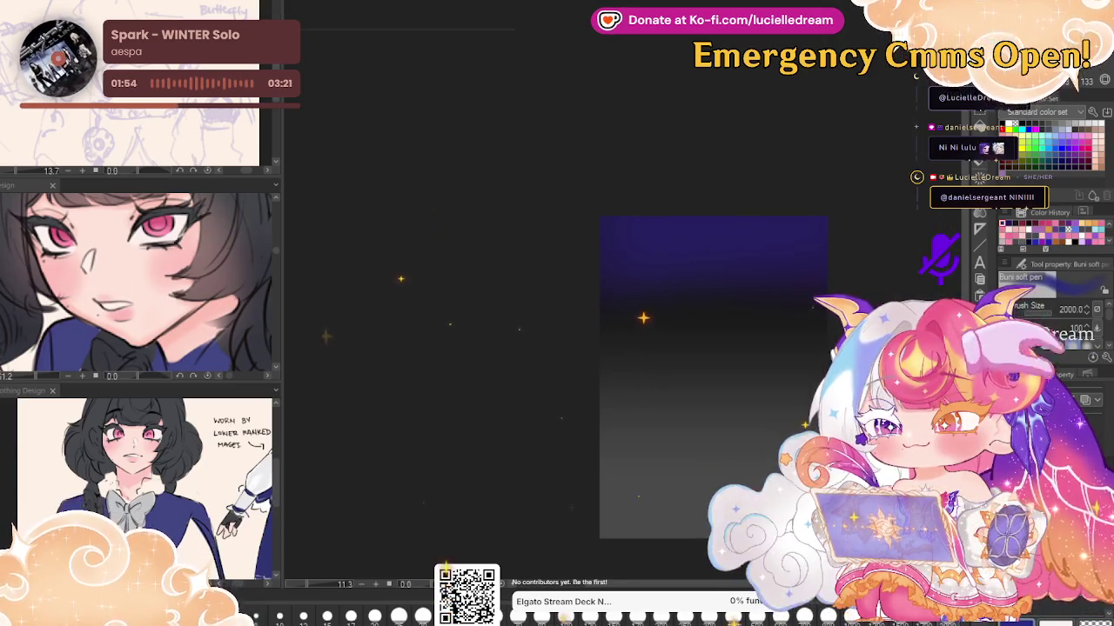
Spread the purple-blue wash down the whole canvas, brightening the top with blue
left_click_drag(642, 323, 820, 360)
left_click_drag(751, 241, 662, 327)
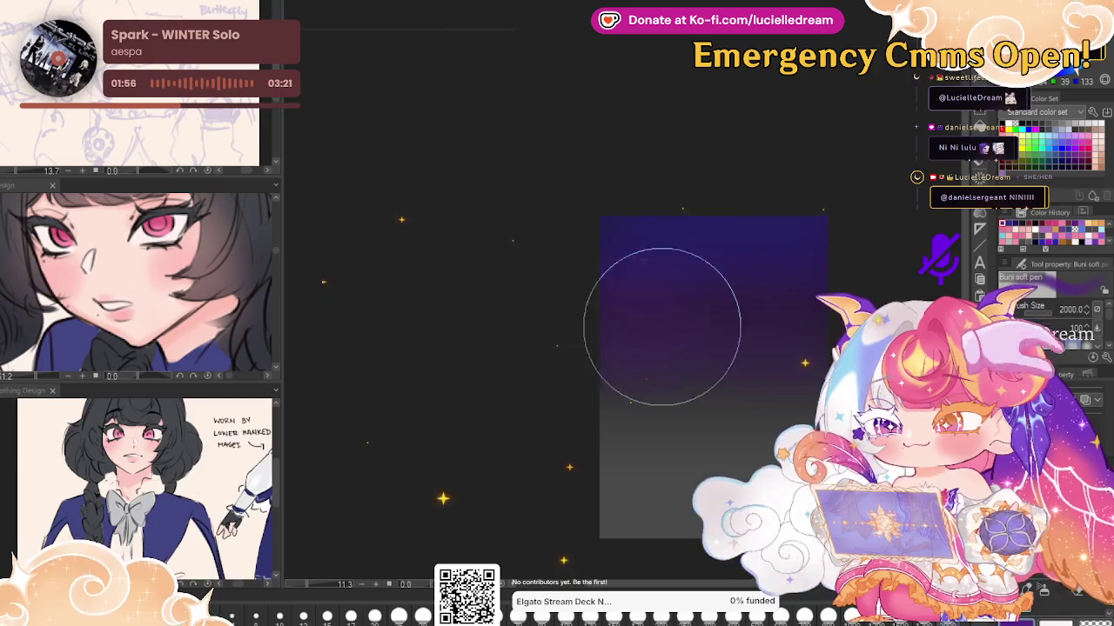
mouse_move(646, 249)
left_mouse_down()
mouse_move(701, 340)
mouse_move(636, 504)
mouse_move(721, 447)
mouse_move(722, 410)
left_mouse_up()
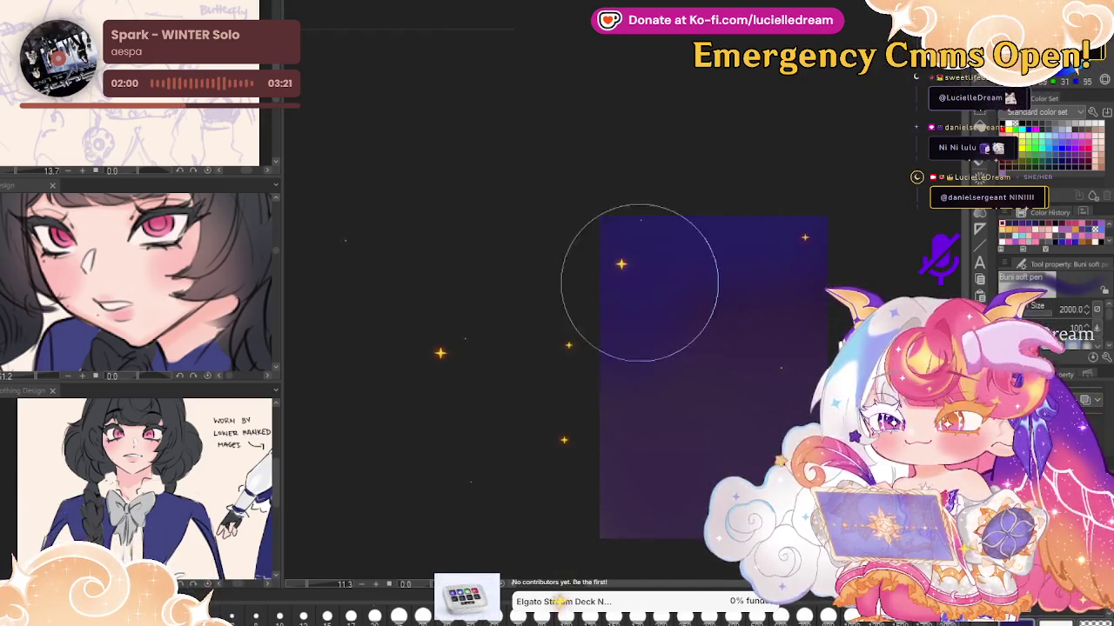
left_click_drag(716, 281, 719, 472)
mouse_move(658, 496)
left_mouse_down()
mouse_move(721, 273)
mouse_move(649, 356)
left_mouse_up()
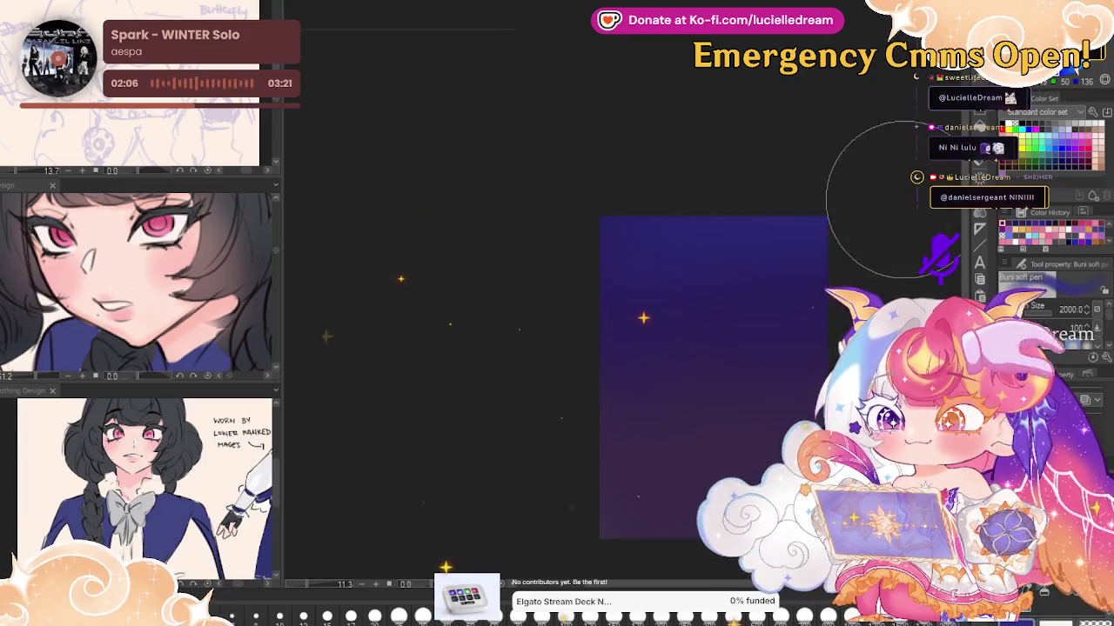
left_click_drag(713, 209, 666, 199)
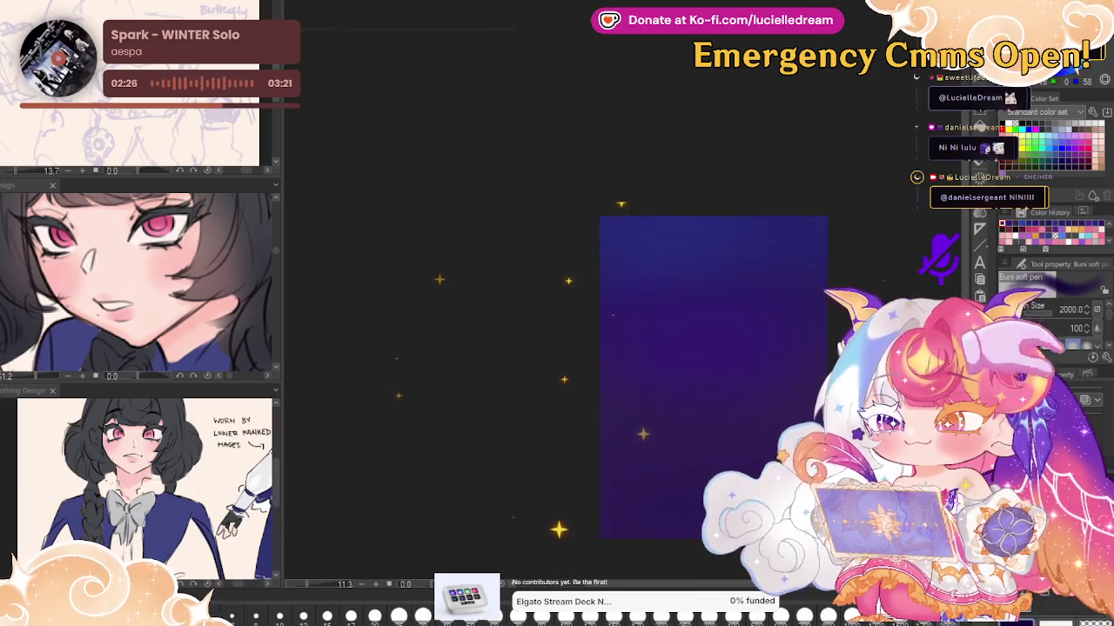
mouse_move(574, 459)
left_mouse_down()
mouse_move(671, 148)
mouse_move(801, 228)
left_mouse_up()
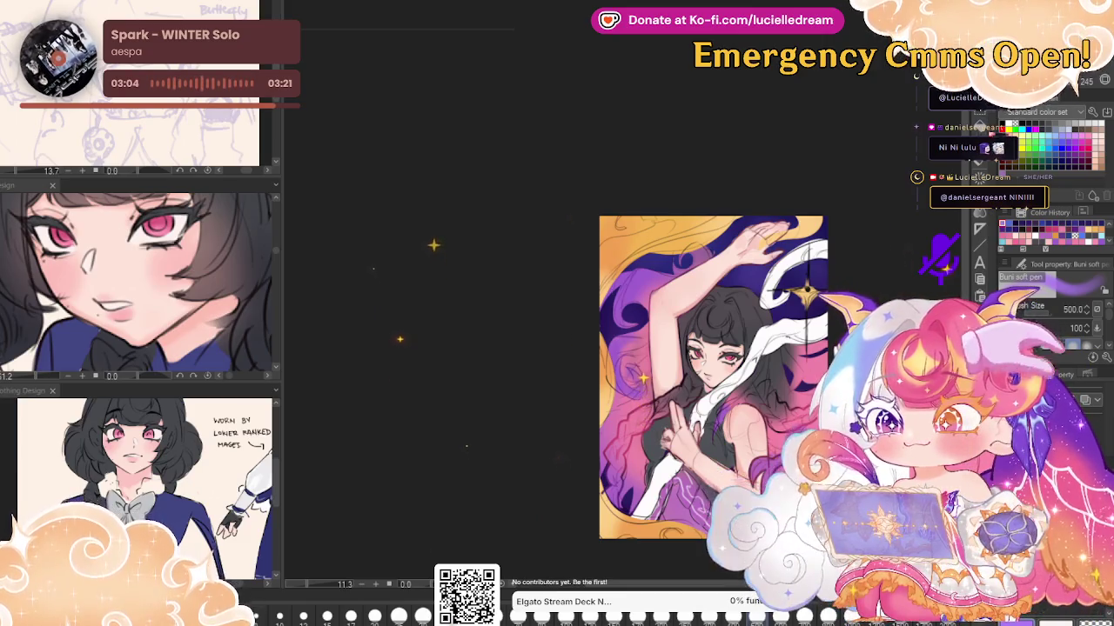
Flood-fill the tint layer dark purple across the whole illustration, then return to the soft pen
key("g")
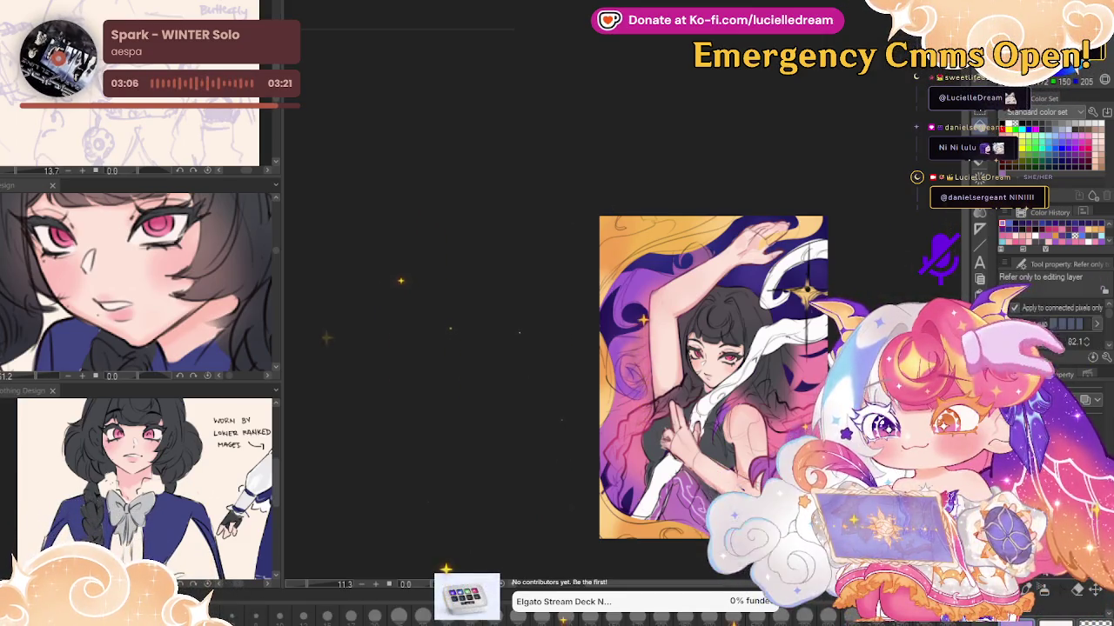
left_click(806, 292)
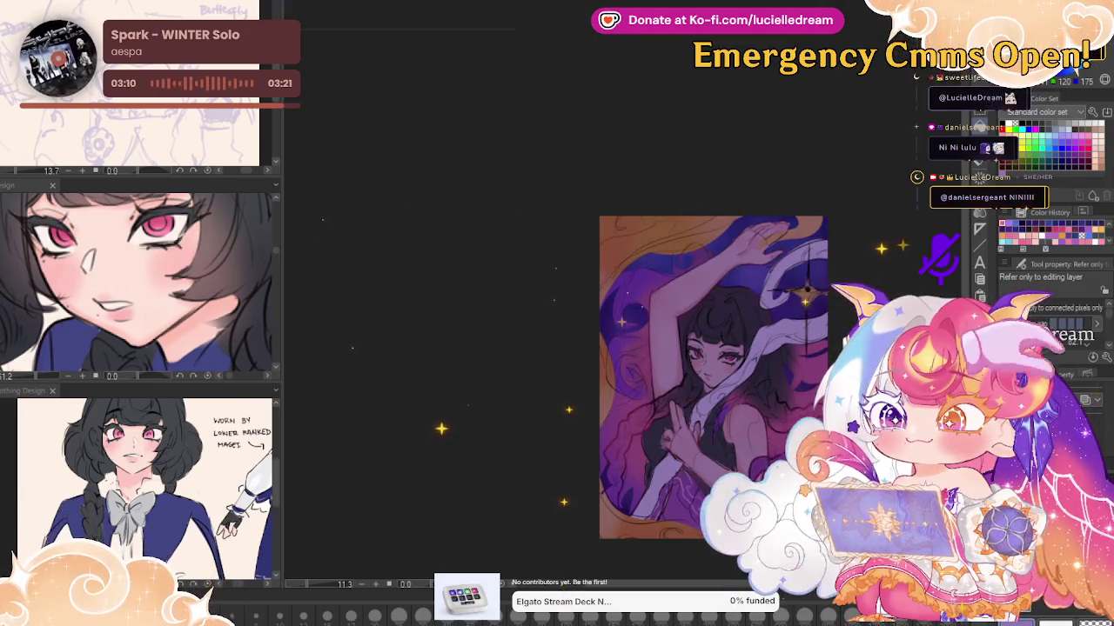
scroll(591, 302, "up", 2)
key("b")
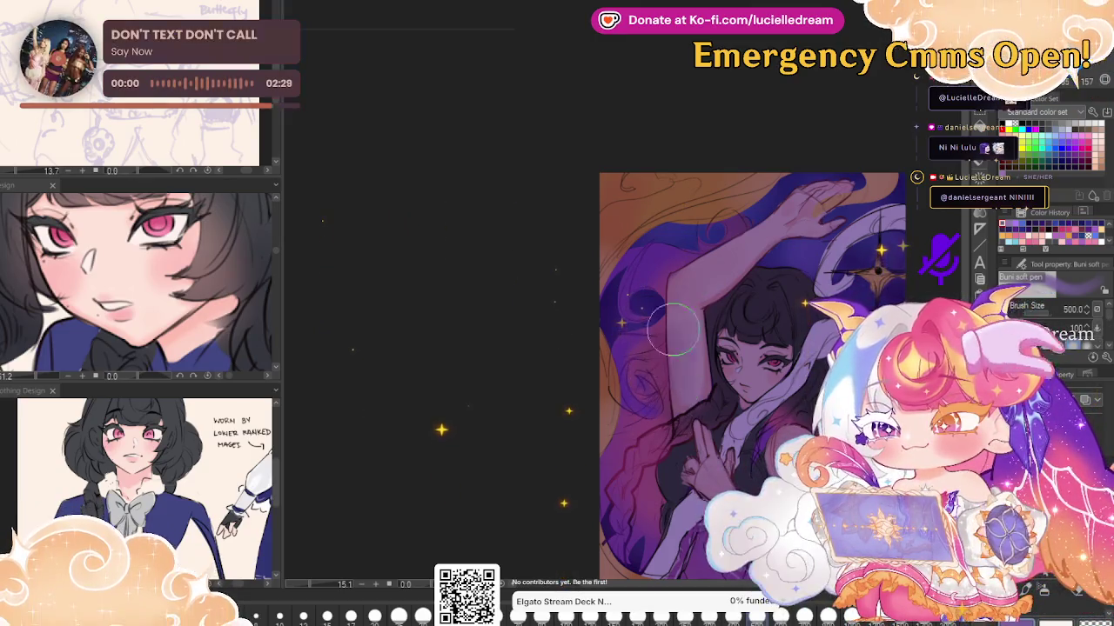
left_click_drag(903, 287, 847, 180)
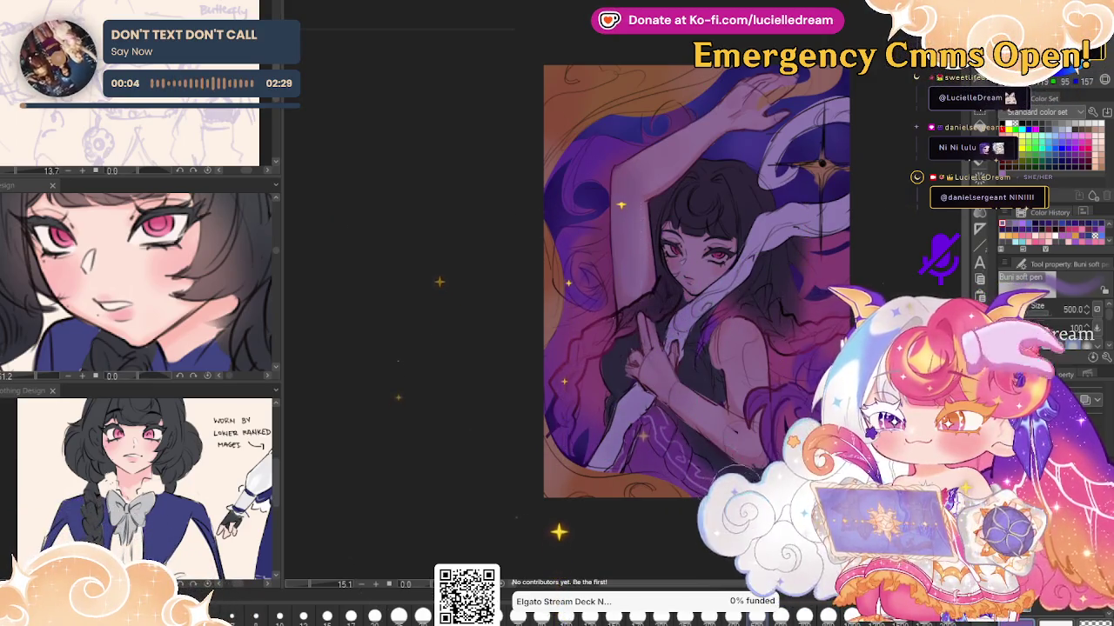
Test lighter glow strokes on the raised arm with a smaller soft pen, undoing to compare
left_click_drag(728, 451, 732, 493)
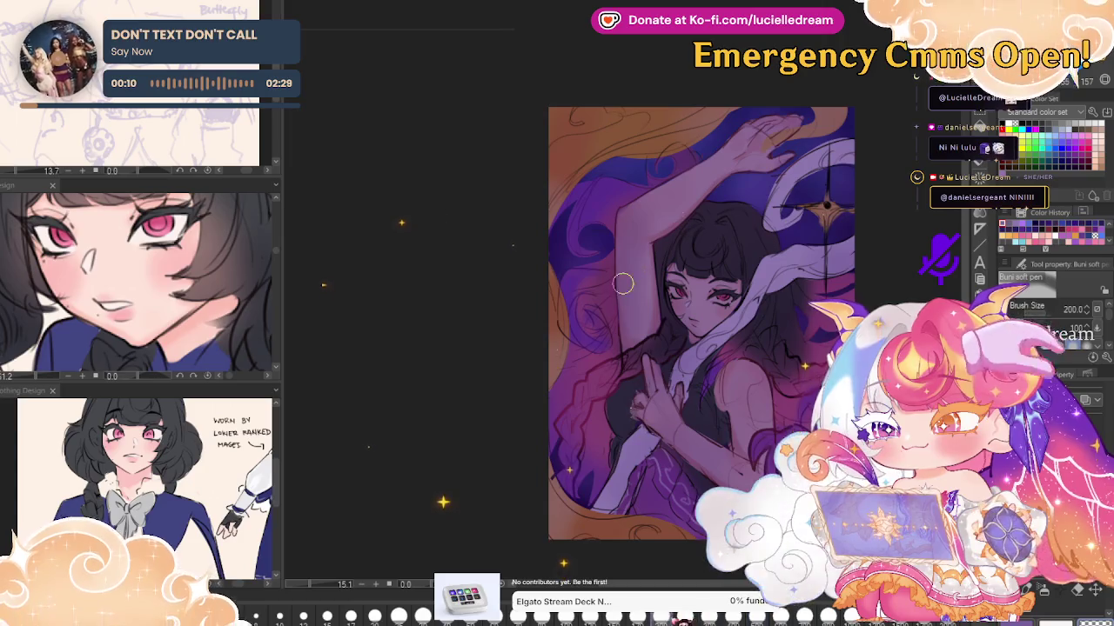
scroll(733, 243, "up", 1)
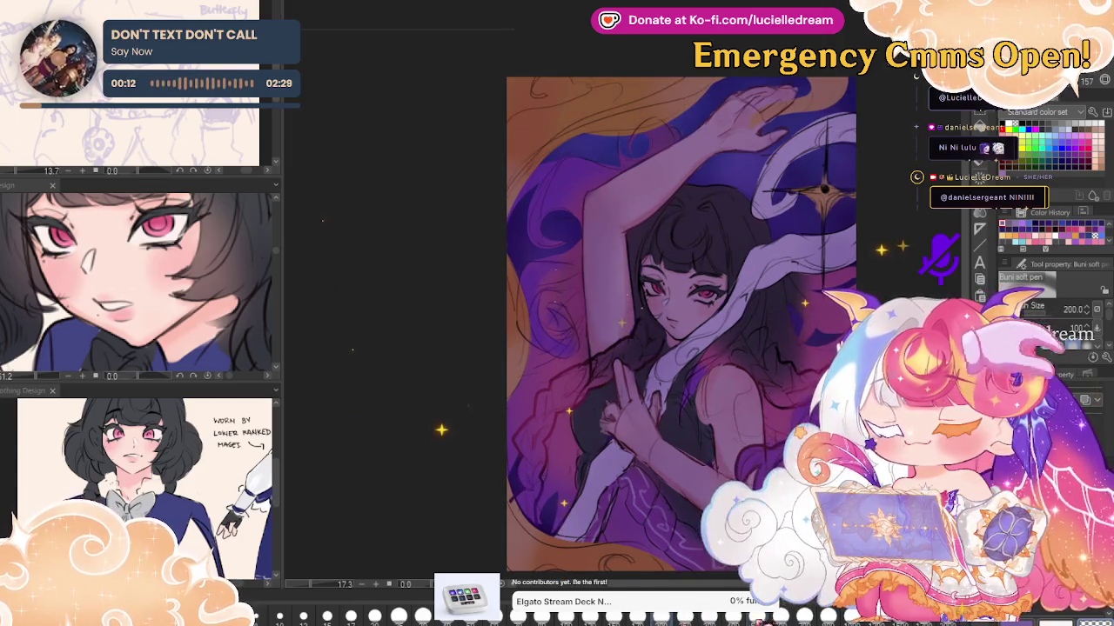
left_click_drag(599, 348, 596, 245)
key("ctrl+z")
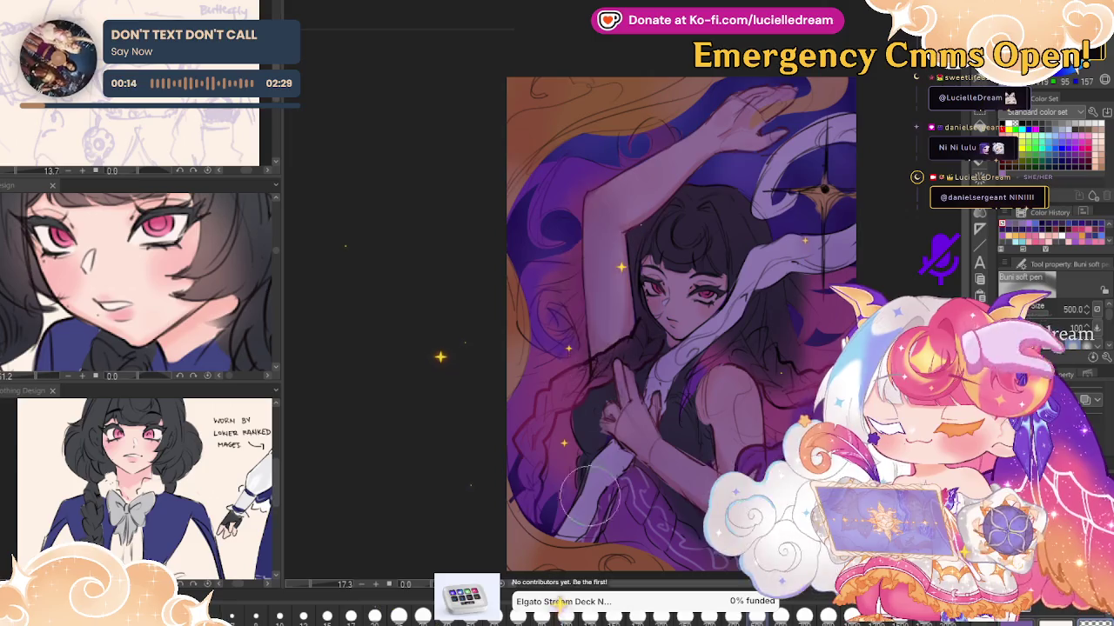
key("bracketleft")
key("bracketleft")
mouse_move(598, 305)
left_mouse_down()
mouse_move(598, 187)
mouse_move(657, 165)
mouse_move(600, 331)
left_mouse_up()
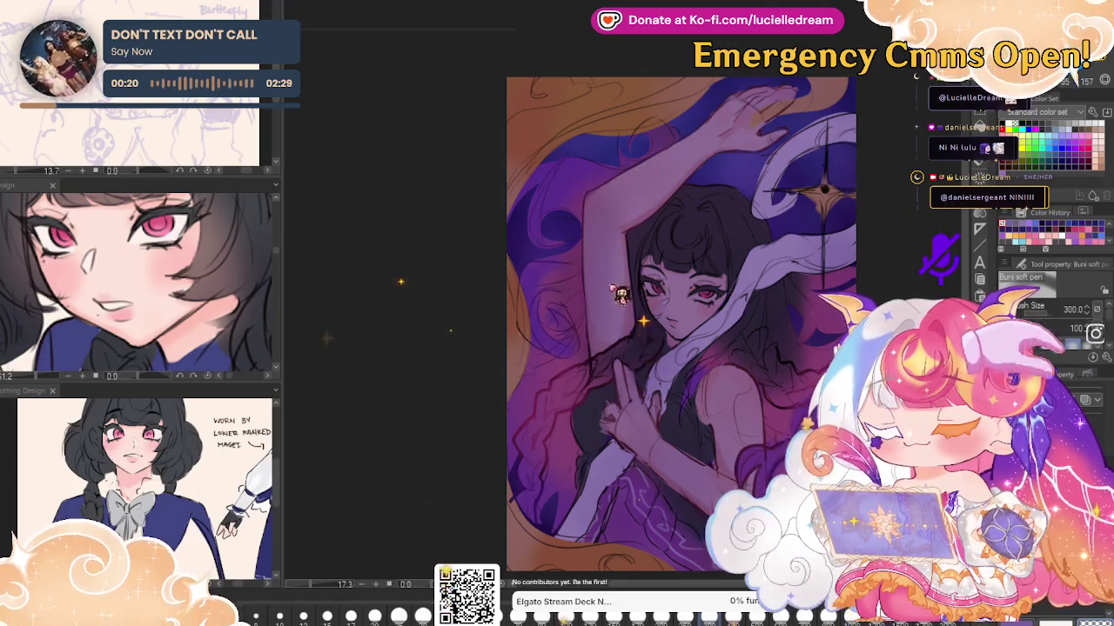
key("ctrl+z")
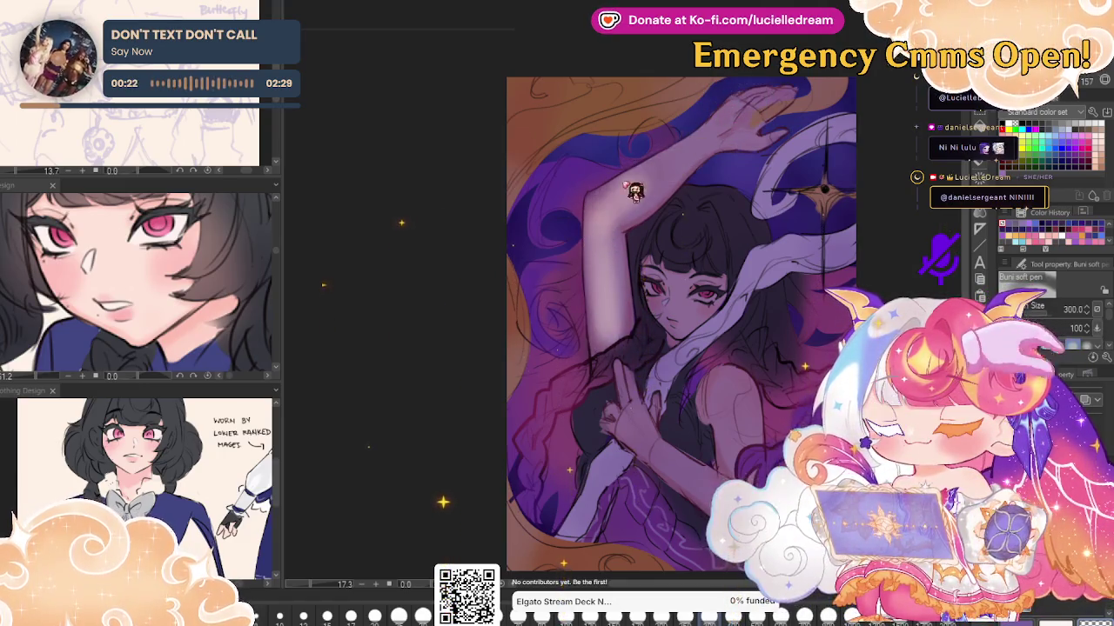
Softly brighten the forearm, upper arm, raised hand and shoulder with broad strokes
left_click_drag(601, 218, 678, 156)
left_click_drag(738, 113, 759, 103)
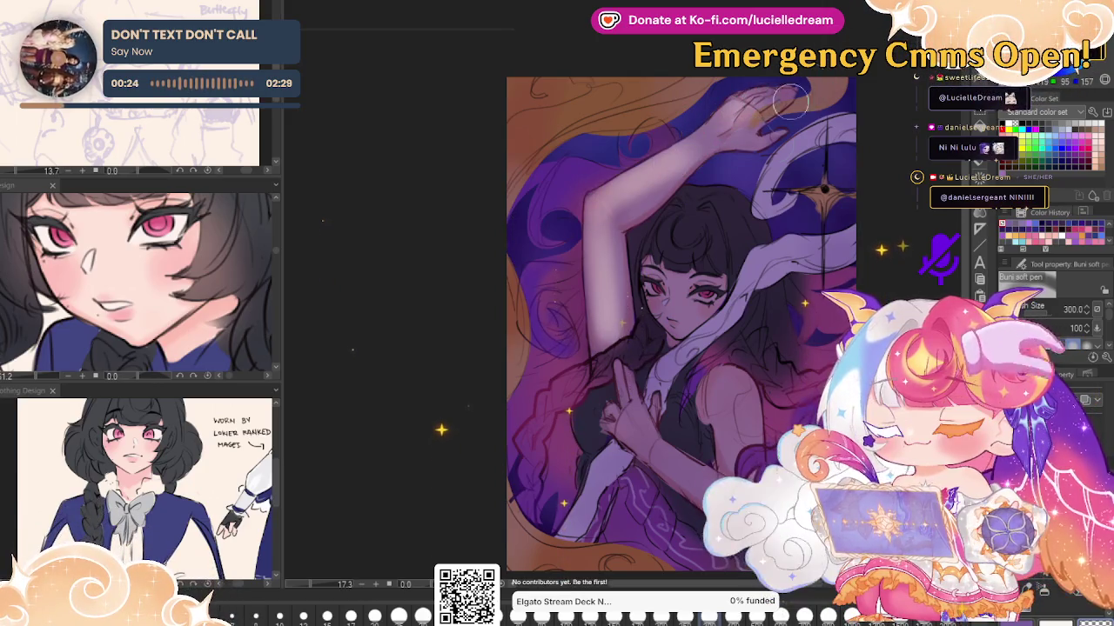
left_click_drag(627, 407, 670, 461)
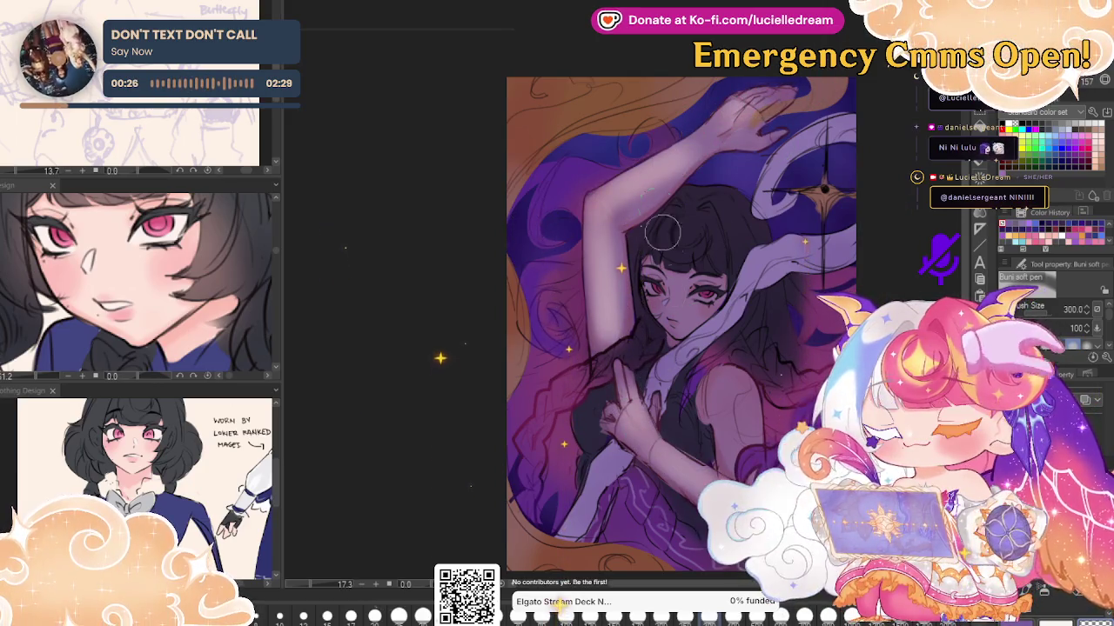
mouse_move(692, 288)
left_mouse_down()
mouse_move(751, 287)
mouse_move(666, 289)
left_mouse_up()
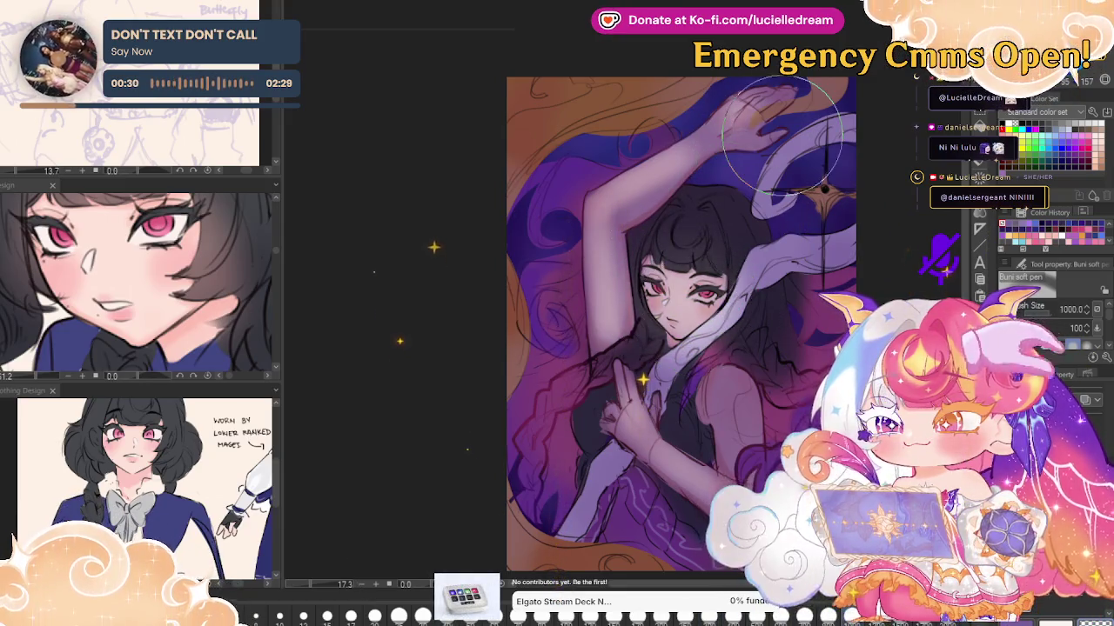
left_click_drag(724, 396, 683, 487)
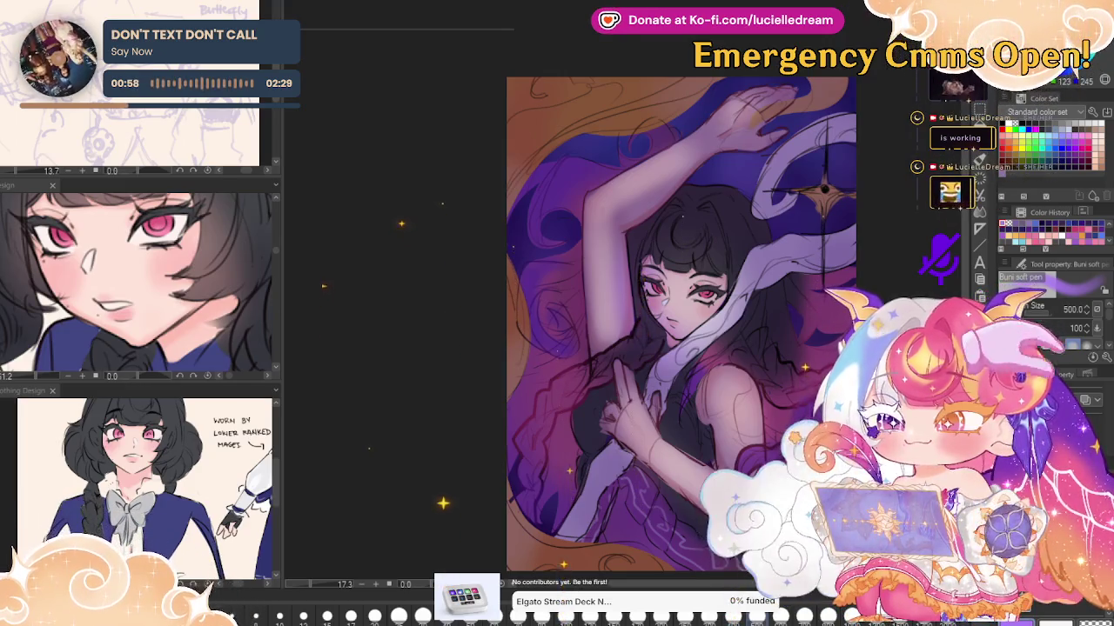
scroll(638, 322, "up", 1)
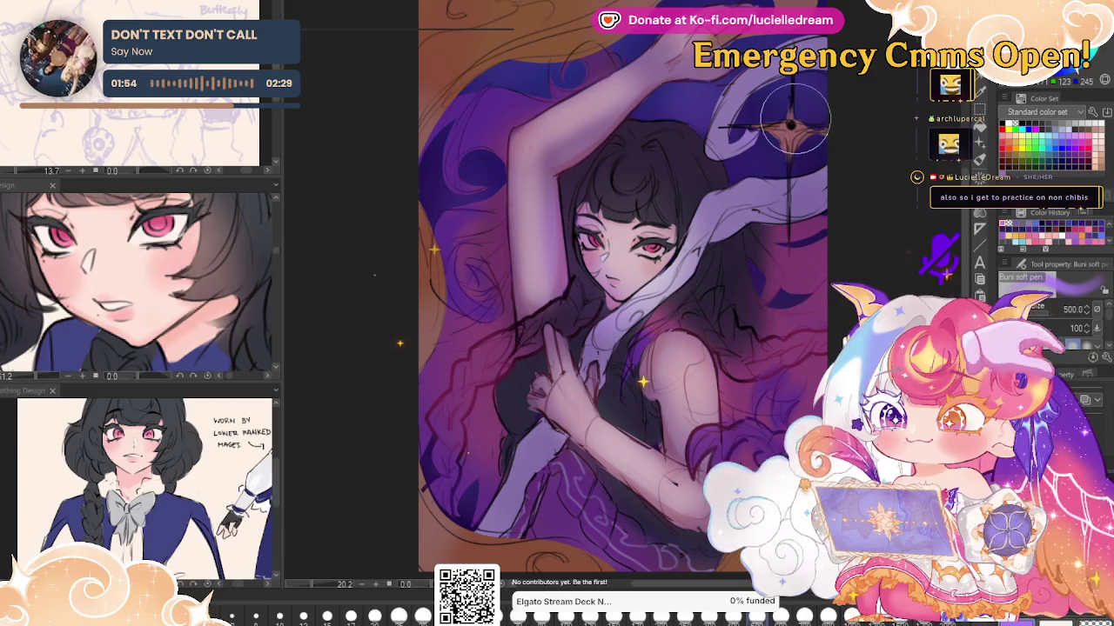
key("bracketleft")
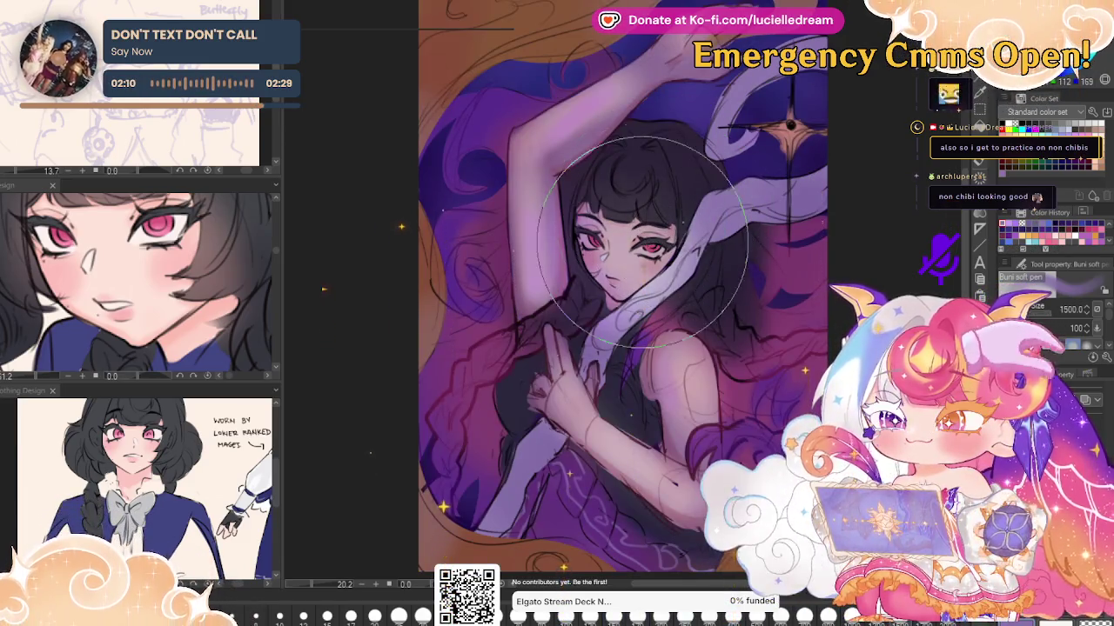
Resize the soft pen for the broad edge glow, settling at size 600
left_click_drag(657, 231, 824, 237)
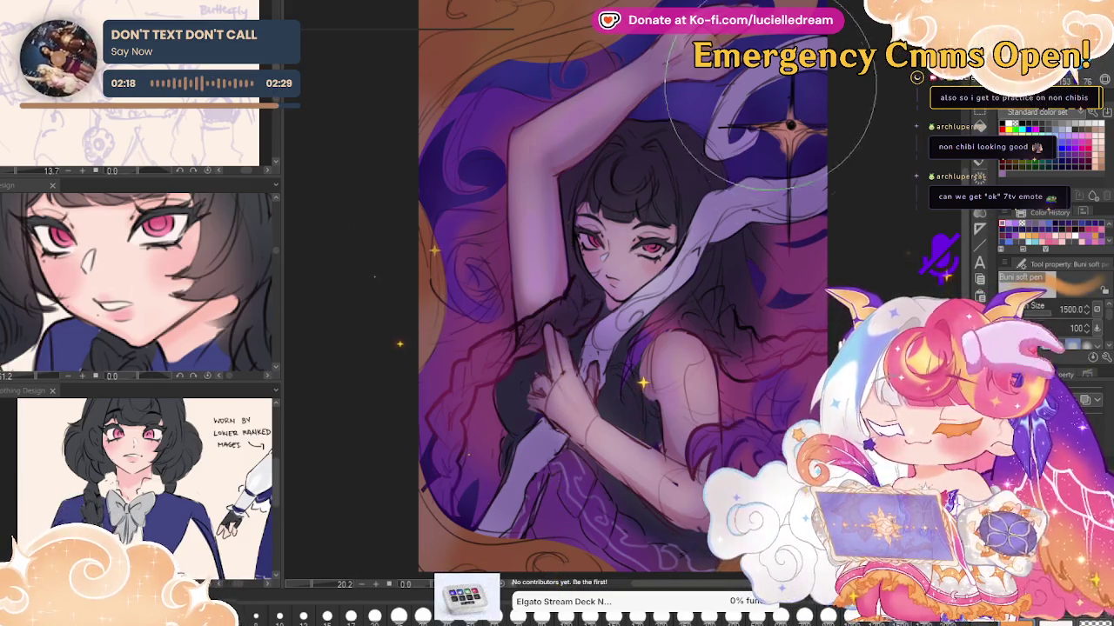
key("bracketleft")
key("bracketleft")
key("bracketleft")
key("bracketleft")
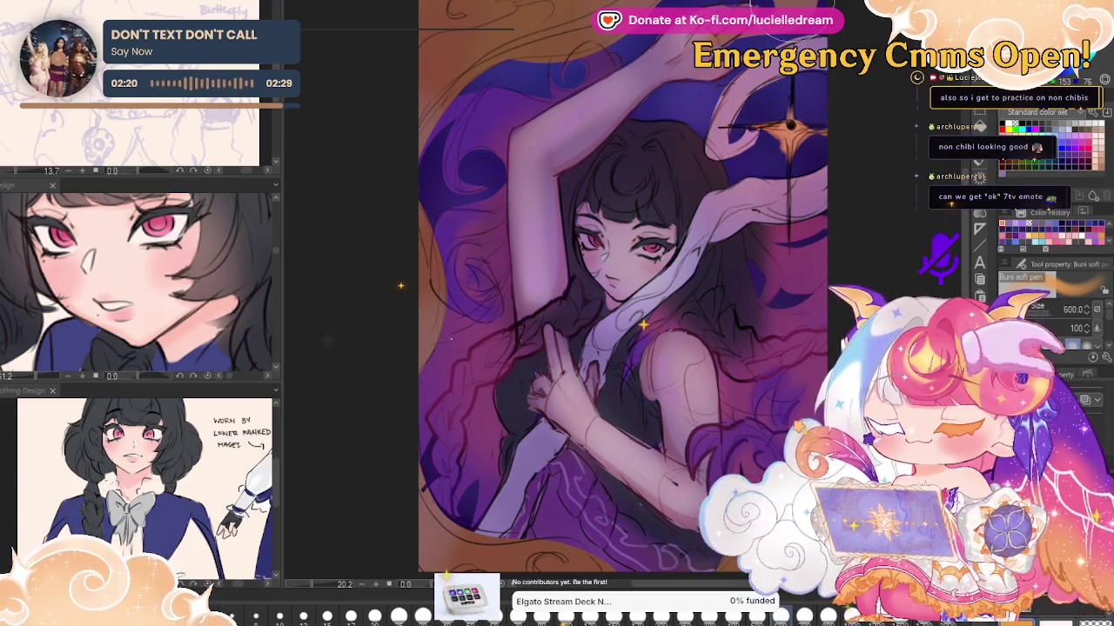
scroll(626, 304, "up", 1)
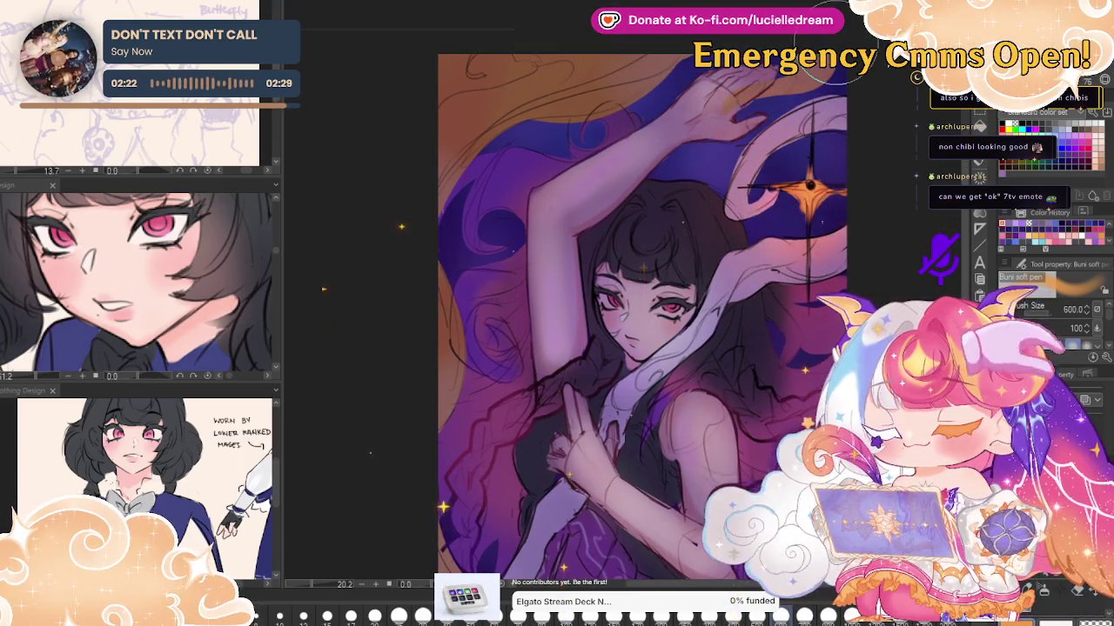
Warm the raised-hand highlight and top-left corner red-orange, and darken the lower-left edge purple
left_click_drag(817, 72, 805, 102)
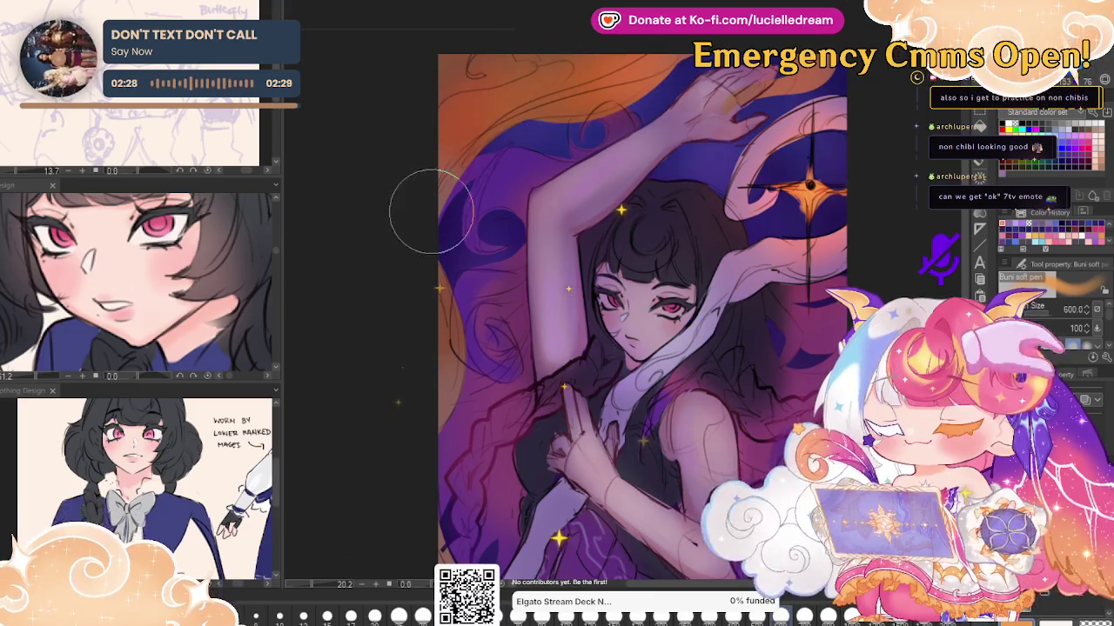
left_click_drag(462, 105, 609, 59)
left_click_drag(609, 140, 587, 56)
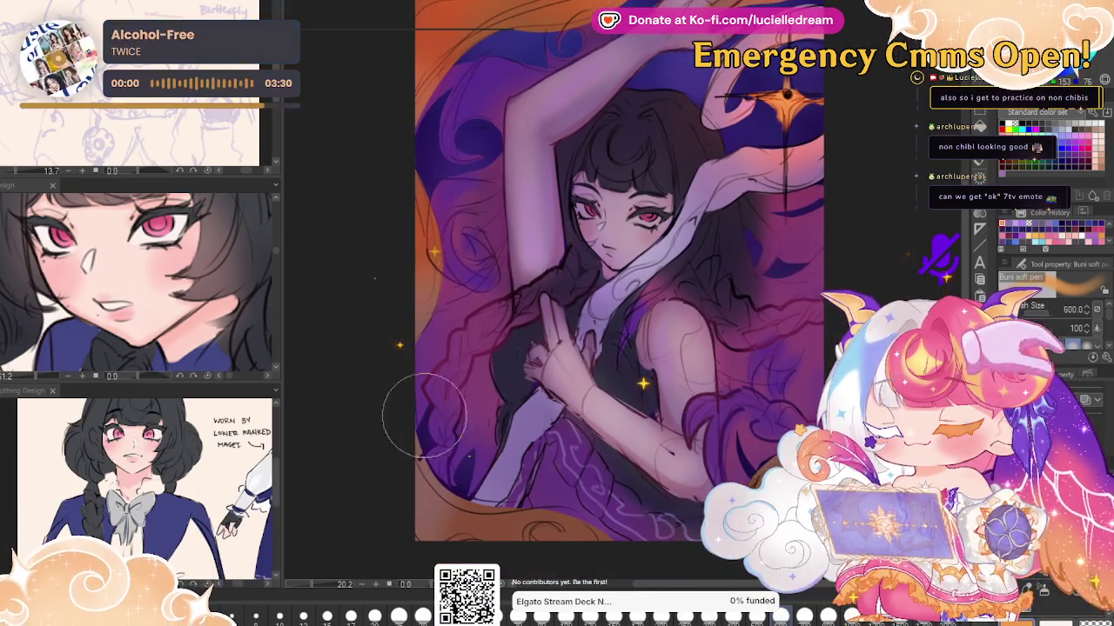
left_click_drag(470, 522, 627, 531)
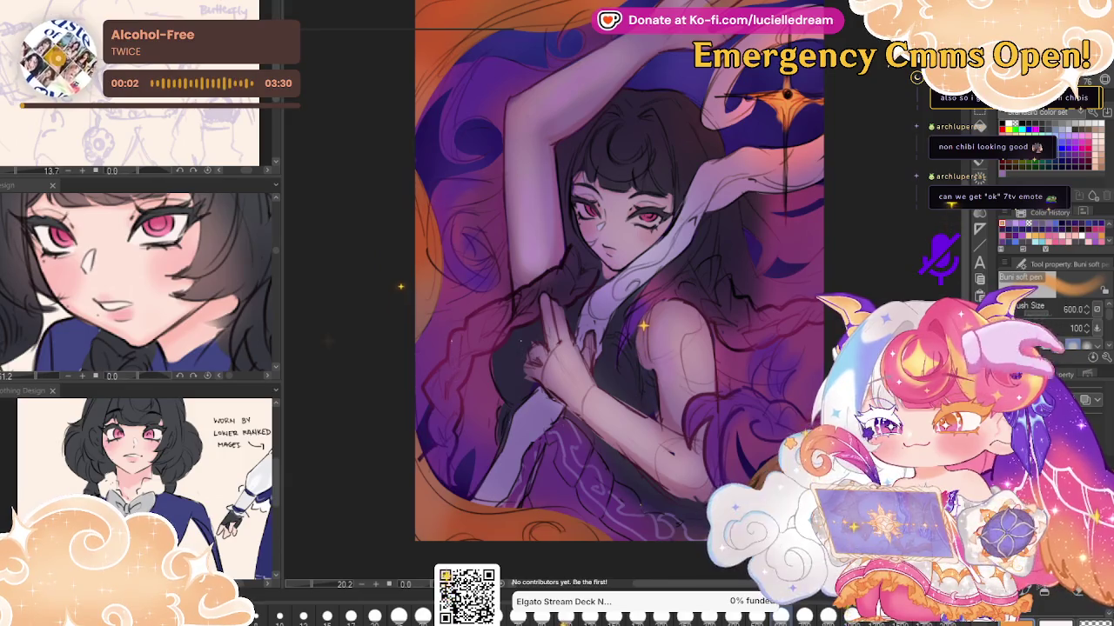
left_click_drag(400, 286, 323, 305)
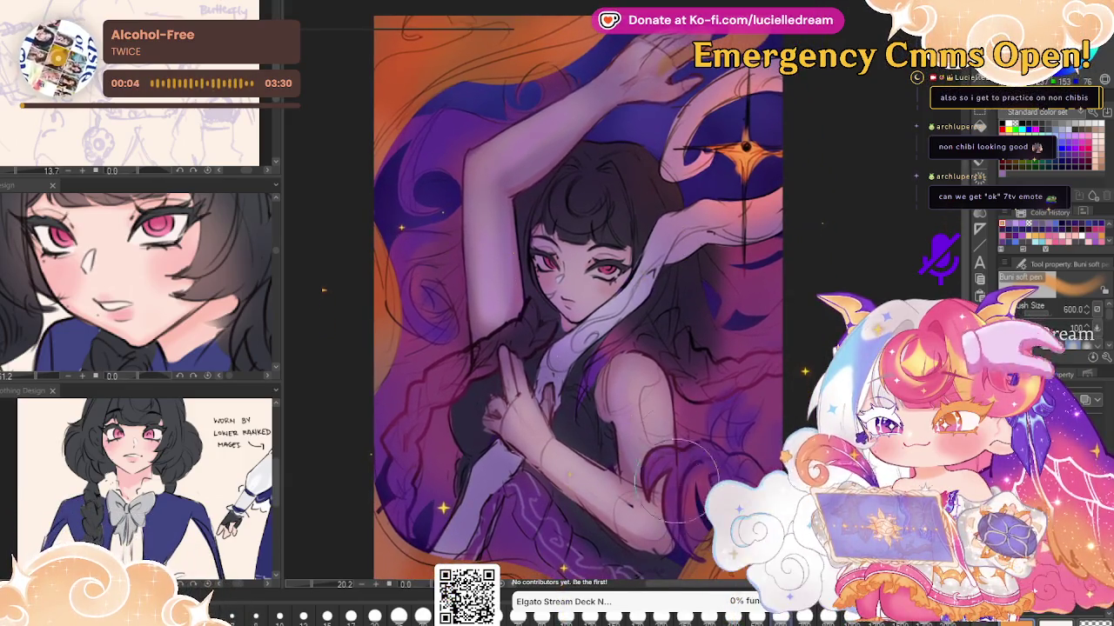
Replace the undone pink hair strokes with a short reddish accent using a smaller brush
left_click_drag(676, 479, 675, 417)
key("ctrl+z")
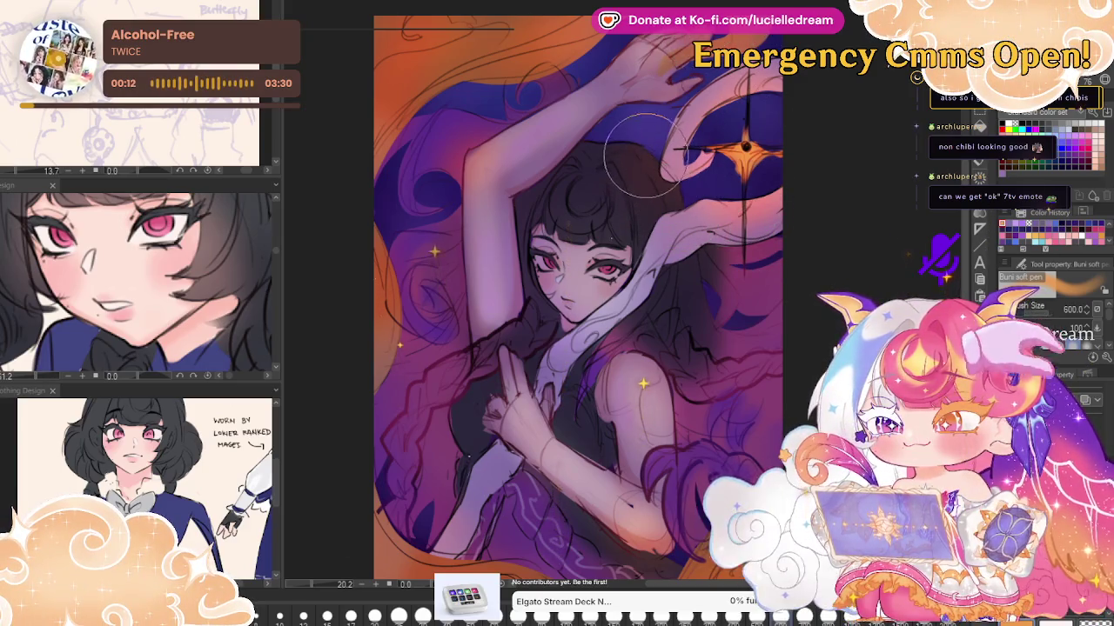
key("bracketleft")
key("bracketleft")
key("bracketleft")
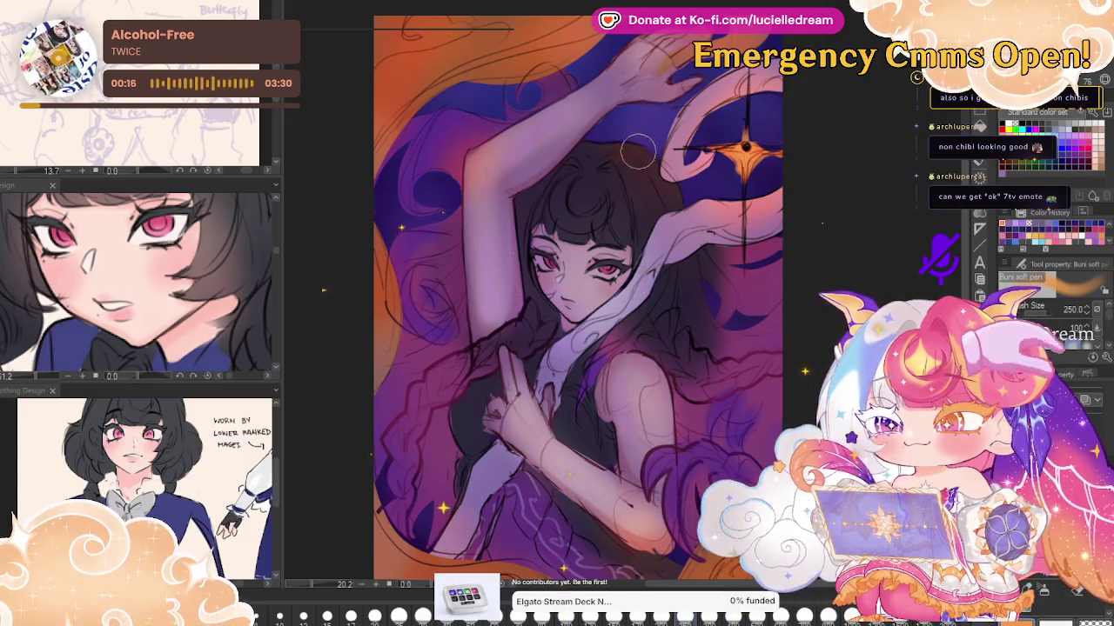
key("bracketleft")
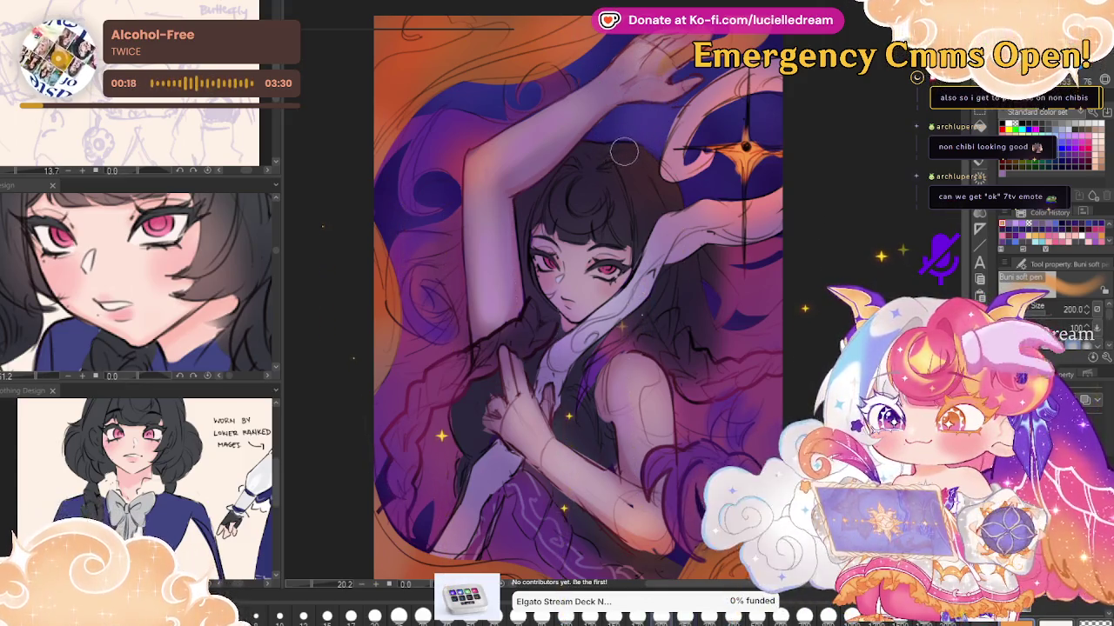
key("bracketleft")
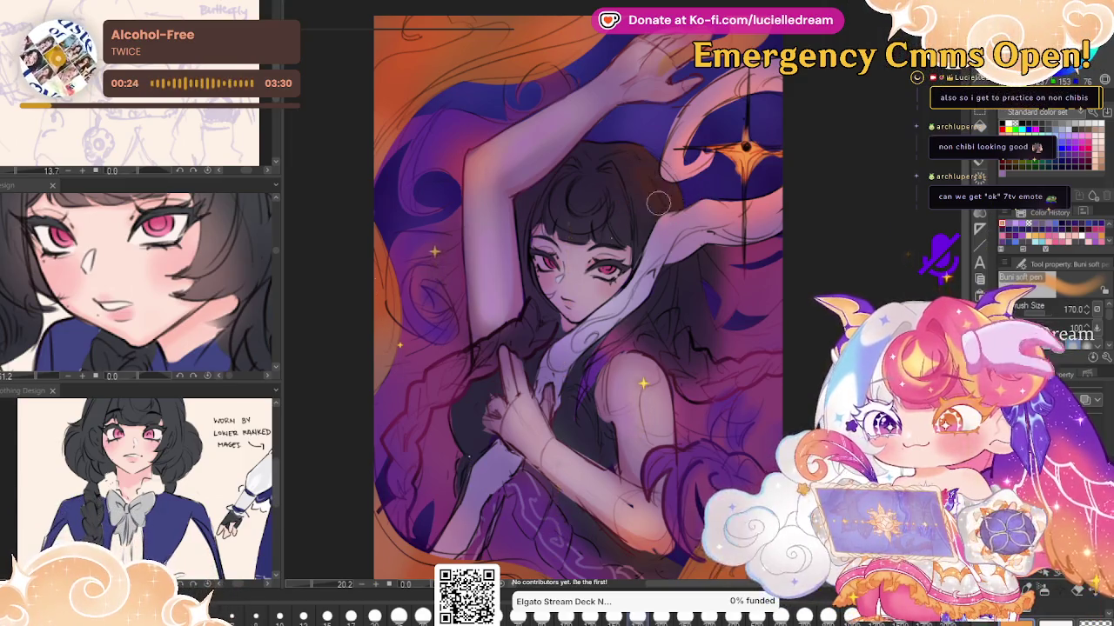
key("bracketleft")
key("bracketleft")
key("bracketleft")
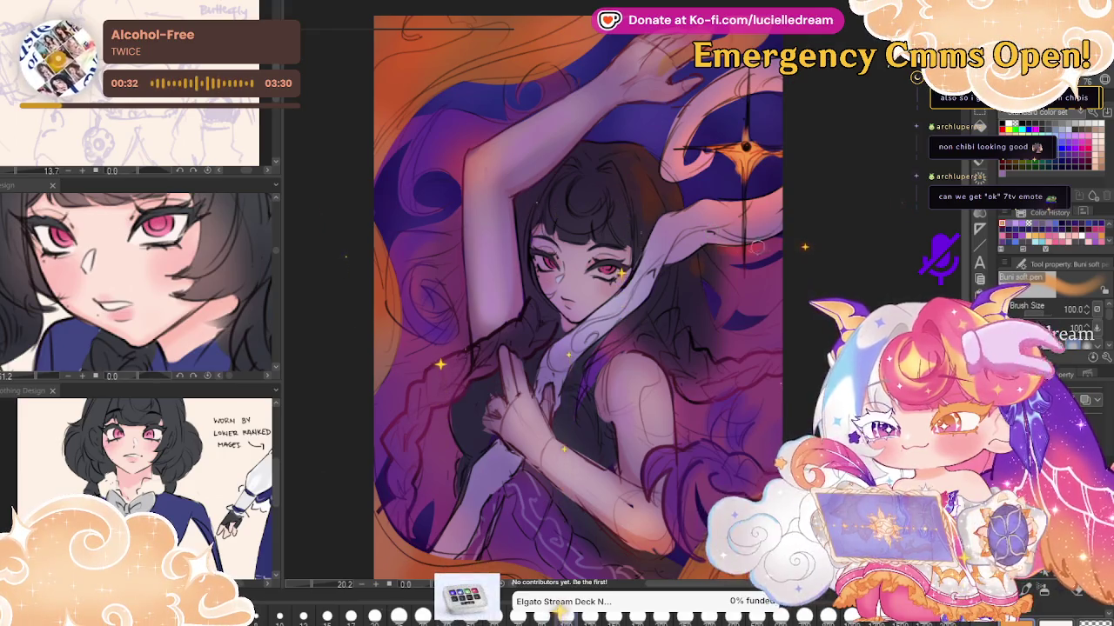
left_click_drag(757, 248, 738, 259)
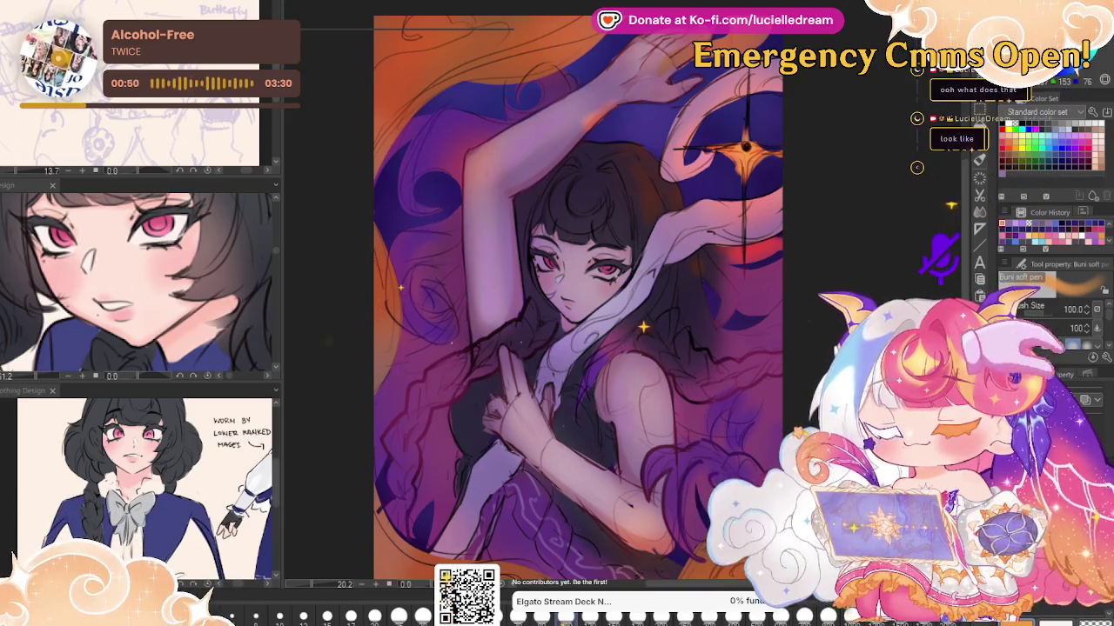
left_click_drag(574, 305, 665, 269)
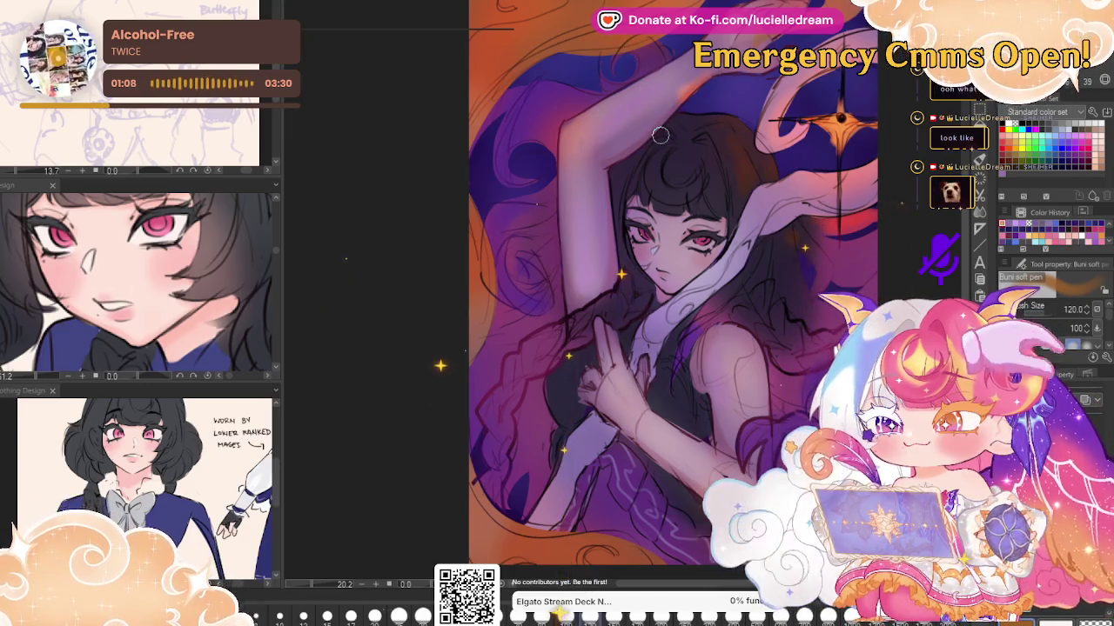
Paint soft light over the arm and face, then darken the hair strands beside the face
key("bracketright")
key("bracketright")
key("bracketright")
key("bracketright")
key("bracketright")
key("bracketright")
key("bracketright")
key("bracketright")
key("bracketright")
key("bracketright")
key("bracketright")
key("bracketright")
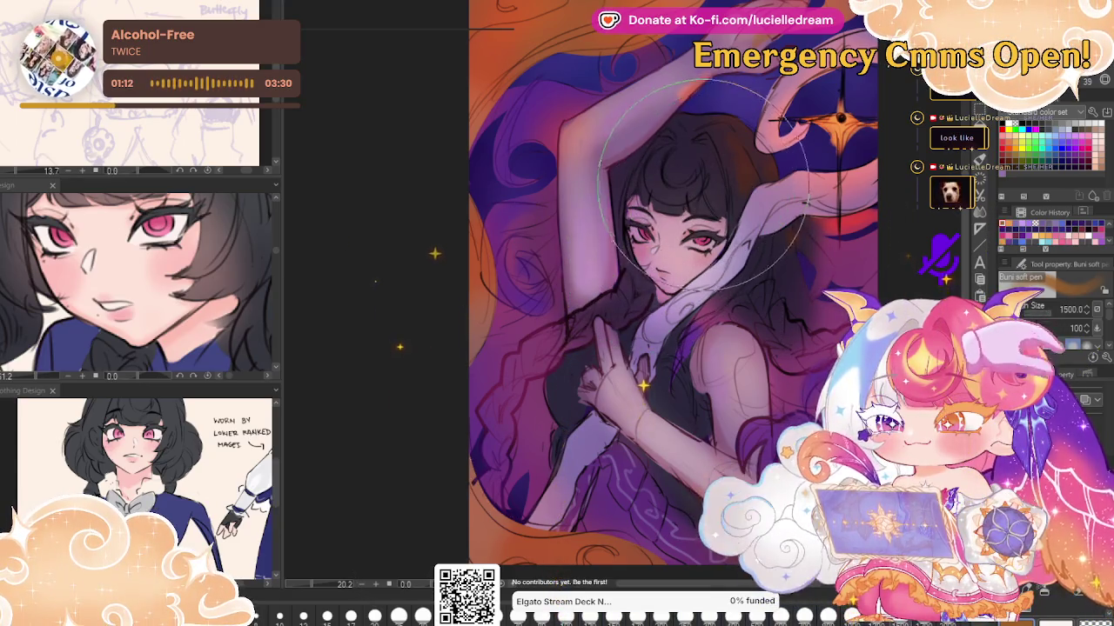
left_click_drag(701, 182, 678, 261)
left_click_drag(661, 174, 687, 261)
key("bracketleft")
key("bracketleft")
key("bracketleft")
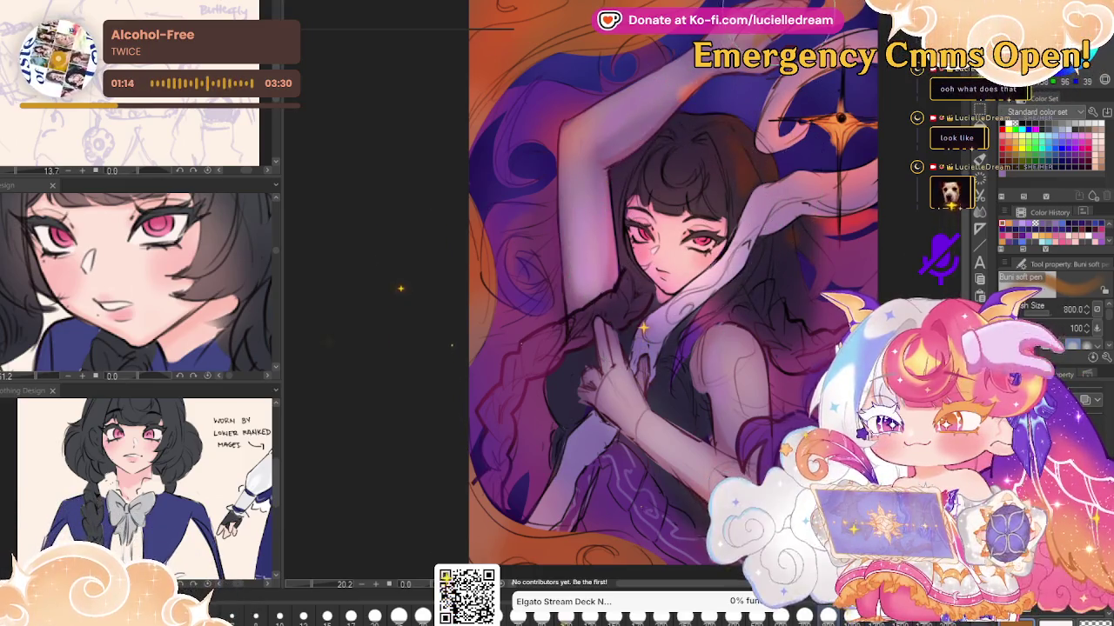
key("bracketleft")
key("bracketleft")
key("bracketleft")
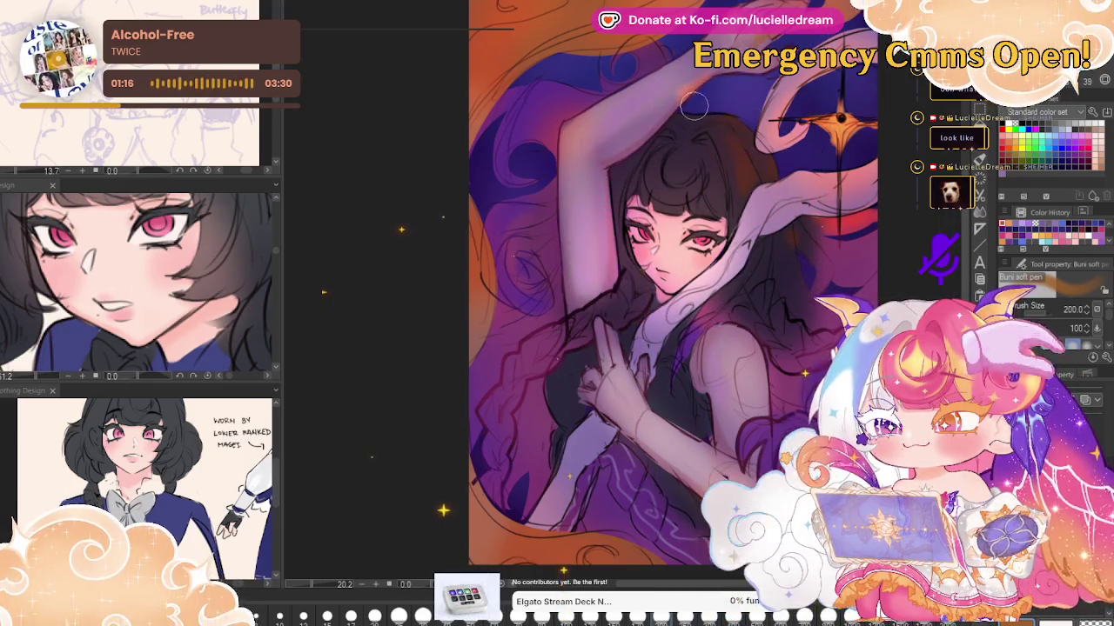
mouse_move(740, 200)
left_mouse_down()
mouse_move(630, 296)
mouse_move(635, 279)
left_mouse_up()
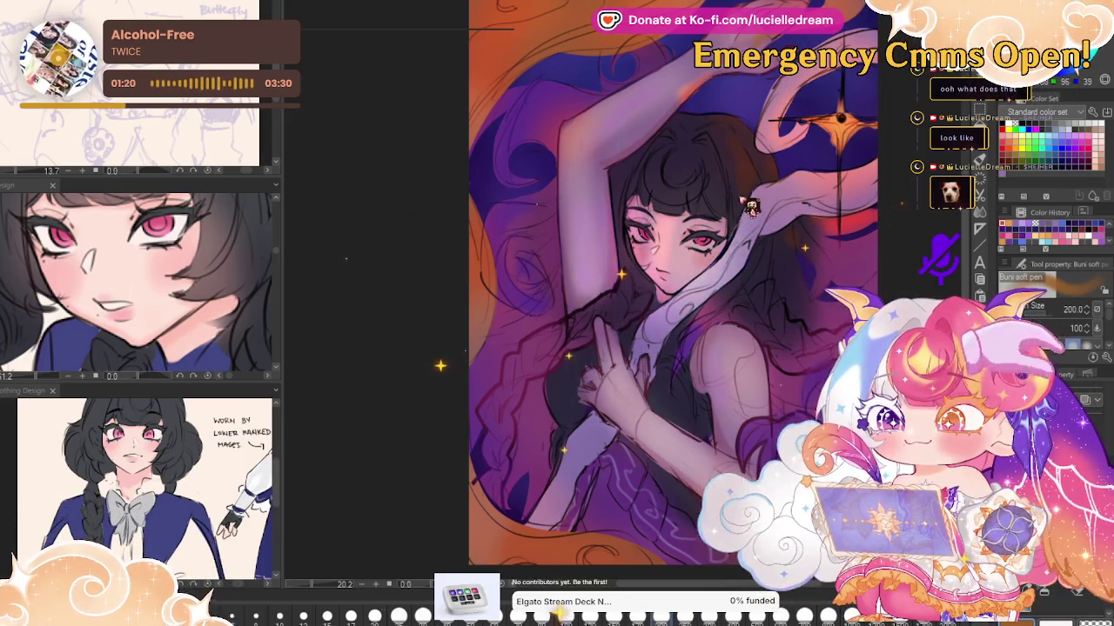
left_click_drag(685, 218, 709, 226)
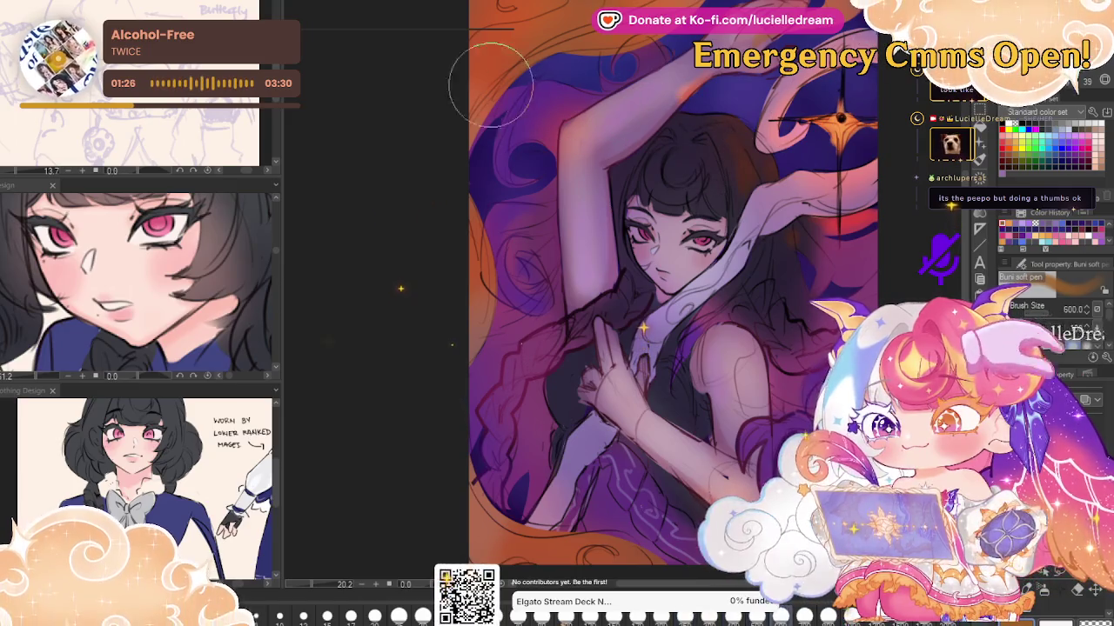
Add light pink highlights along the raised arm and on the face and cheek
key("bracketright")
key("bracketright")
key("bracketright")
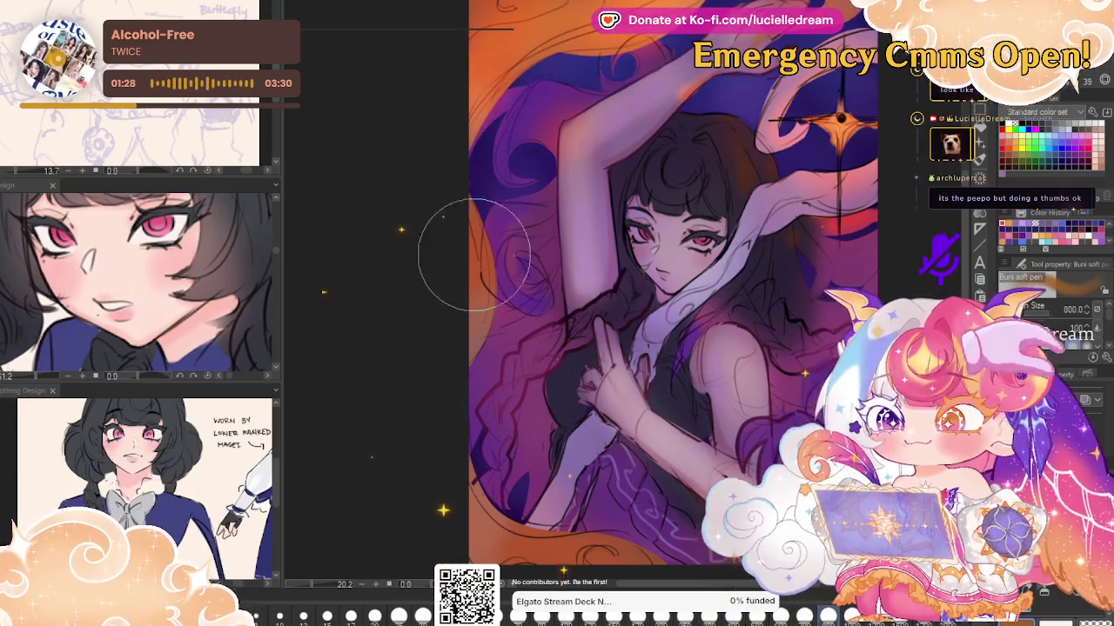
key("bracketleft")
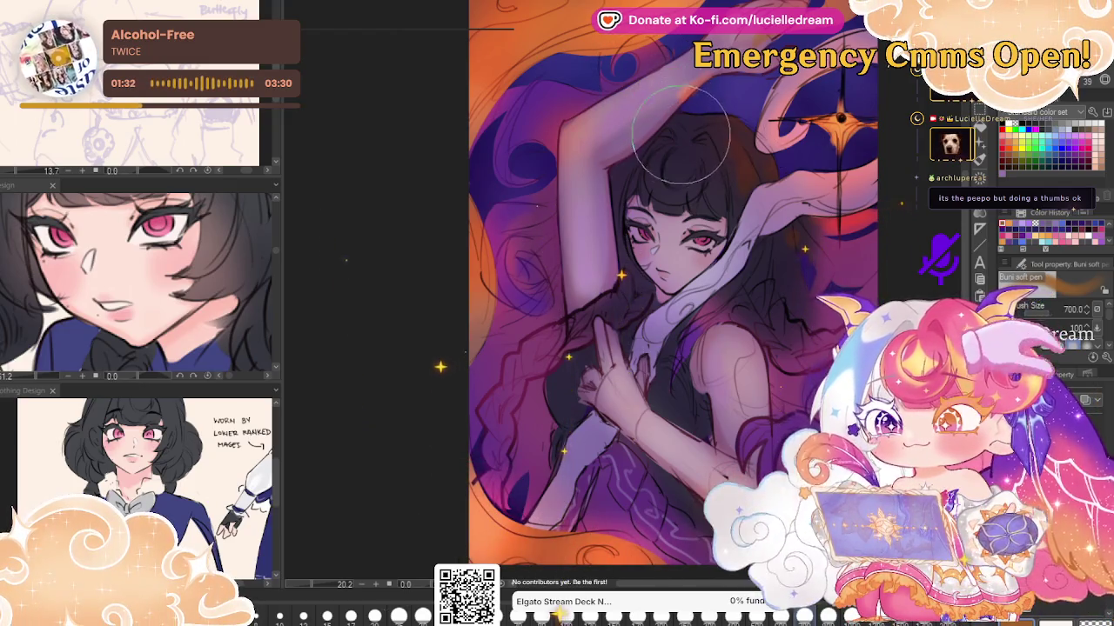
key("bracketleft")
key("bracketleft")
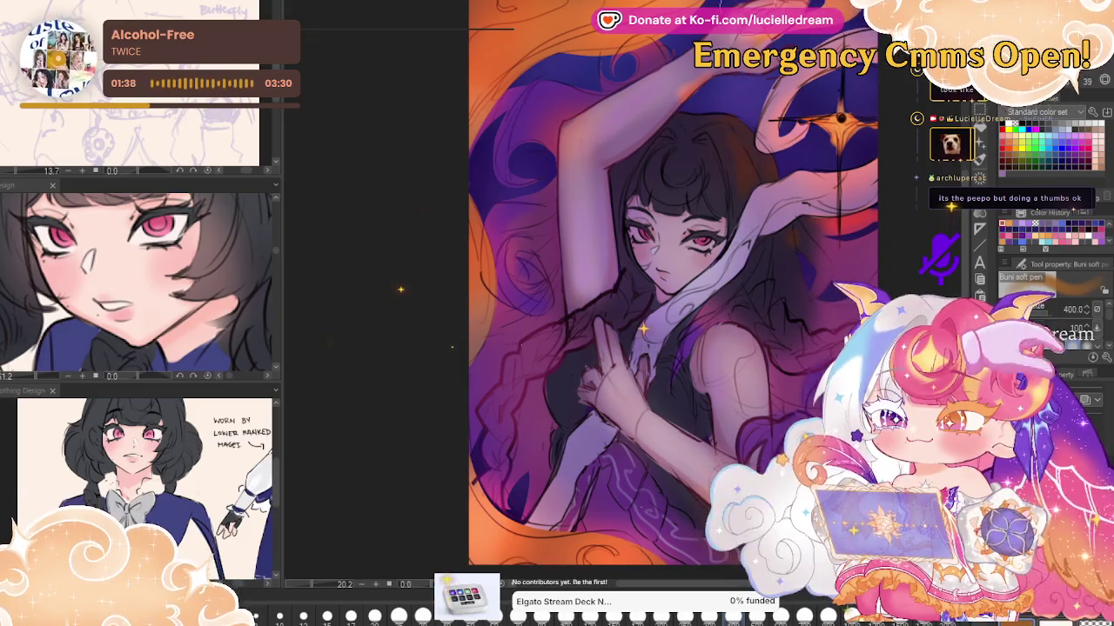
key("bracketleft")
key("bracketleft")
key("bracketleft")
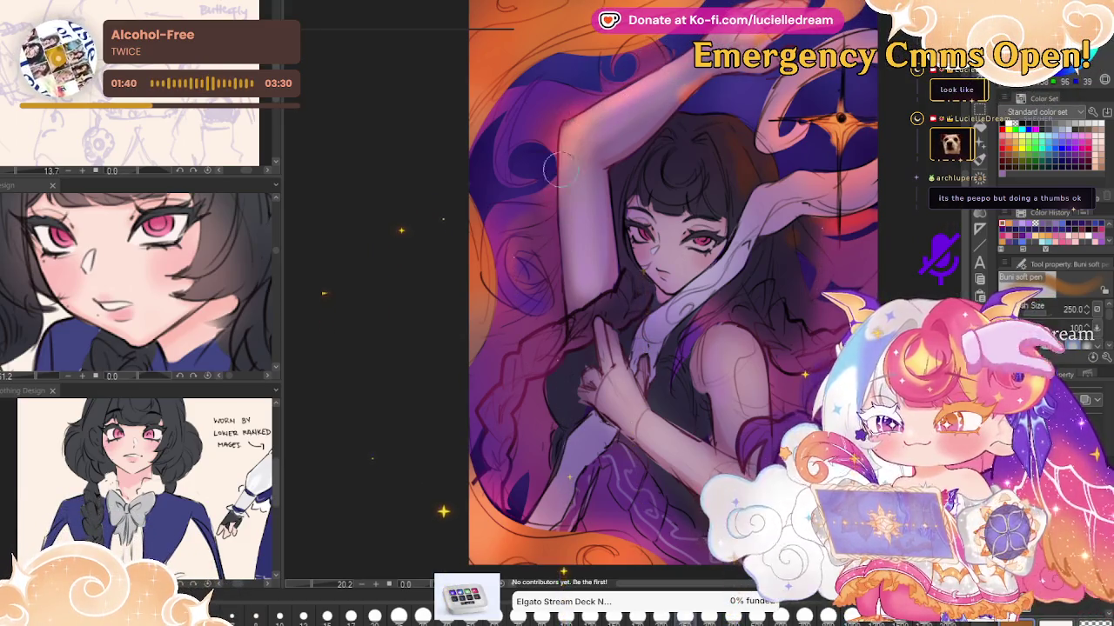
left_click_drag(561, 169, 574, 291)
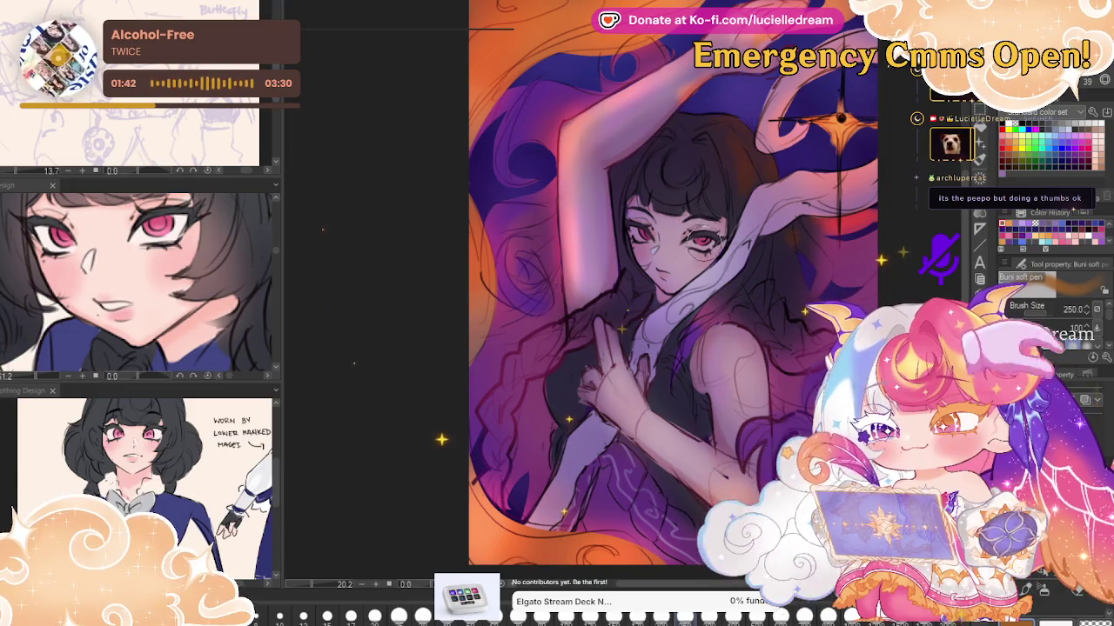
key("bracketleft")
key("bracketleft")
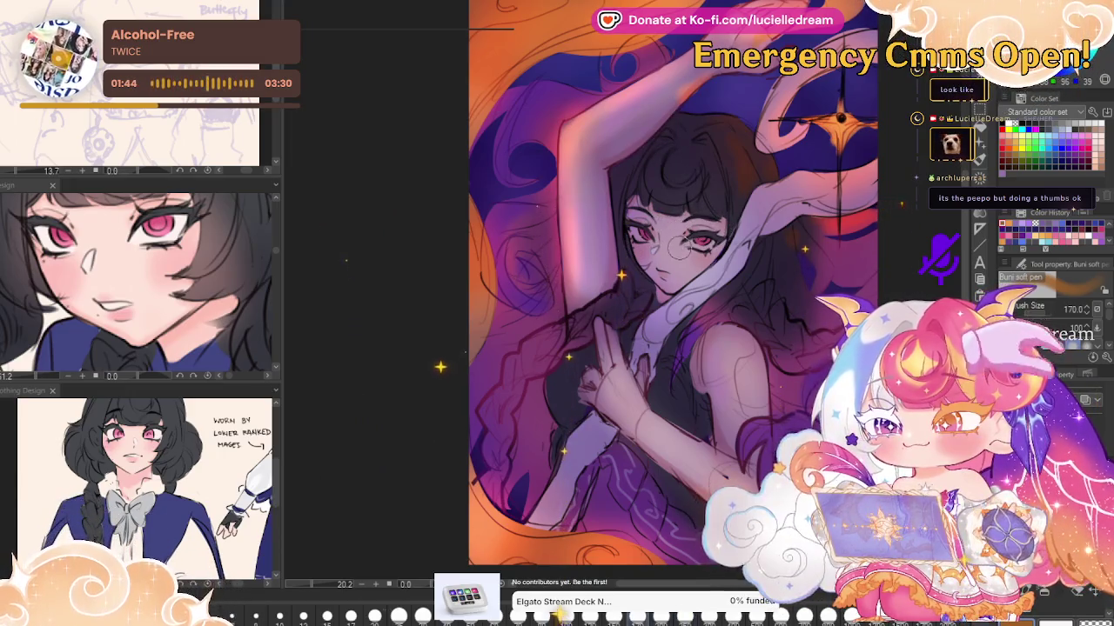
key("bracketright")
key("bracketright")
key("bracketright")
Lighten the hand and forearm at brush size 300, then flip the canvas horizontally to check
key("bracketright")
key("bracketright")
key("bracketright")
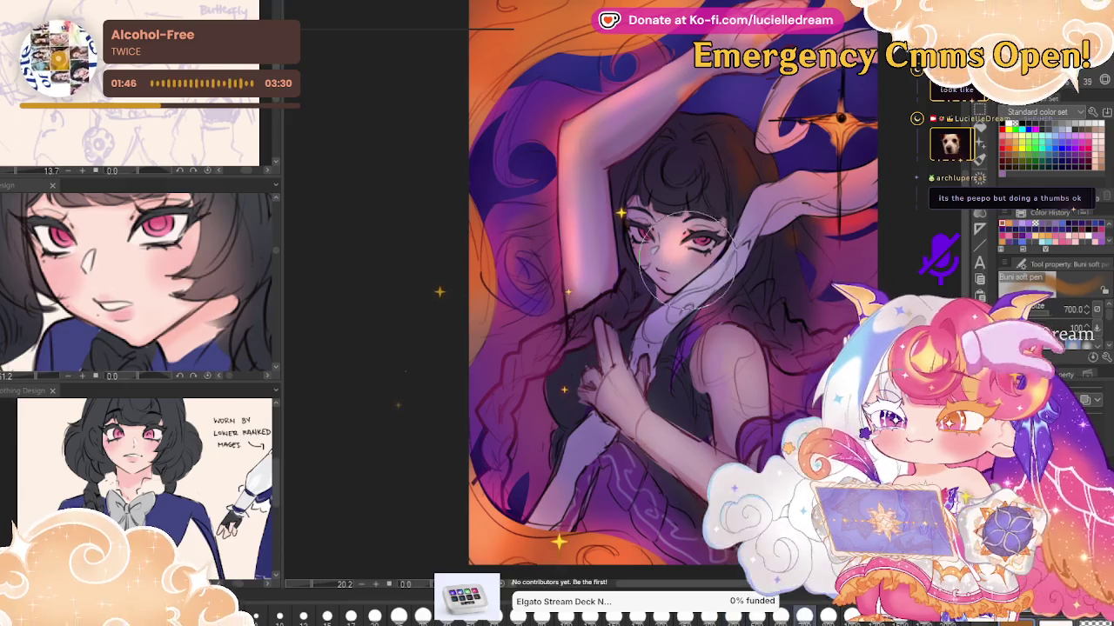
mouse_move(687, 254)
left_mouse_down()
mouse_move(670, 261)
mouse_move(696, 235)
left_mouse_up()
key("bracketright")
key("bracketleft")
key("bracketleft")
key("bracketleft")
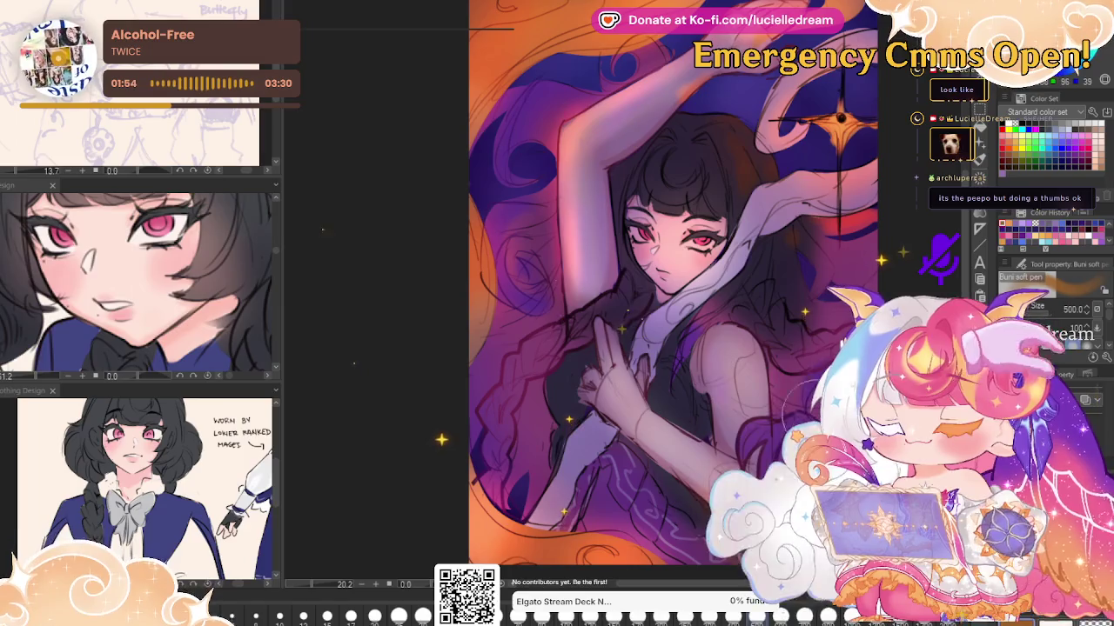
key("bracketleft")
key("bracketleft")
left_click_drag(591, 391, 691, 483)
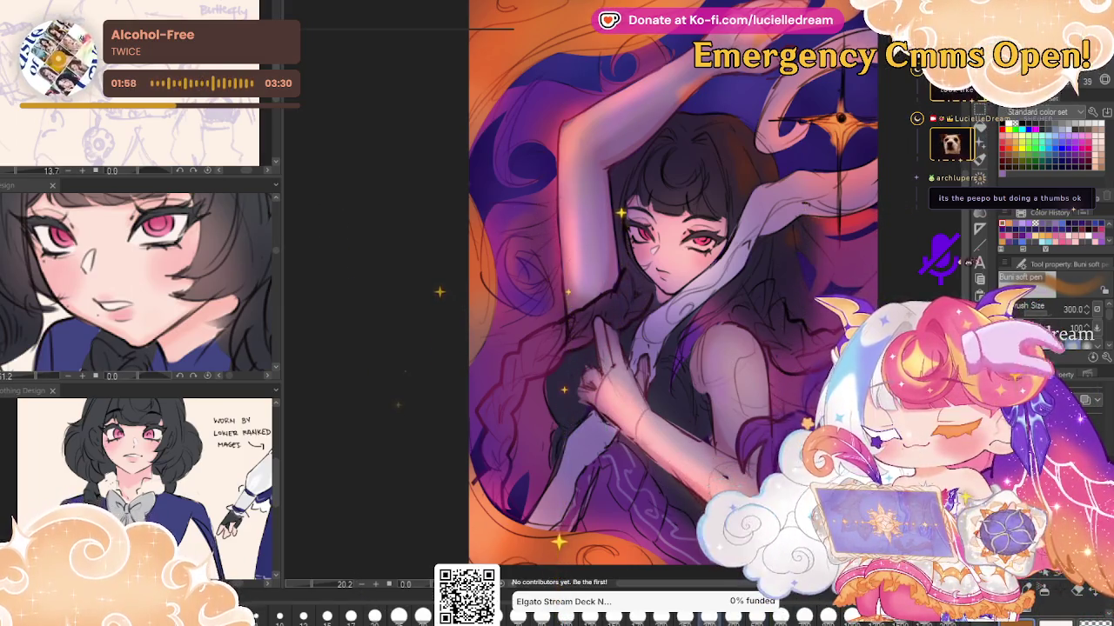
key("h")
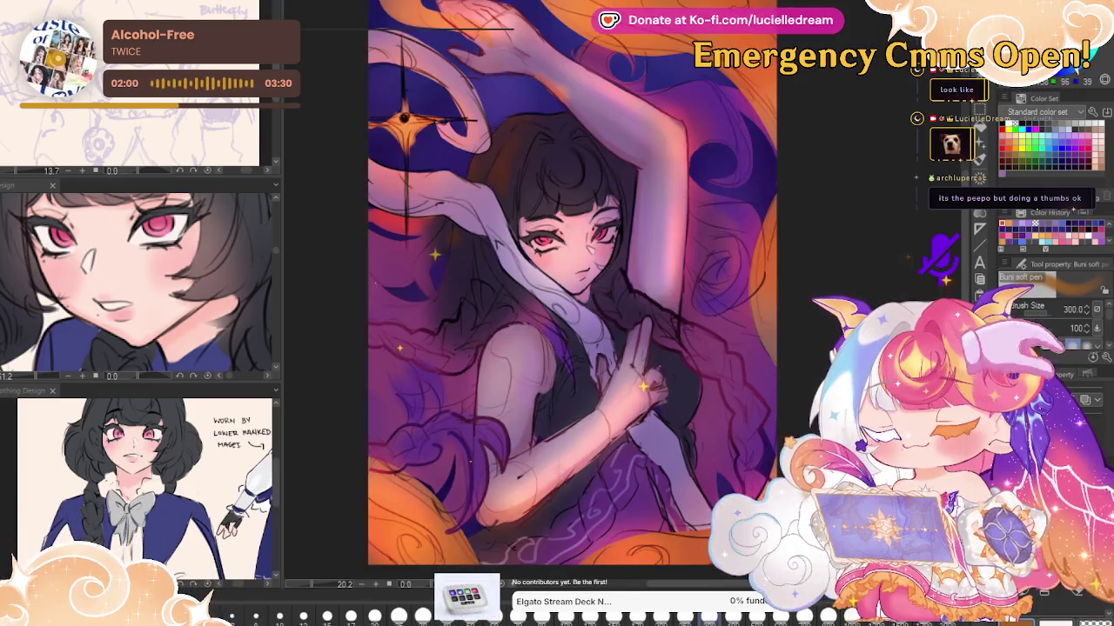
key("h")
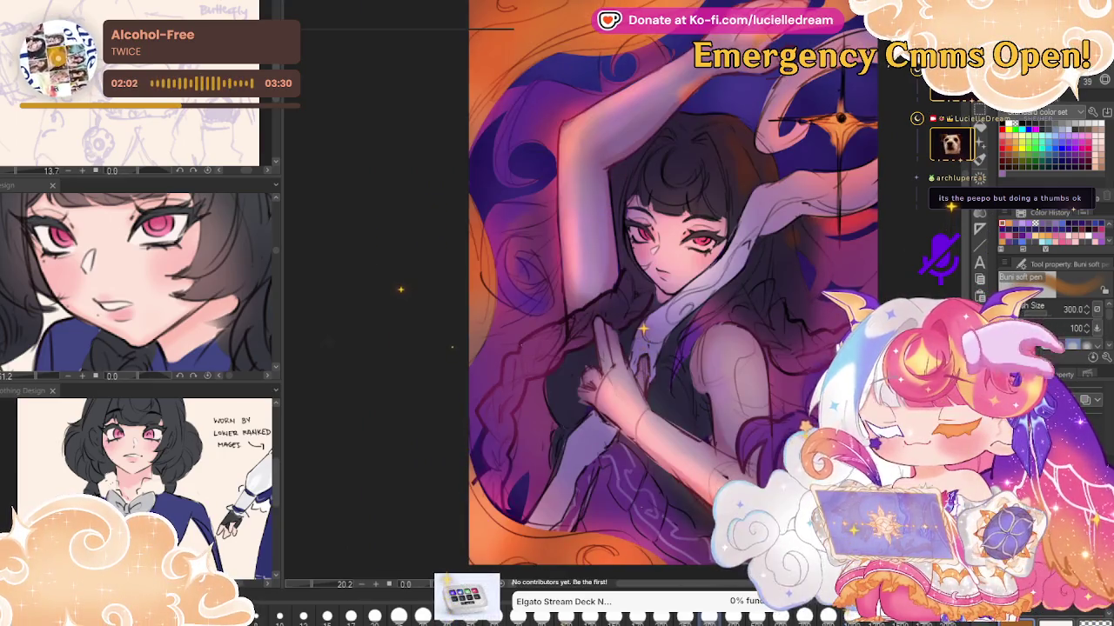
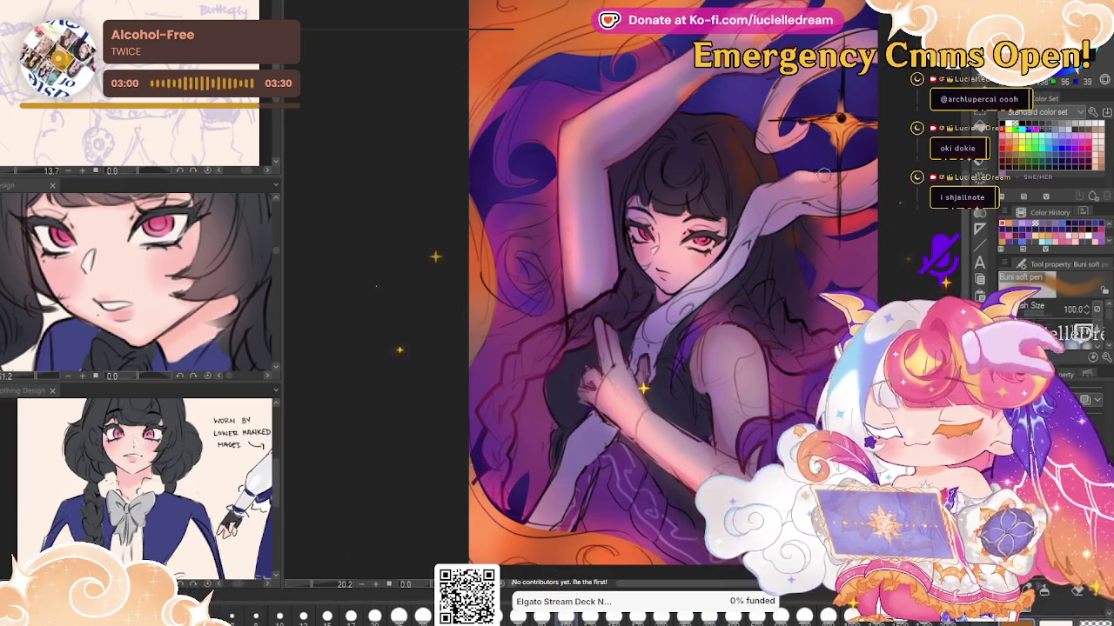
Airbrush brighter pink over the raised arm and hair with the Buni soft pen at size 500–700
key("bracketleft")
key("bracketleft")
key("bracketleft")
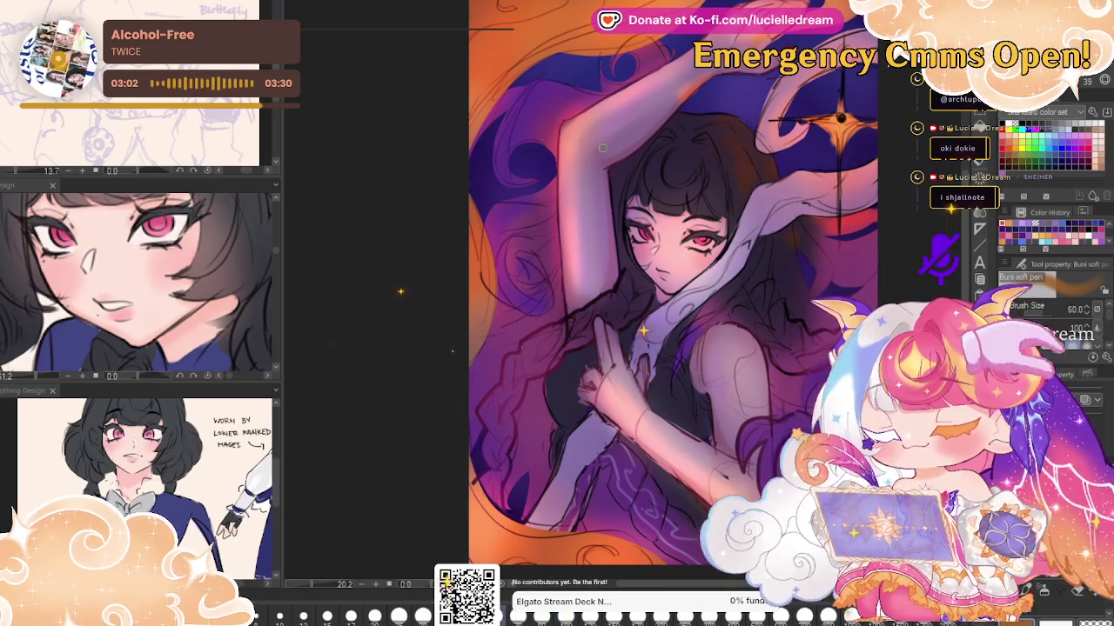
key("b")
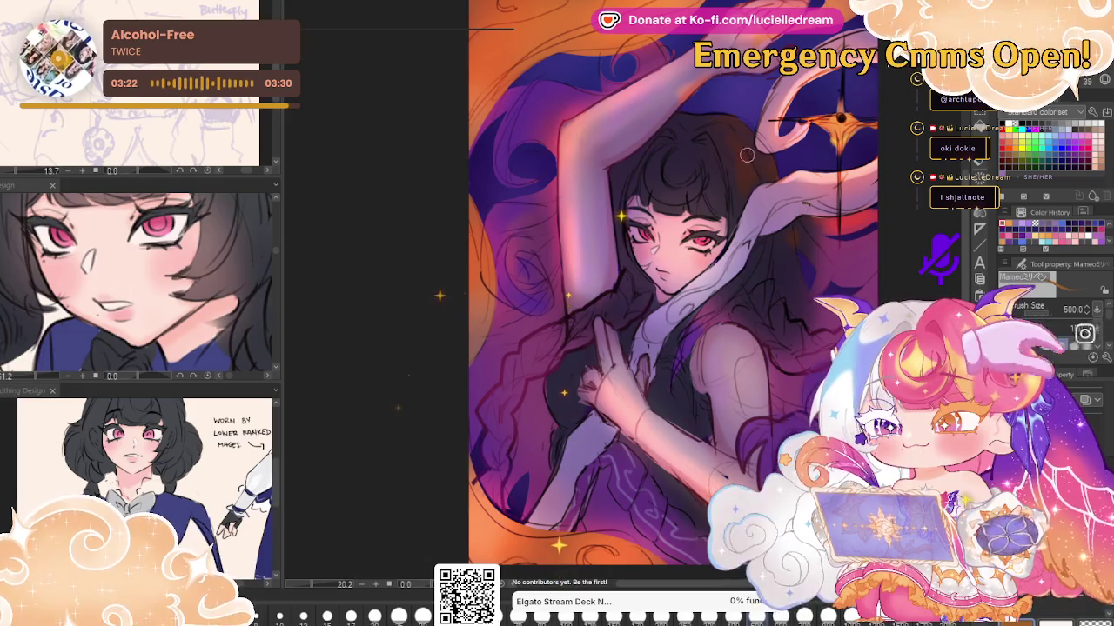
key("bracketright")
key("bracketright")
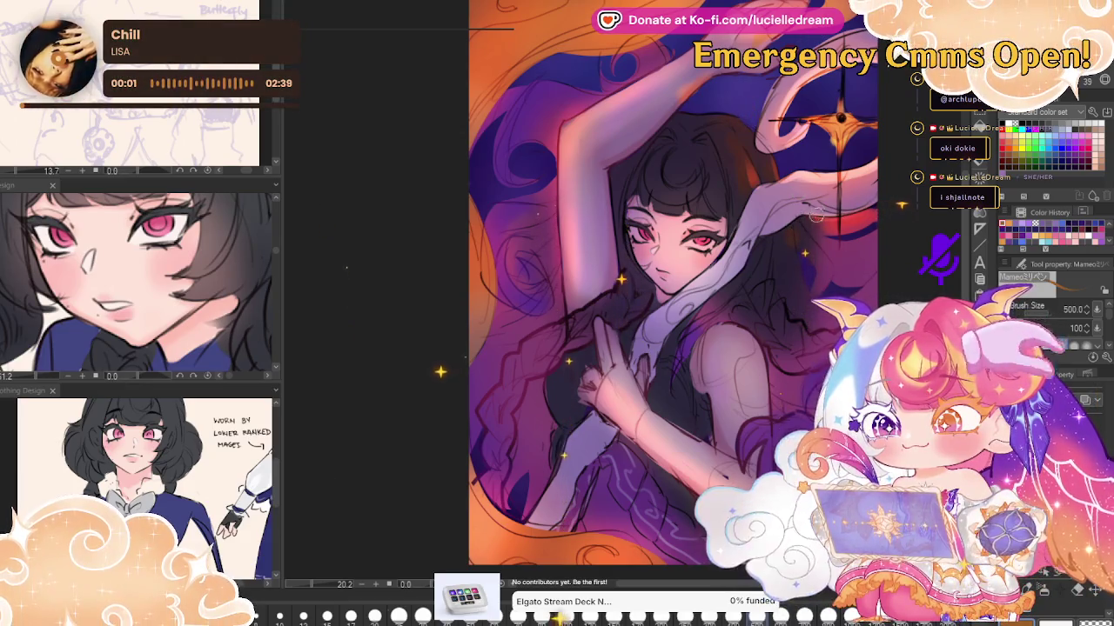
mouse_move(825, 217)
left_mouse_down()
mouse_move(837, 240)
mouse_move(923, 166)
left_mouse_up()
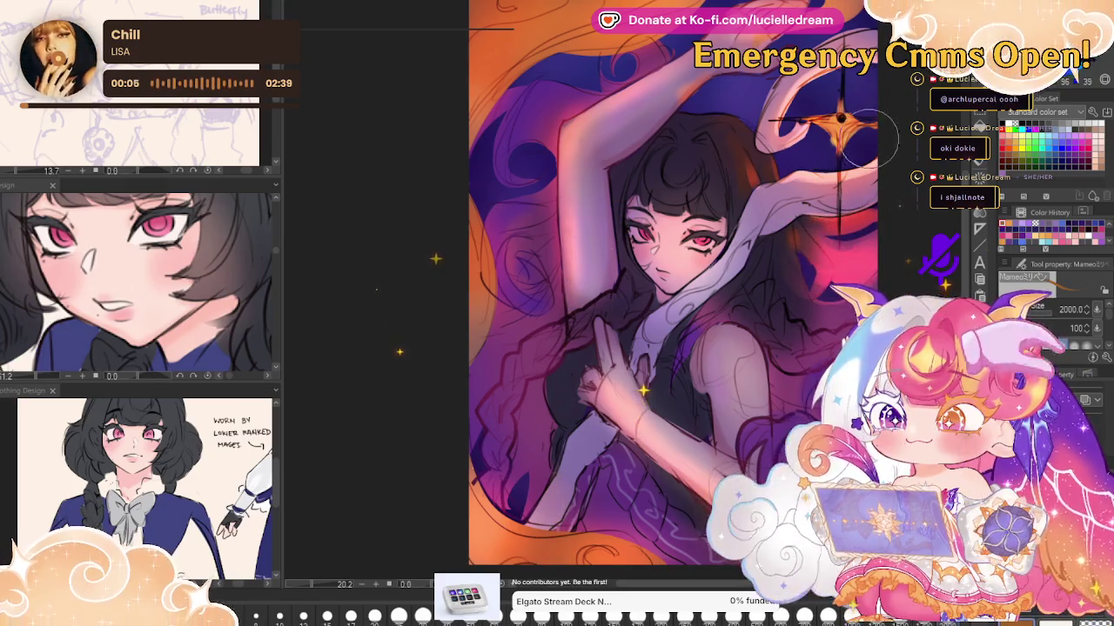
key("b")
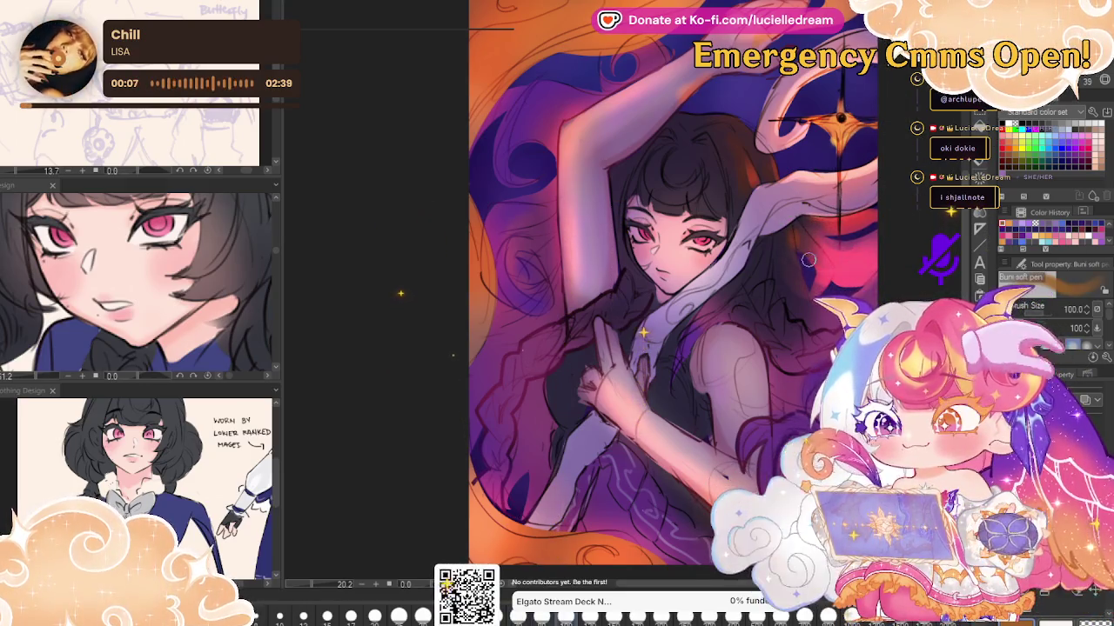
left_click_drag(811, 257, 878, 132)
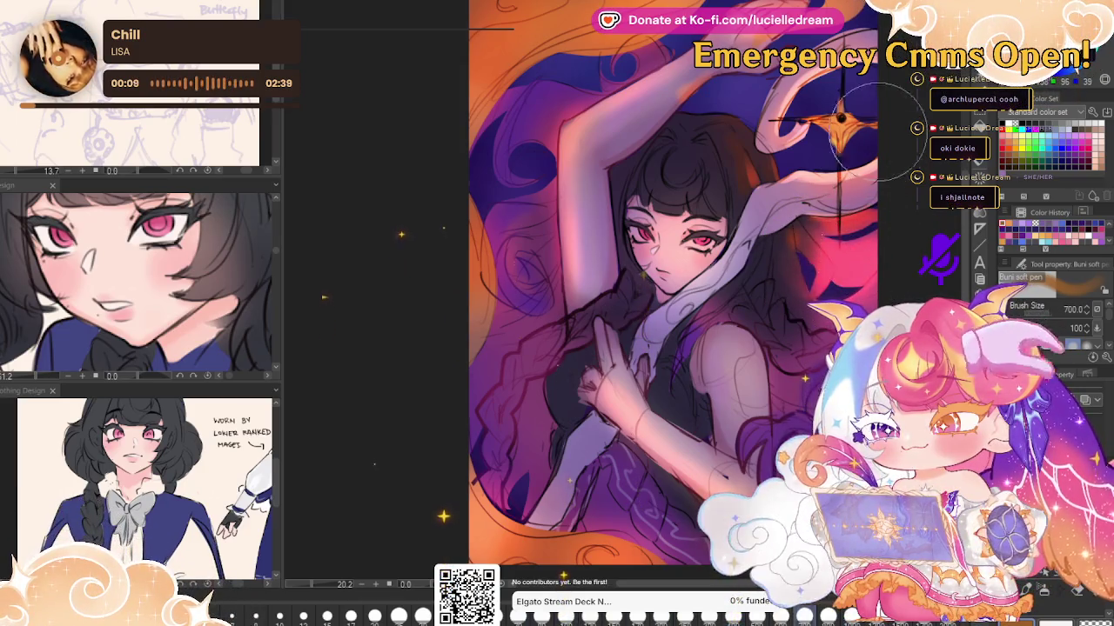
mouse_move(652, 59)
left_mouse_down()
mouse_move(531, 190)
mouse_move(566, 270)
left_mouse_up()
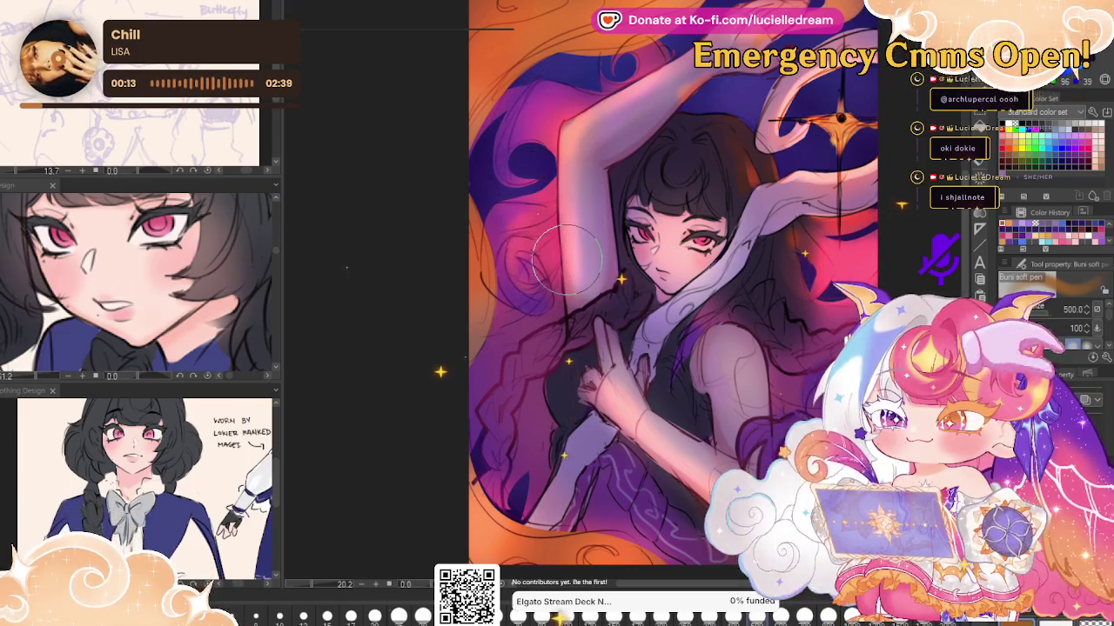
key("h")
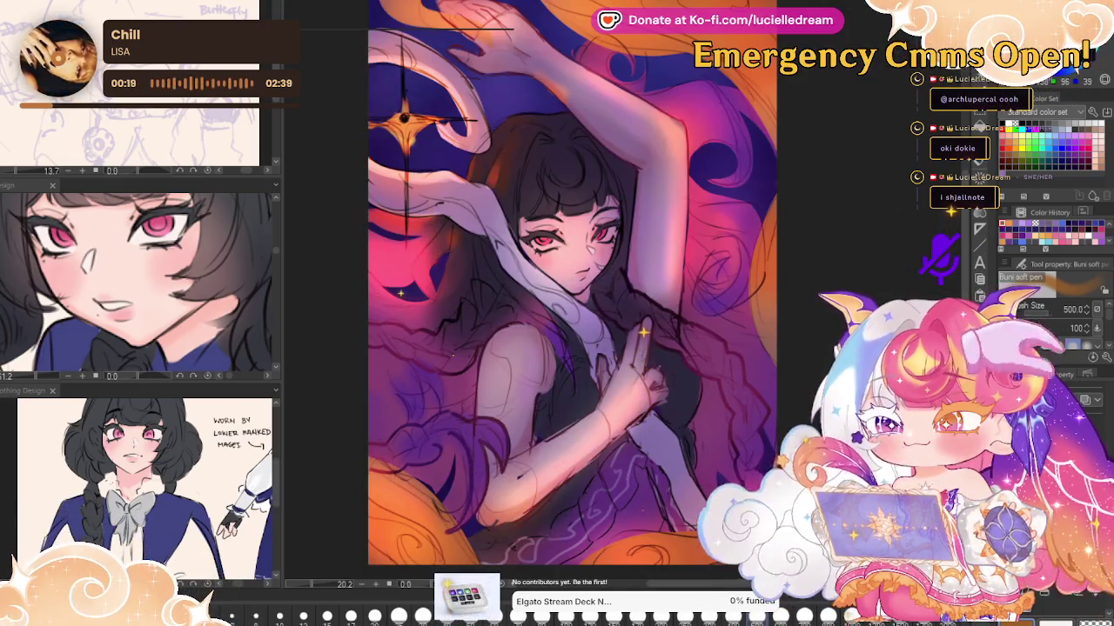
Paint a glowing red-pink stroke along the dark hair on the mirrored canvas
key("h")
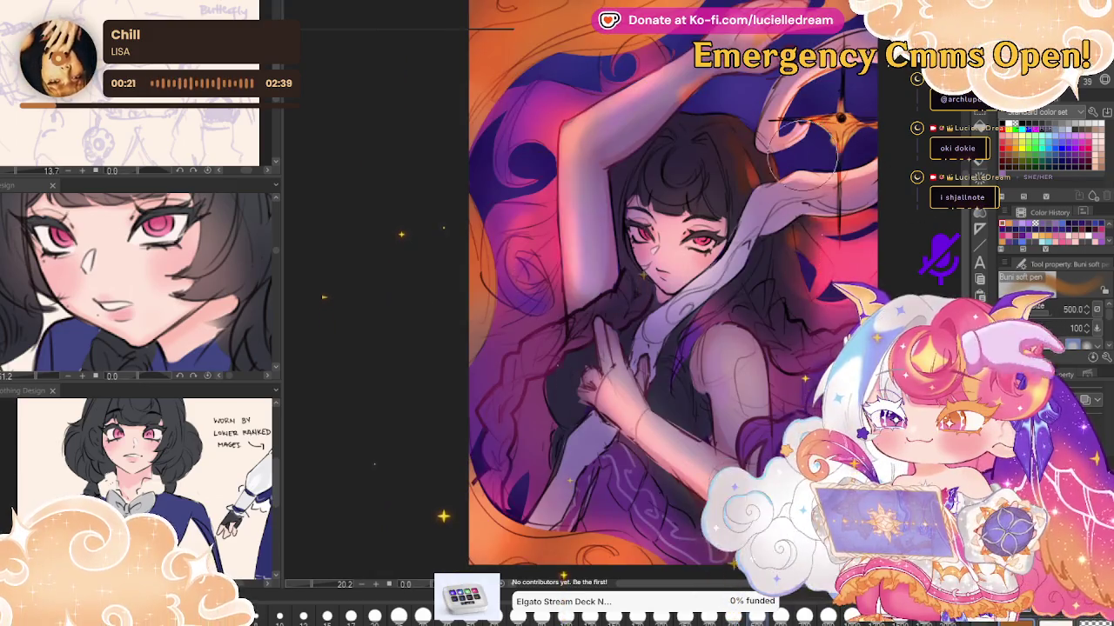
key("bracketleft")
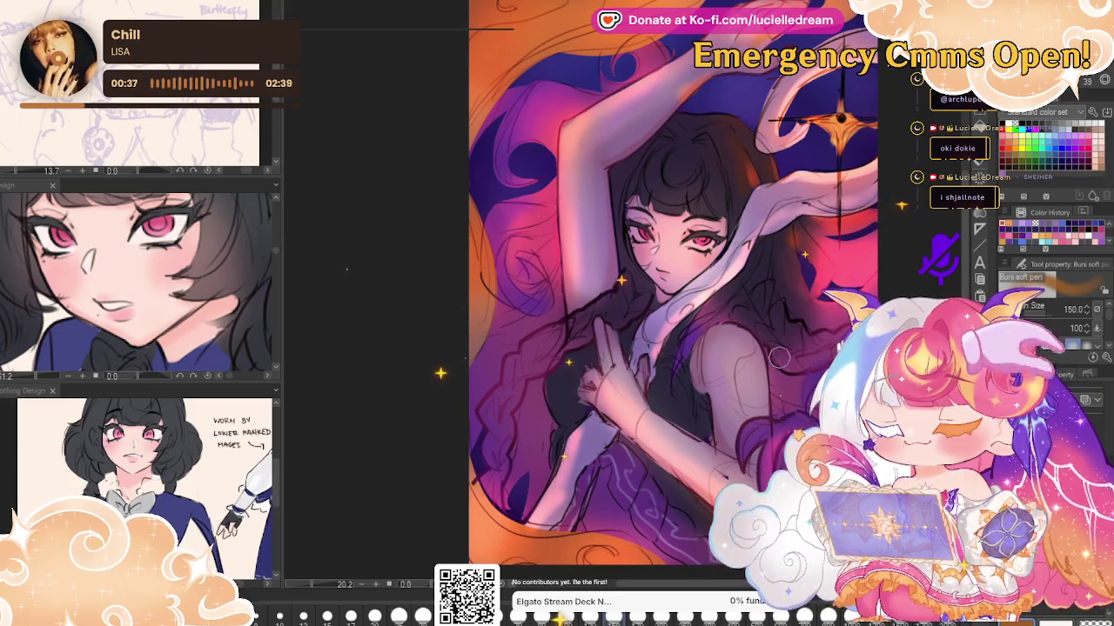
key("h")
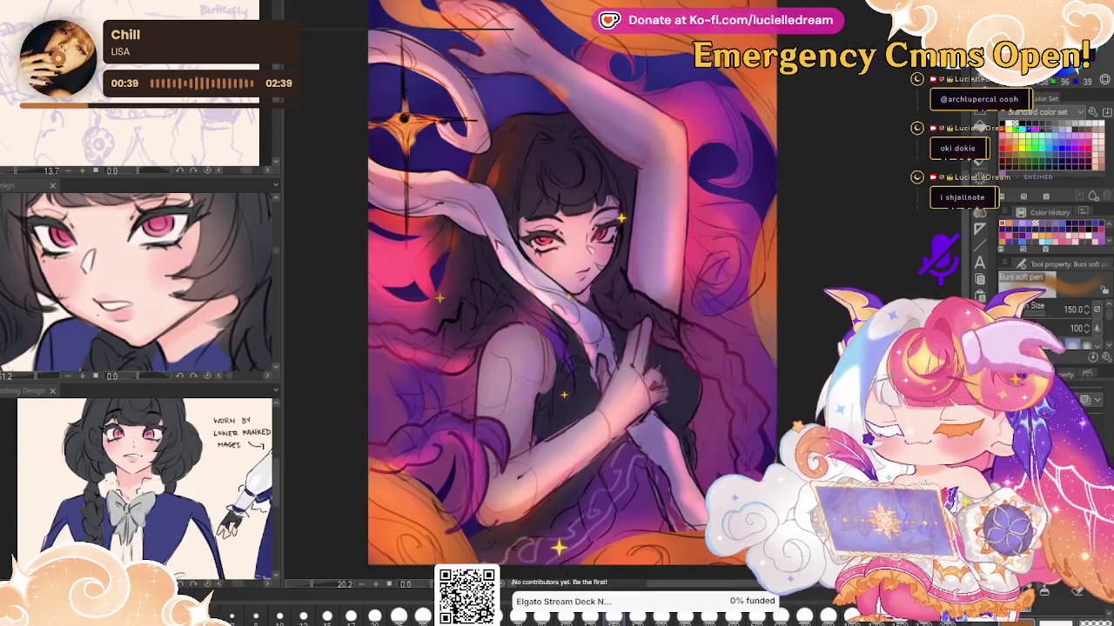
mouse_move(688, 366)
left_mouse_down()
mouse_move(729, 402)
mouse_move(741, 453)
left_mouse_up()
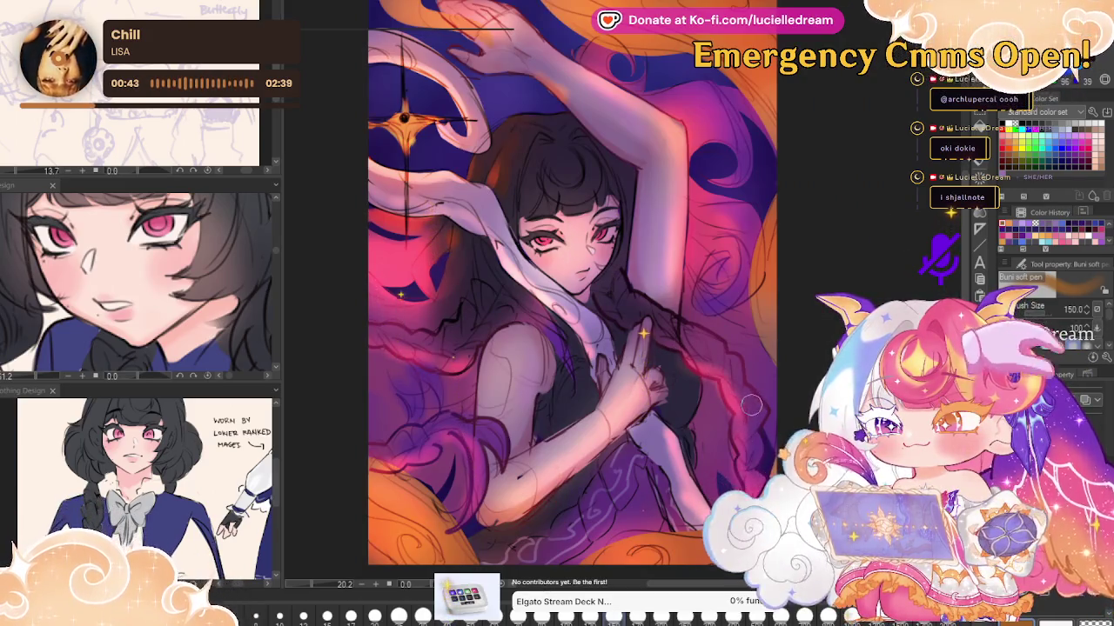
key("h")
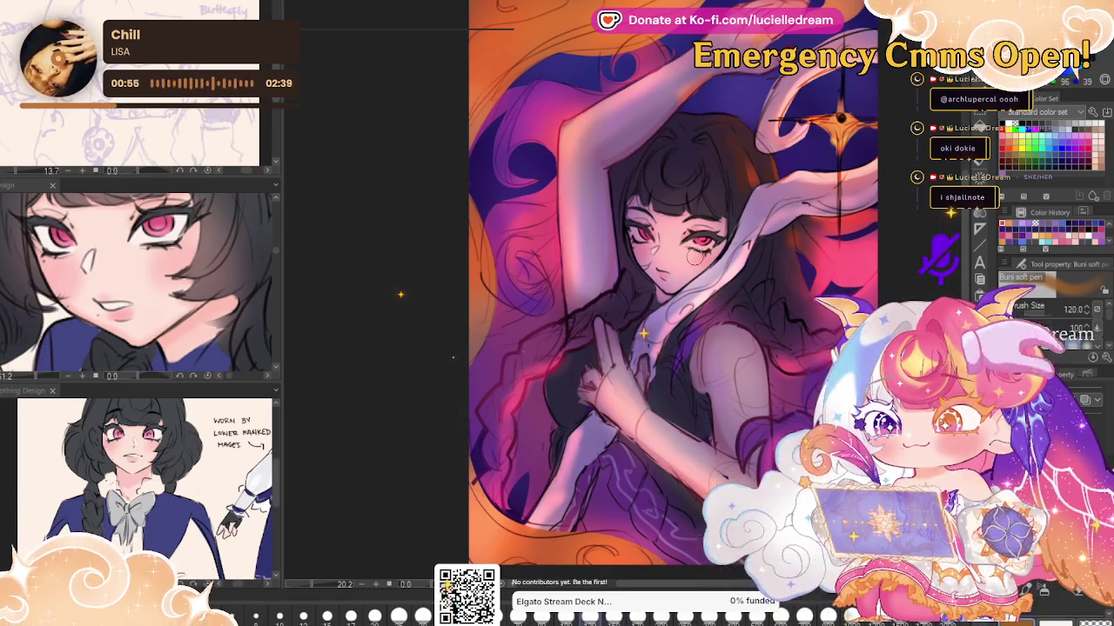
Softly brush pink onto the cheeks below the eyes
key("bracketleft")
key("bracketleft")
key("bracketleft")
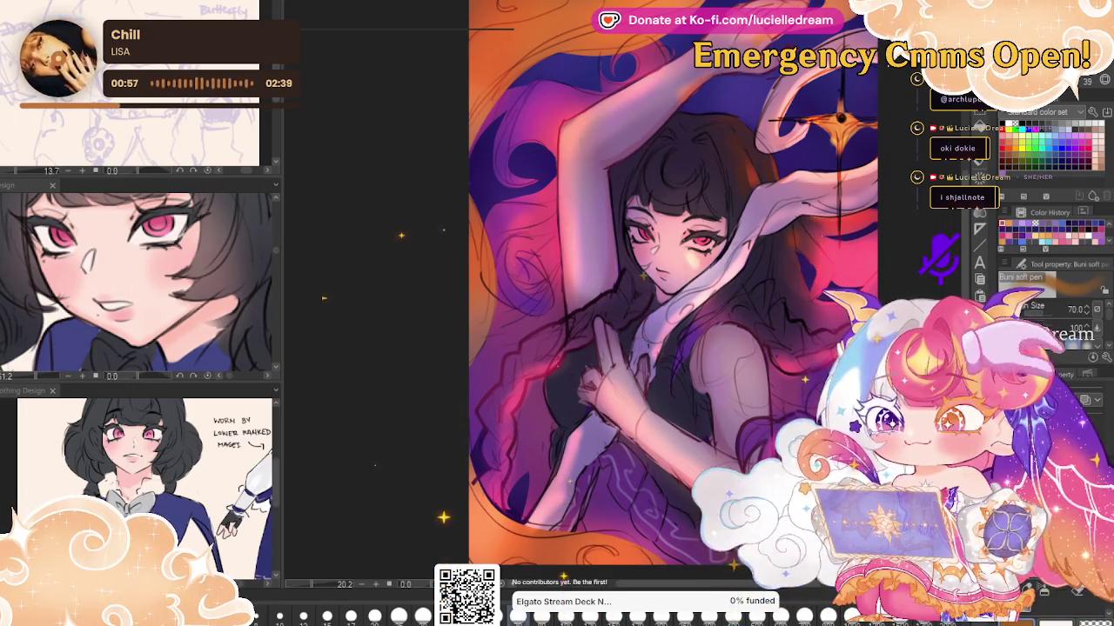
key("bracketright")
key("bracketright")
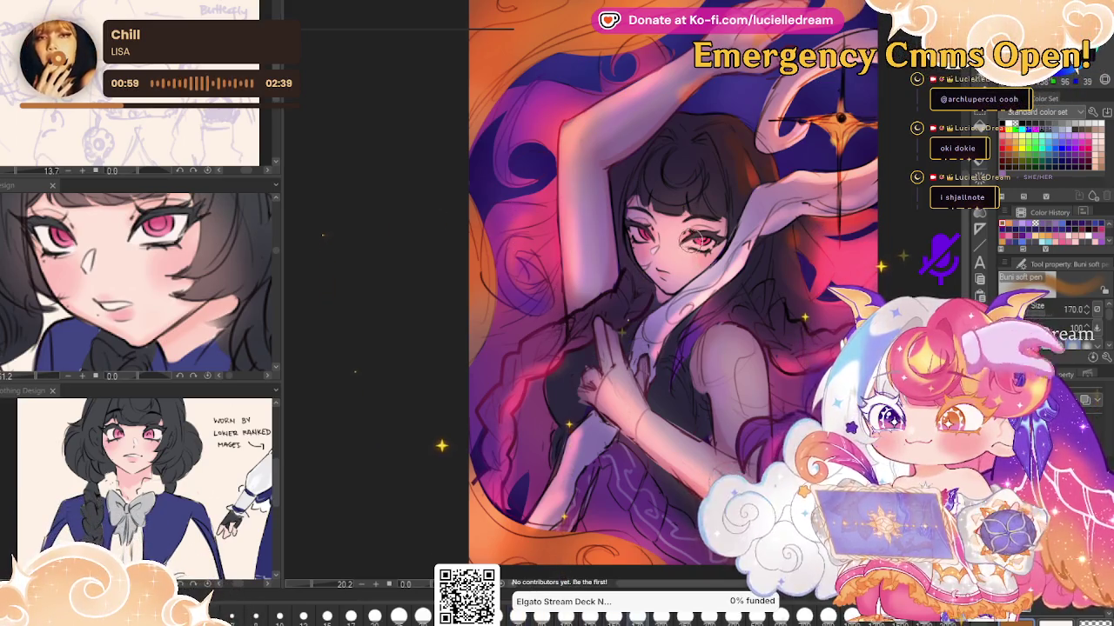
left_click_drag(683, 250, 706, 254)
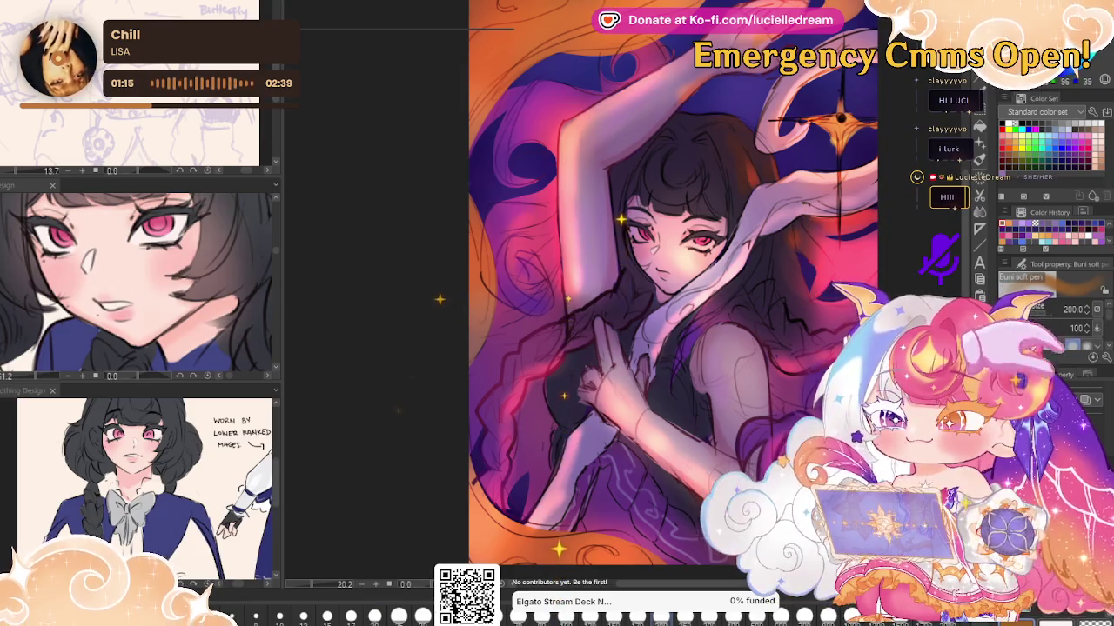
Compare the artwork with and without the pink-red glow, keeping the glow
key("h")
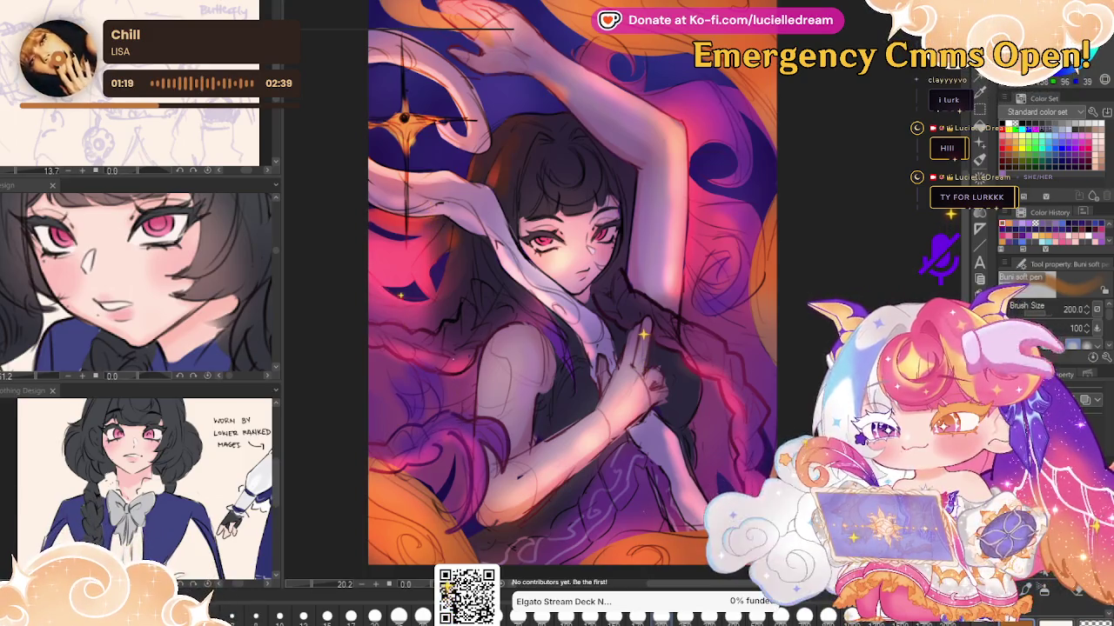
key("ctrl+z")
key("ctrl+y")
key("ctrl+z")
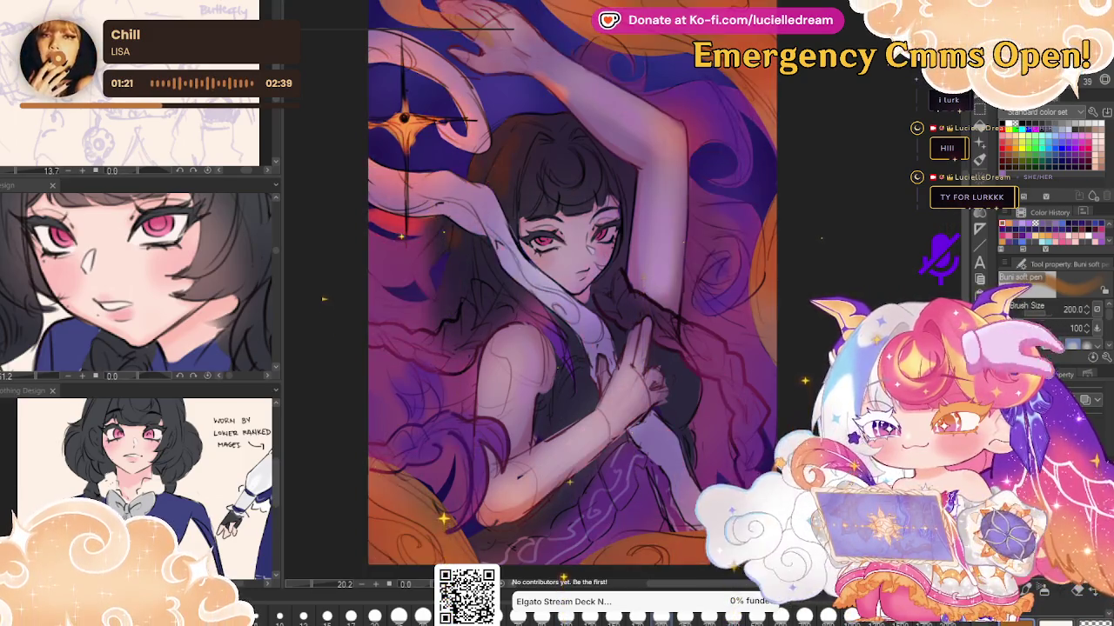
key("ctrl+y")
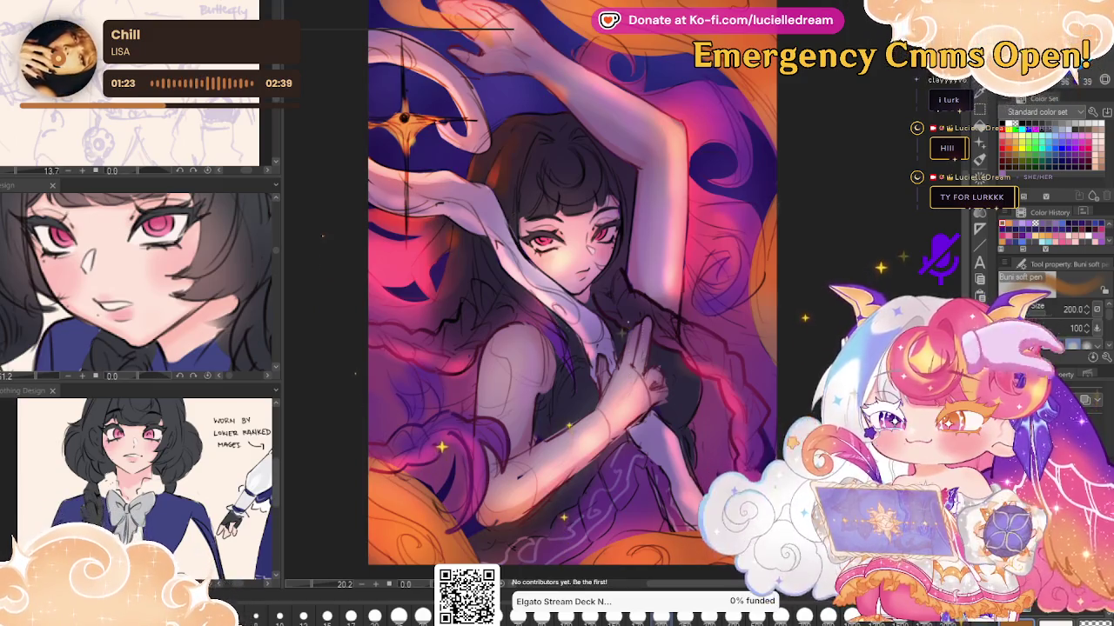
key("h")
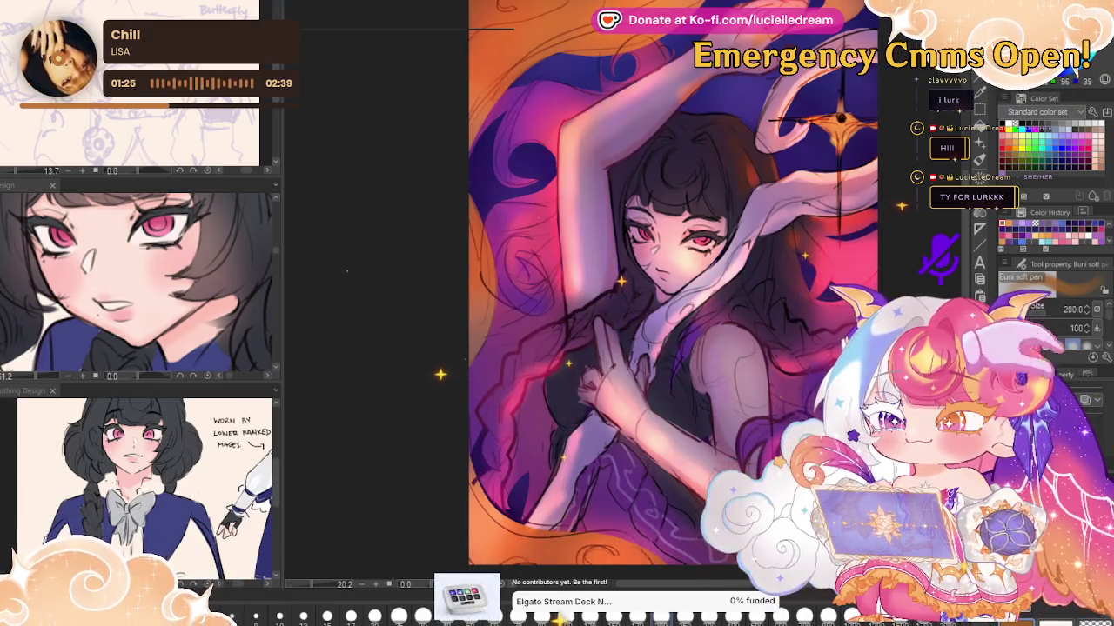
key("ctrl+z")
key("ctrl+y")
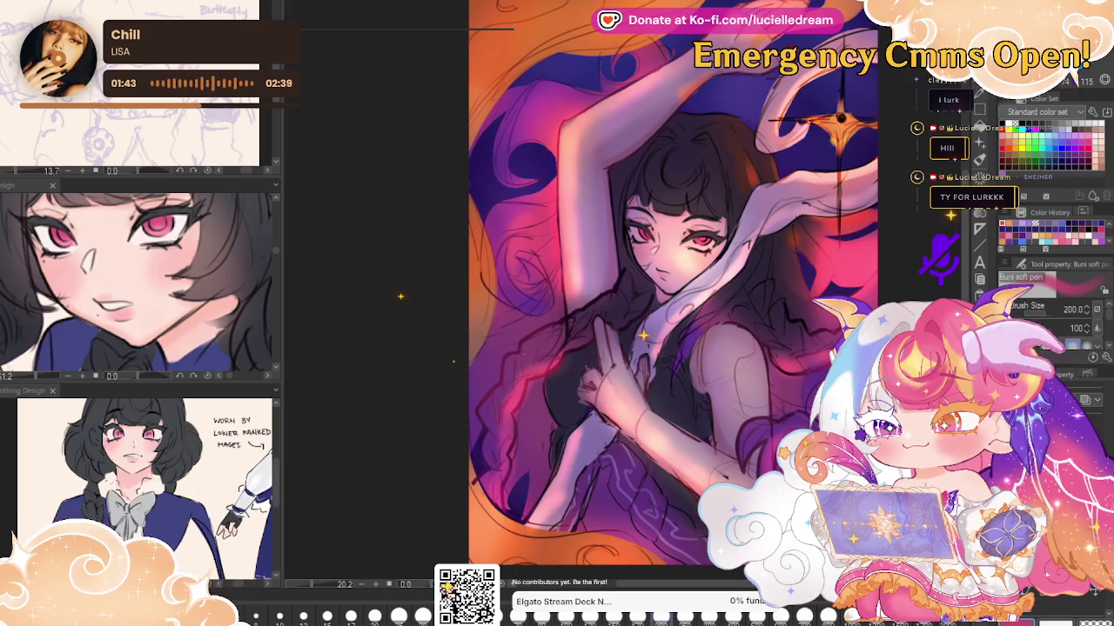
Paint magenta shading on the upper-left hair and the top of the head
mouse_move(531, 152)
left_mouse_down()
mouse_move(522, 104)
mouse_move(506, 165)
mouse_move(500, 409)
left_mouse_up()
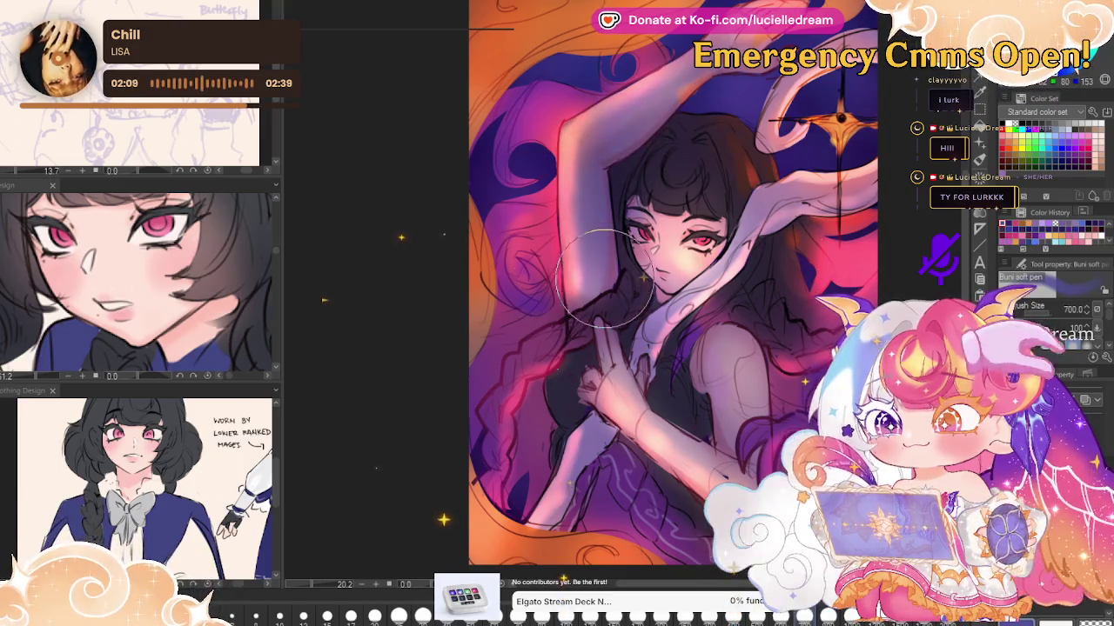
key("bracketleft")
key("bracketleft")
key("bracketleft")
key("bracketleft")
key("bracketleft")
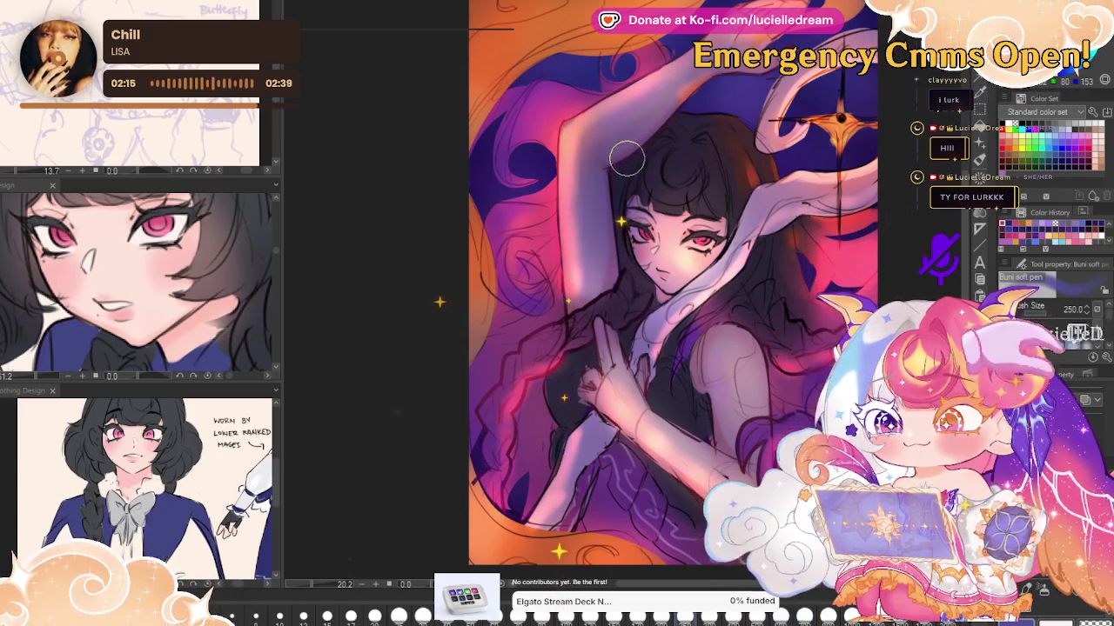
key("bracketright")
key("bracketright")
key("bracketright")
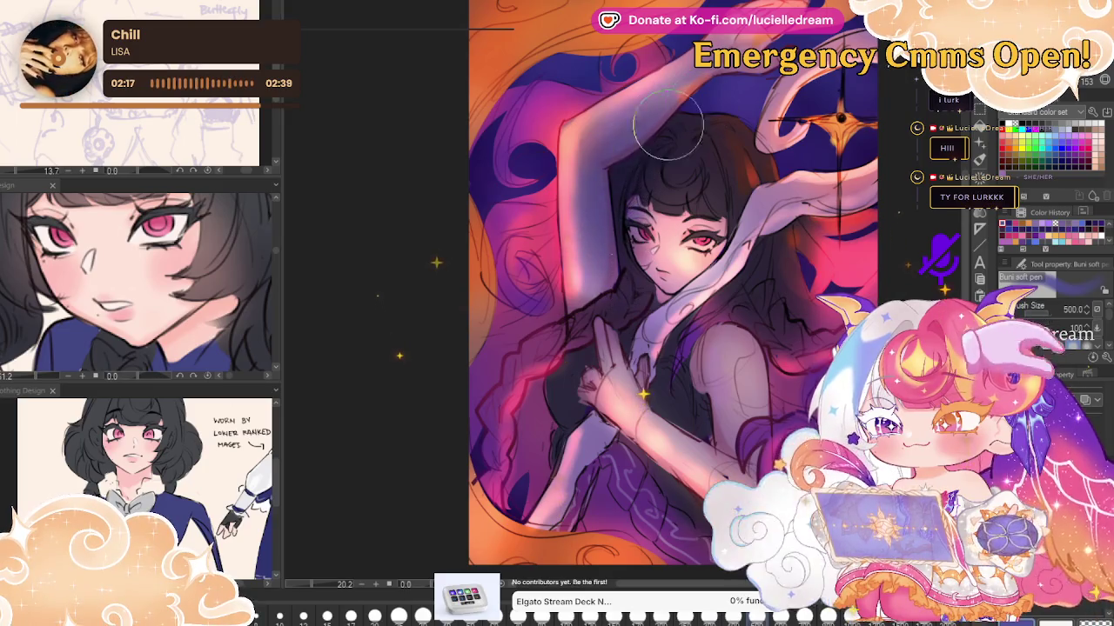
left_click_drag(651, 124, 693, 117)
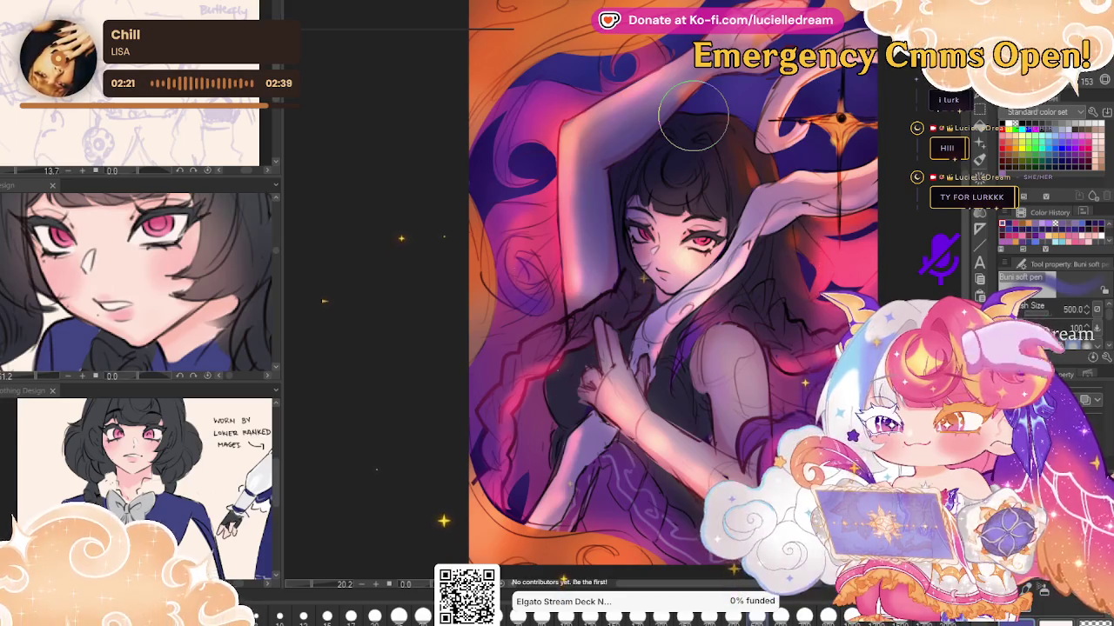
key("h")
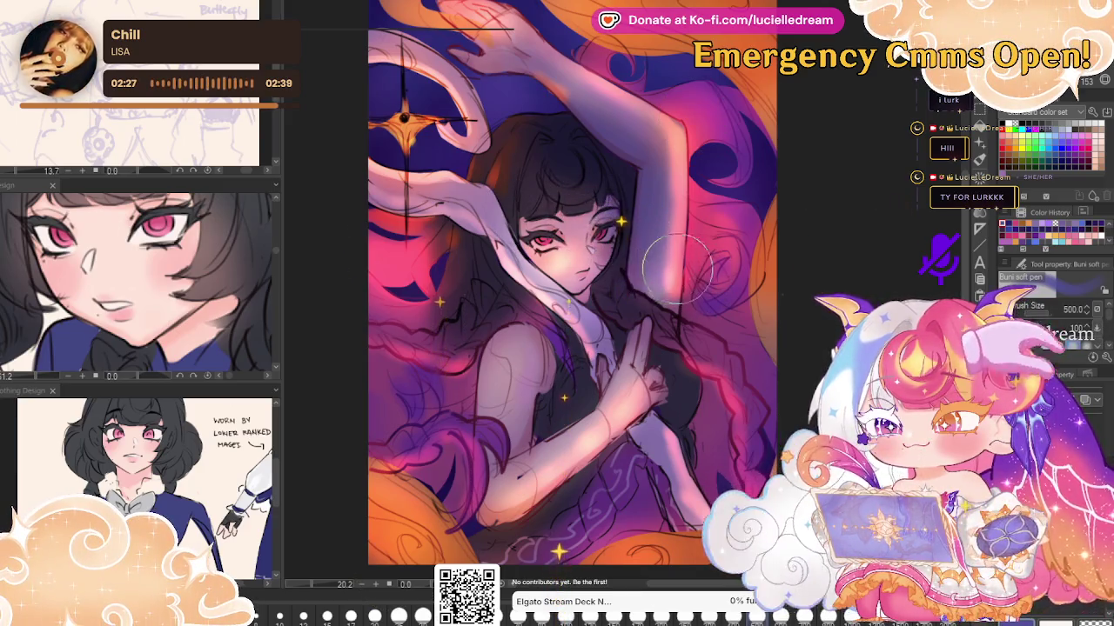
key("h")
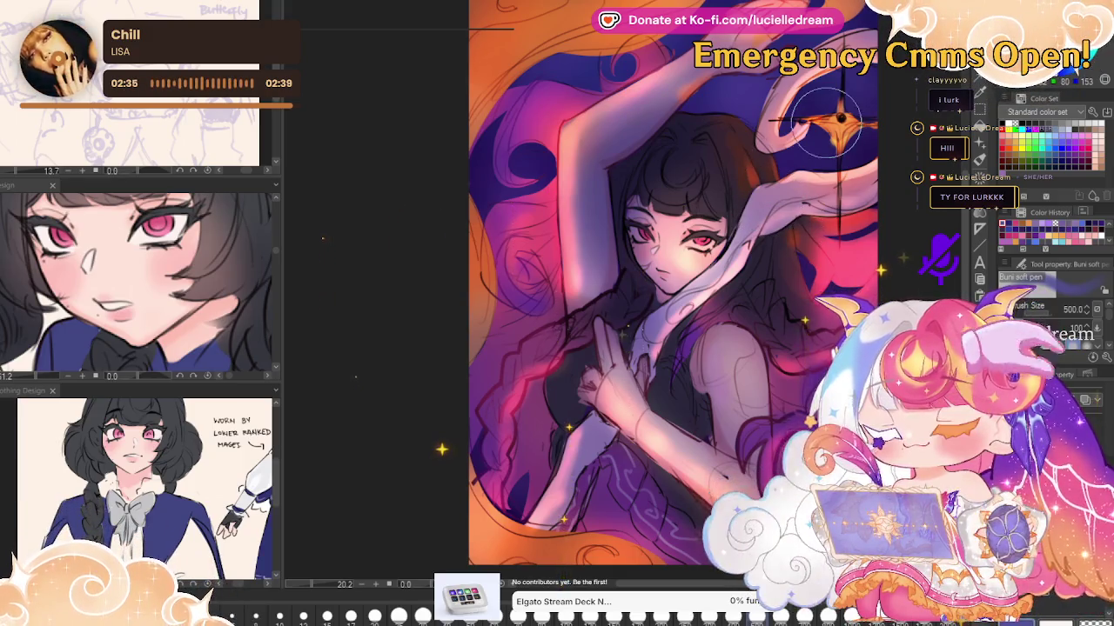
Compare the latest shading with and without it, then reapply it
key("ctrl+z")
key("ctrl+y")
key("ctrl+z")
key("ctrl+y")
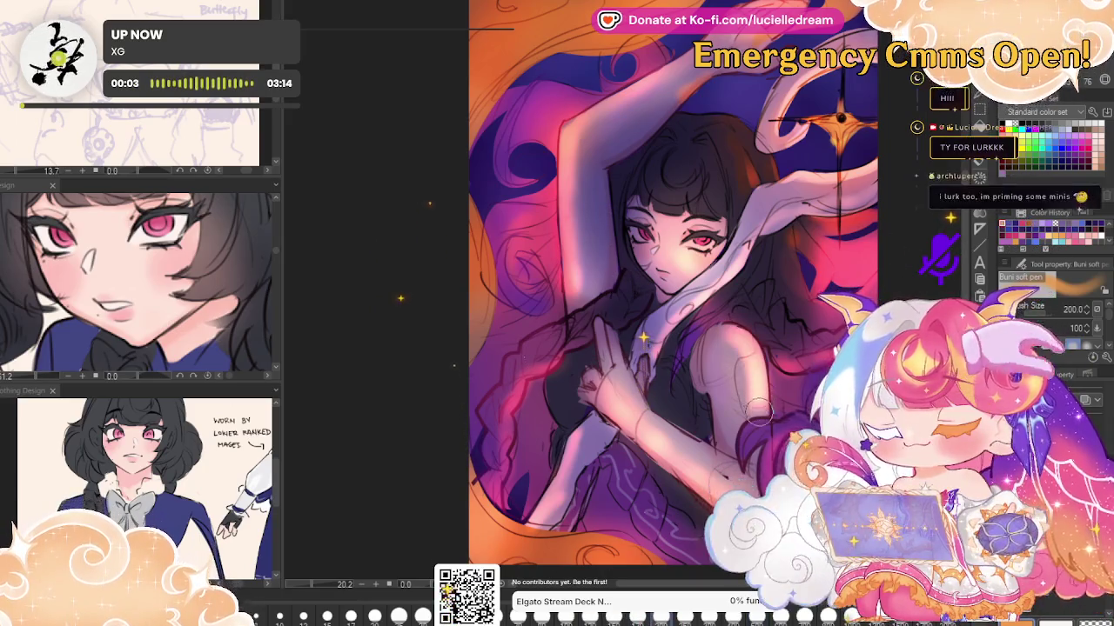
key("bracketleft")
key("bracketleft")
key("bracketleft")
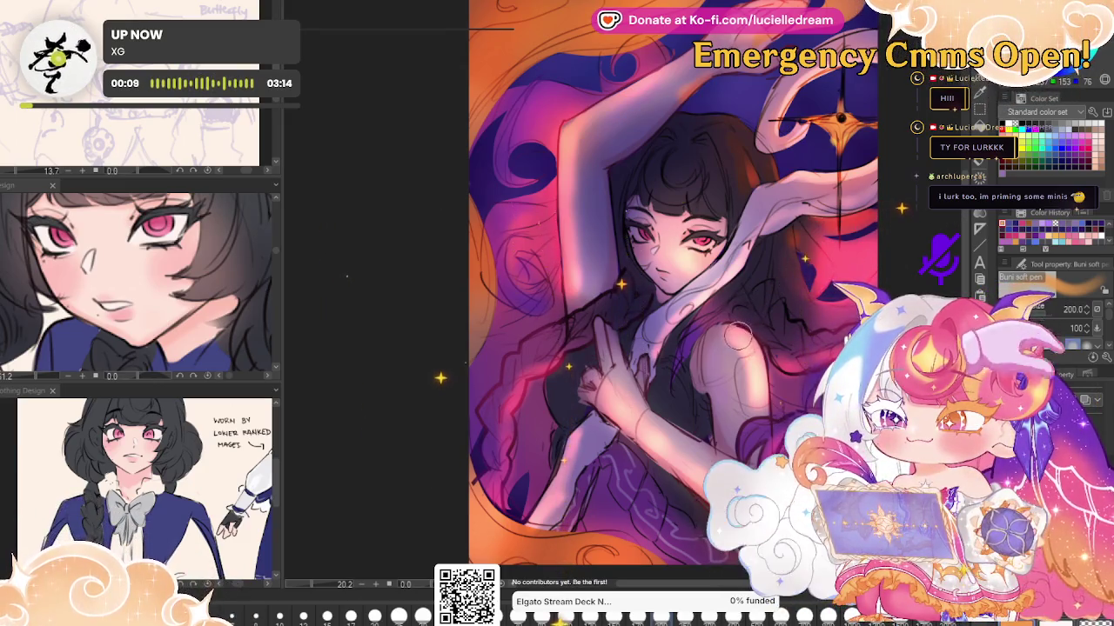
key("bracketright")
key("bracketright")
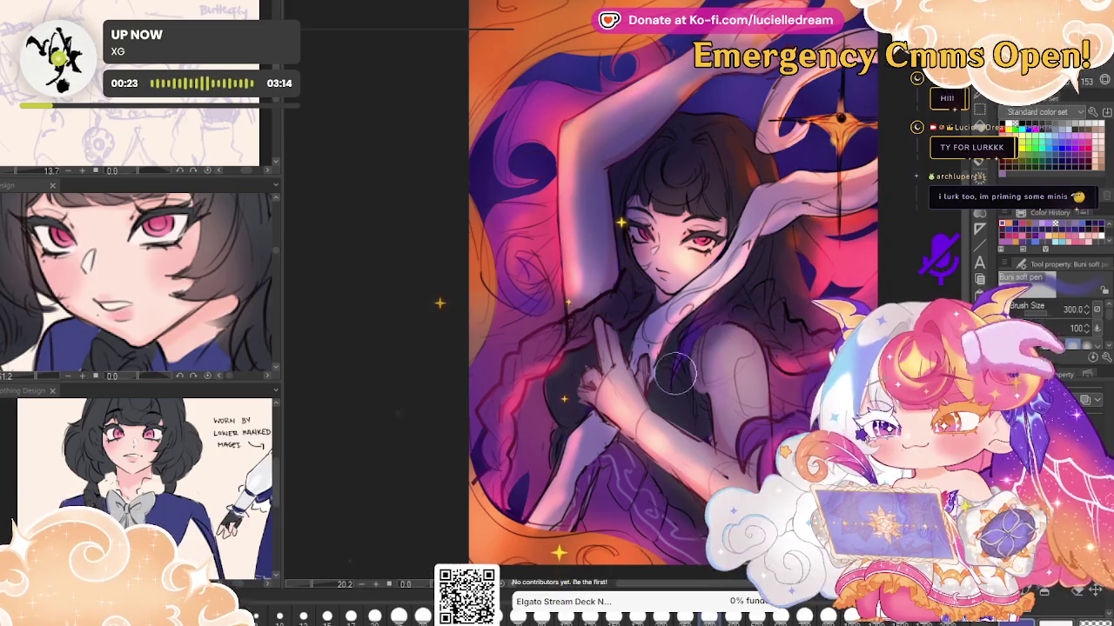
key("h")
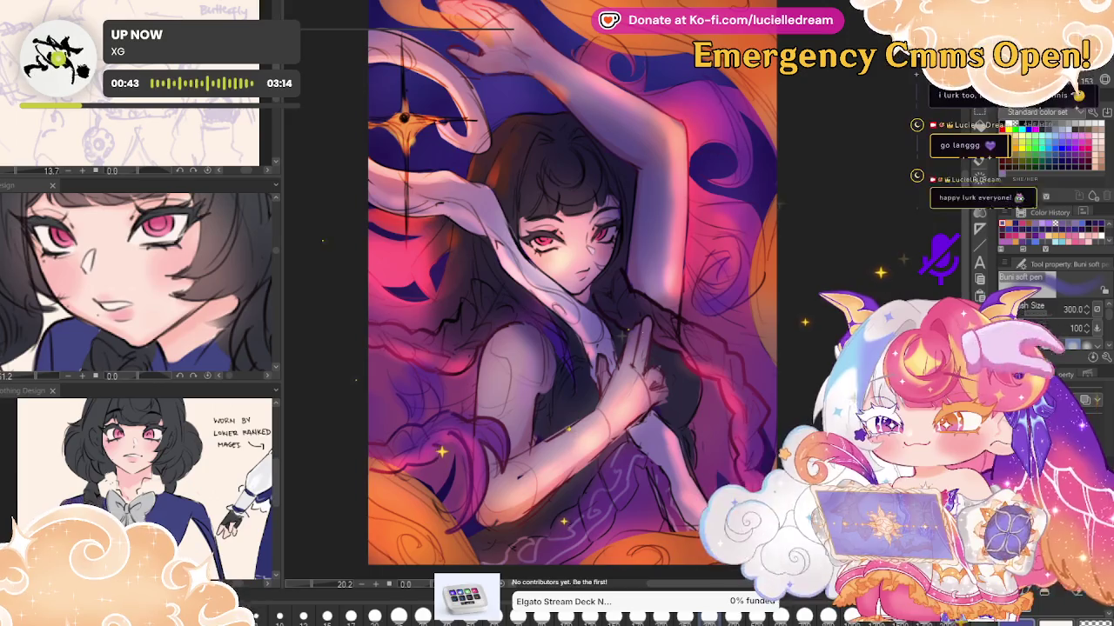
key("h")
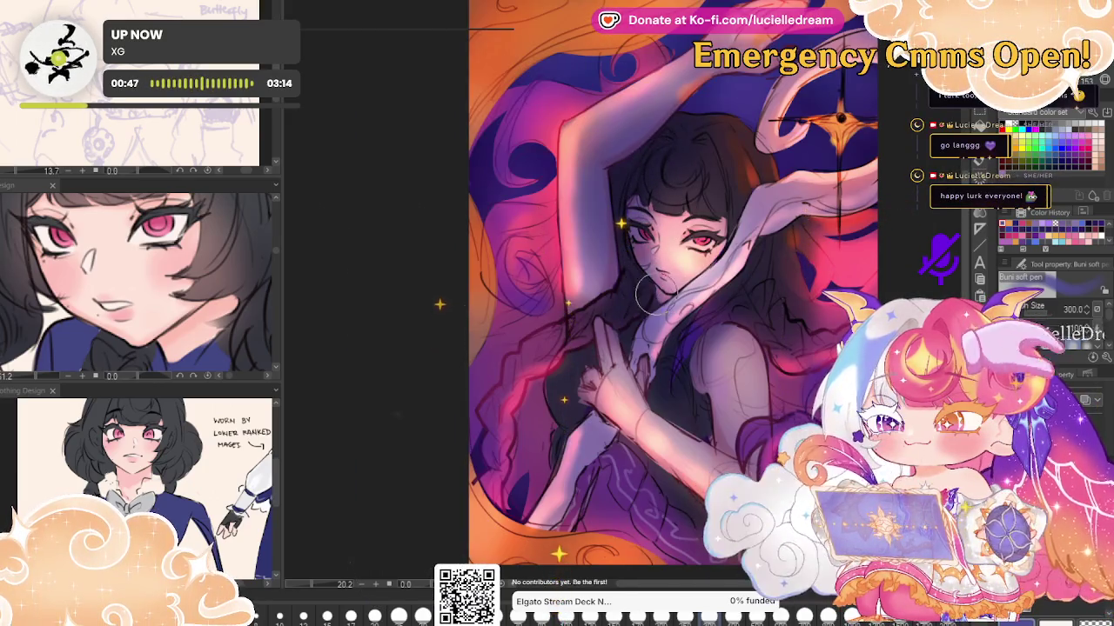
key("h")
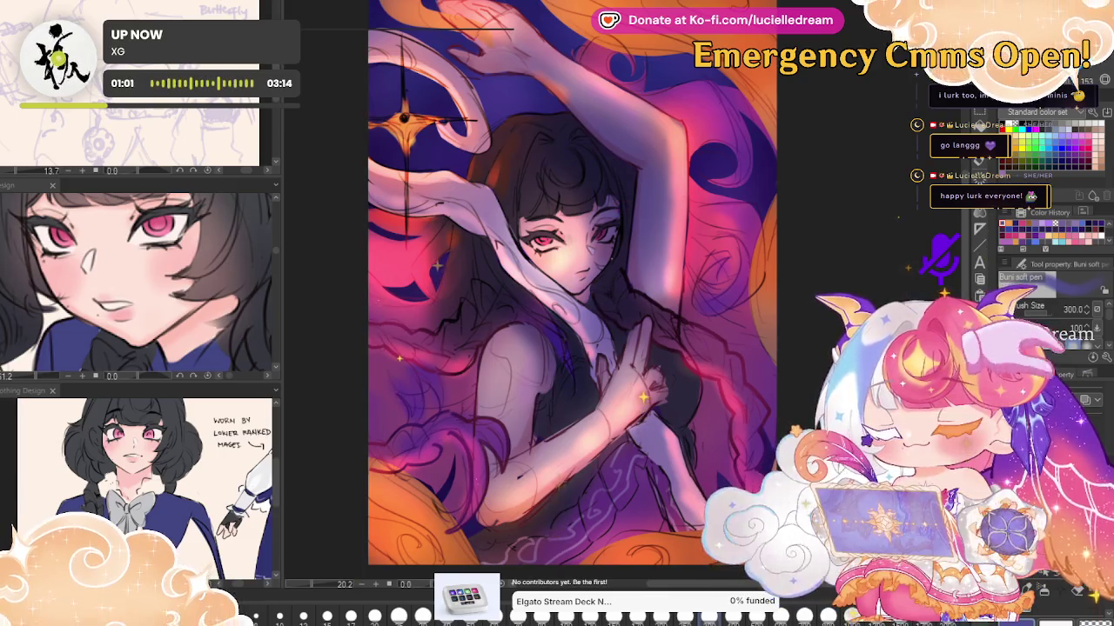
key("h")
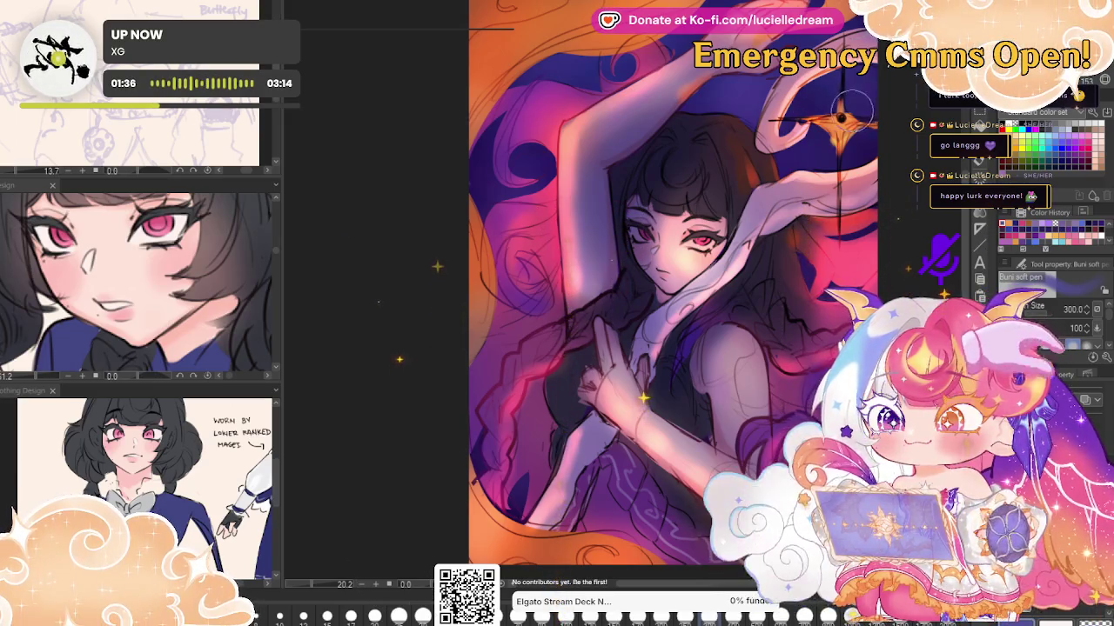
Compare the artwork with and without the pink-orange glow, restoring full colour
key("ctrl+z")
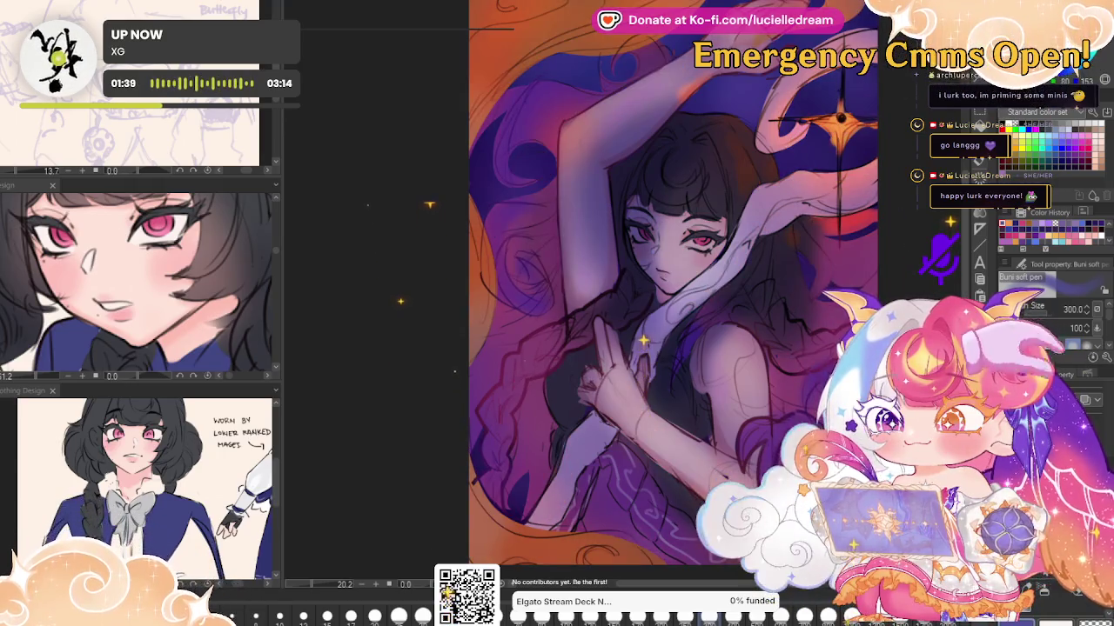
key("ctrl+z")
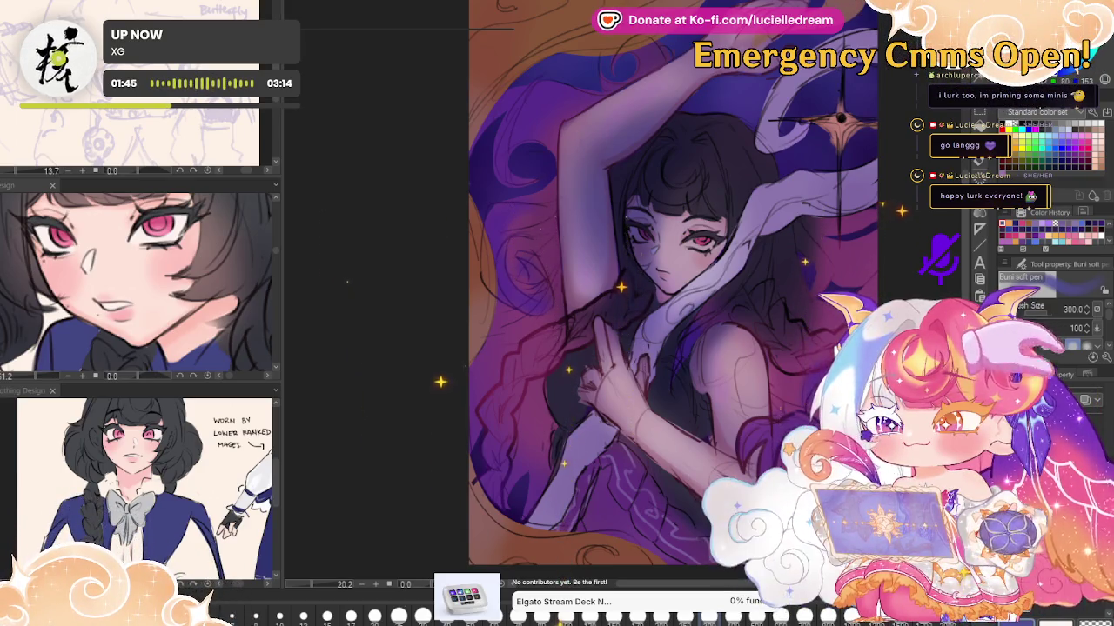
key("ctrl+y")
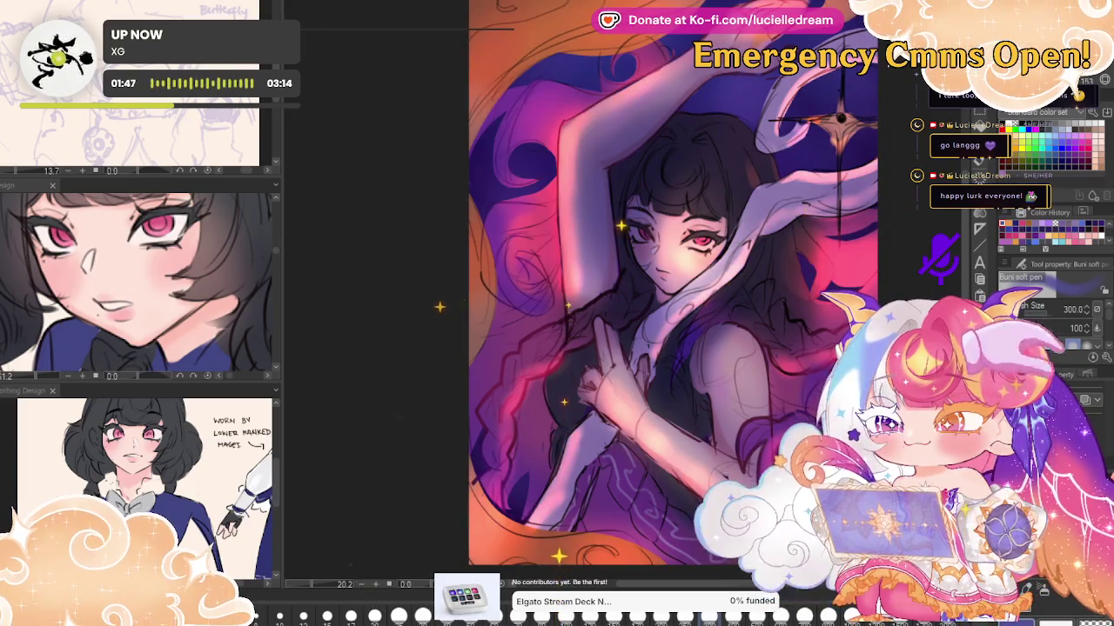
key("ctrl+z")
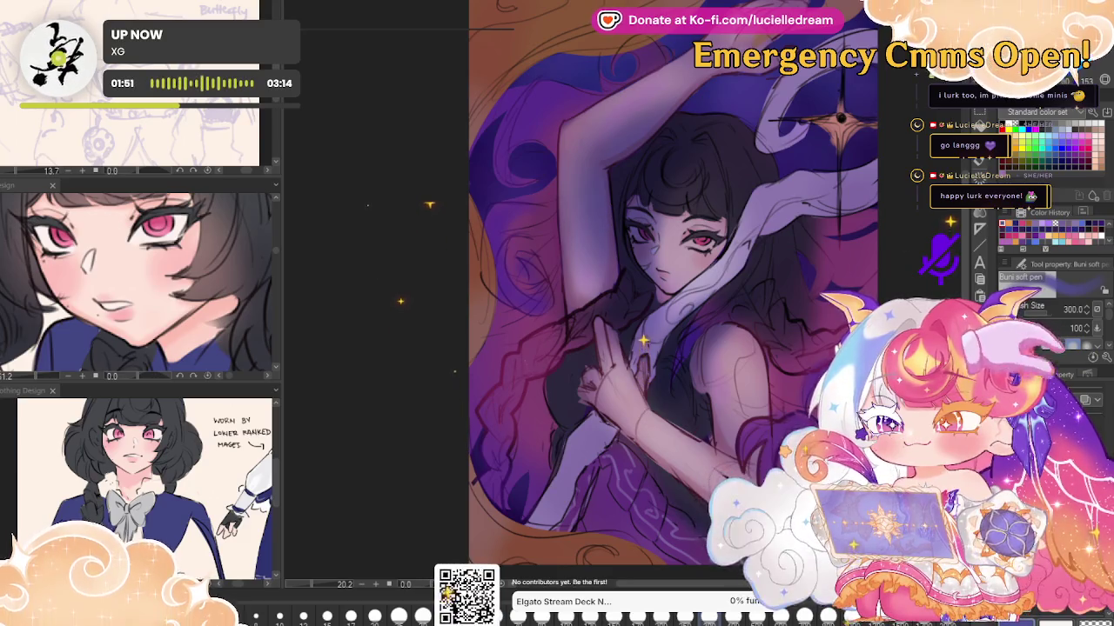
key("ctrl+z")
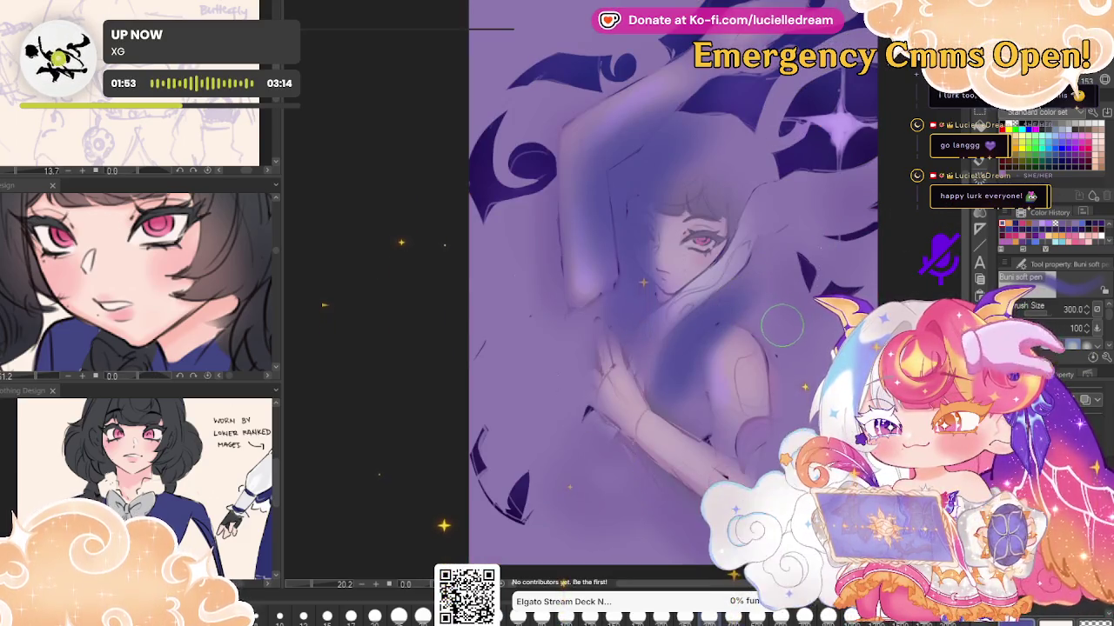
key("ctrl+y")
Paint a darker shadow across the forearm, pick a new colour, and set brush size 60
left_click_drag(653, 370, 733, 476)
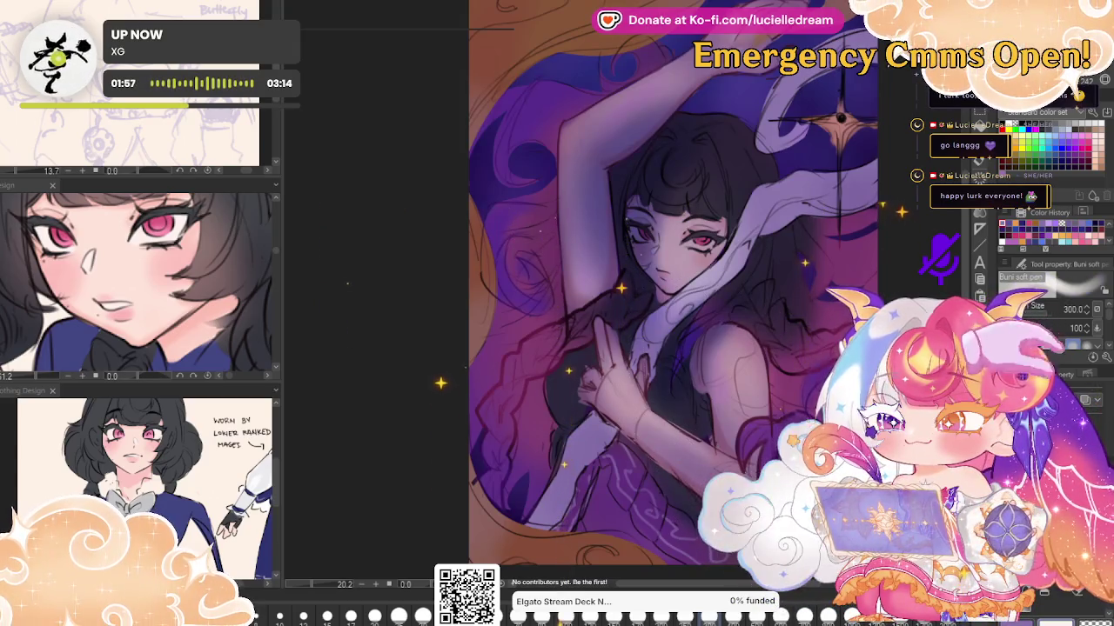
key("ctrl+z")
left_click(685, 353, "alt")
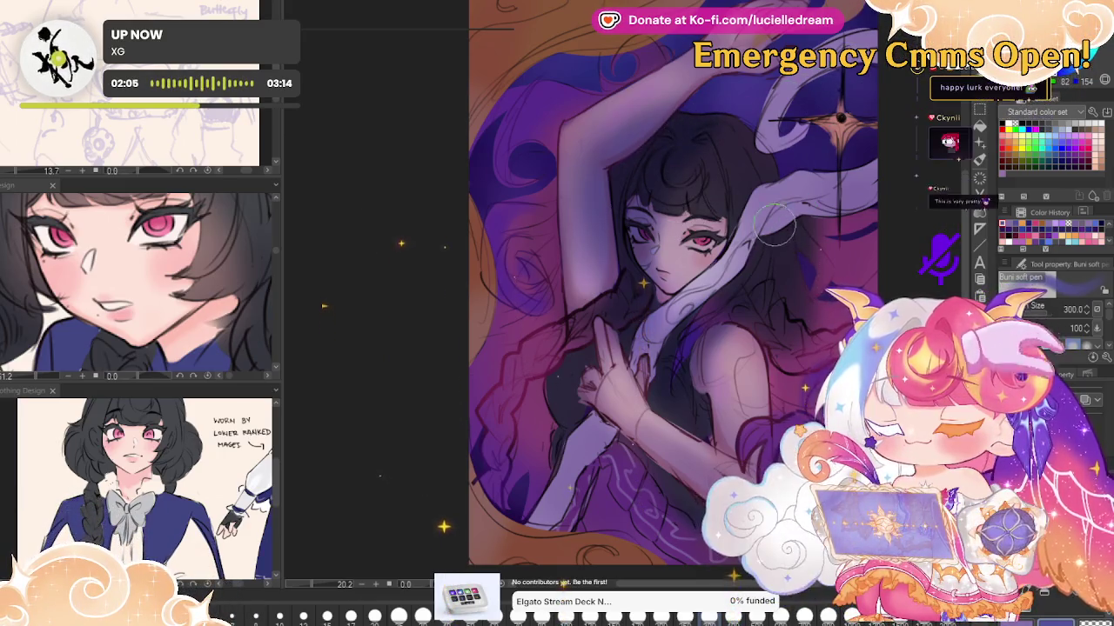
key("[")
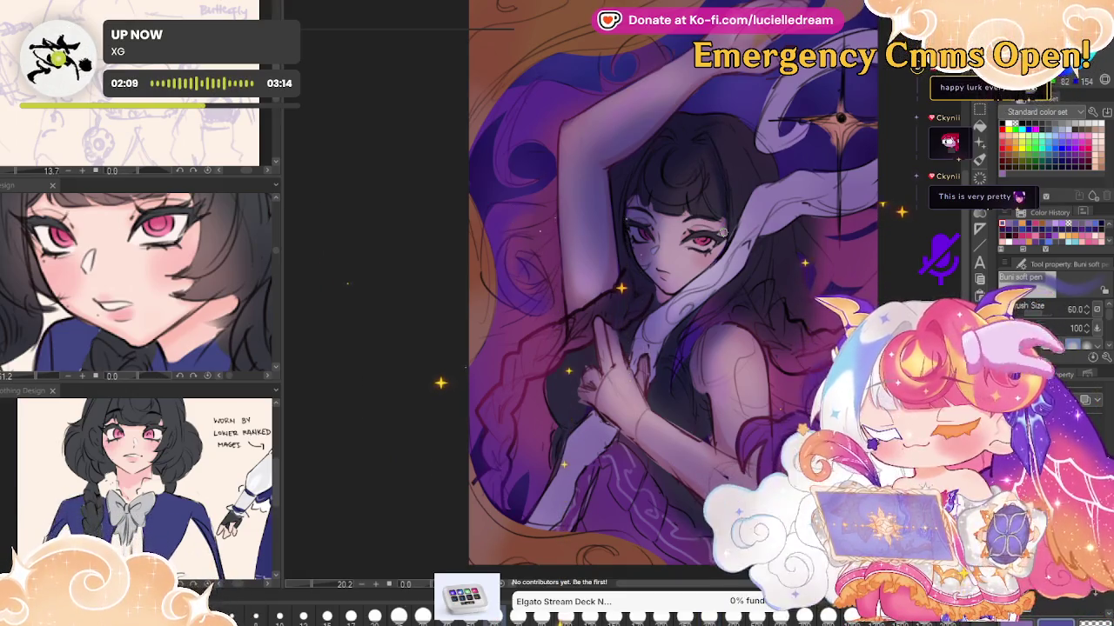
Compare the artwork with and without the purple lighting overlay, keeping it on
key("ctrl+z")
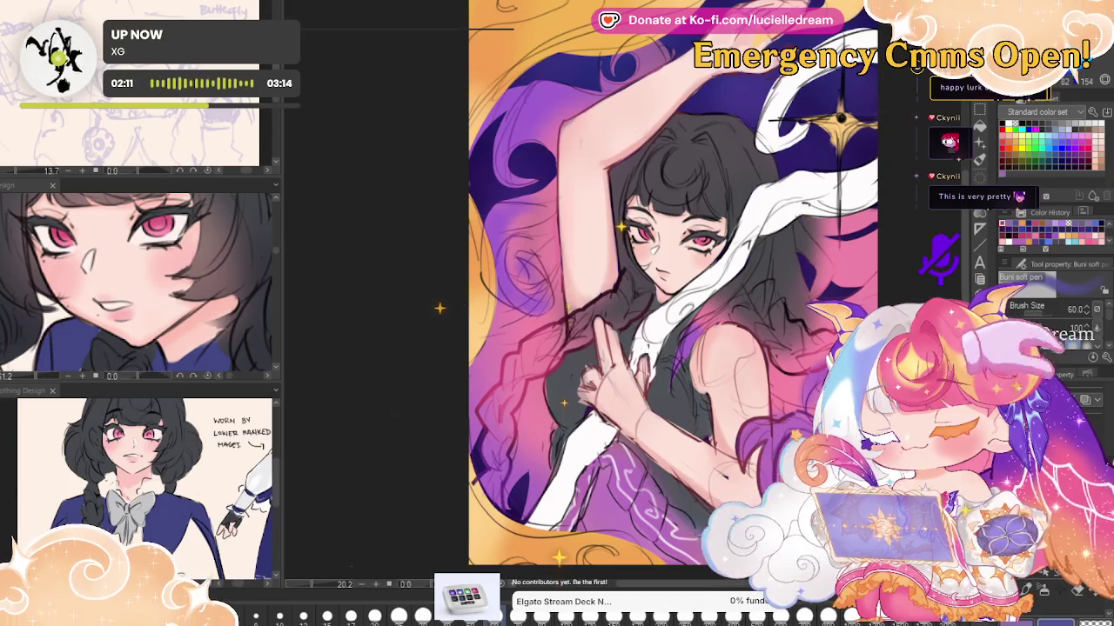
key("ctrl+y")
key("ctrl+z")
key("ctrl+y")
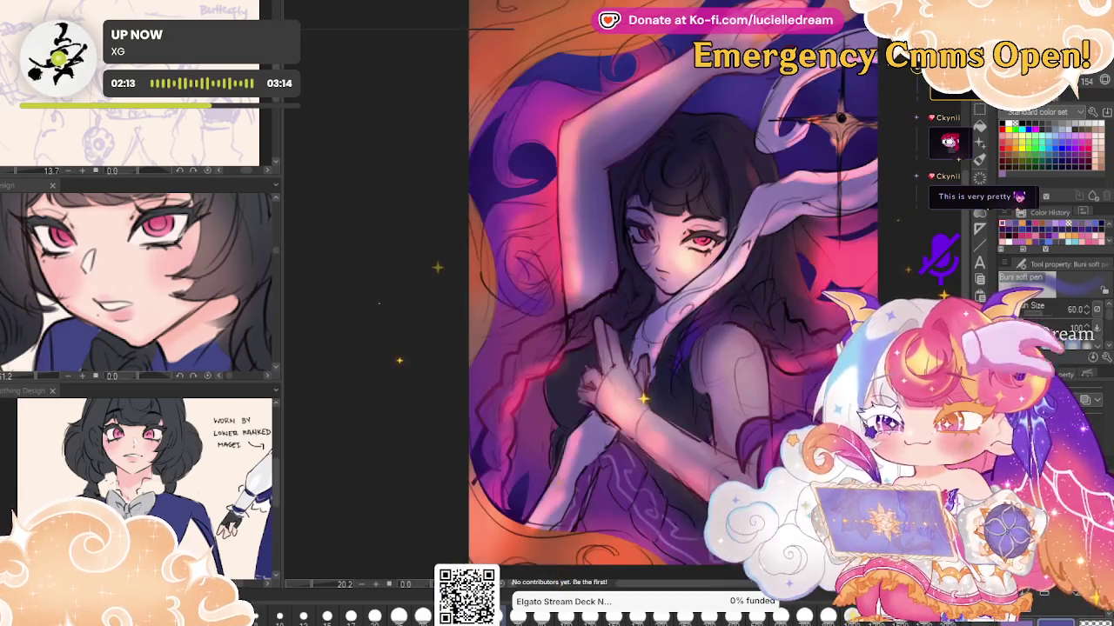
key("ctrl+z")
key("ctrl+y")
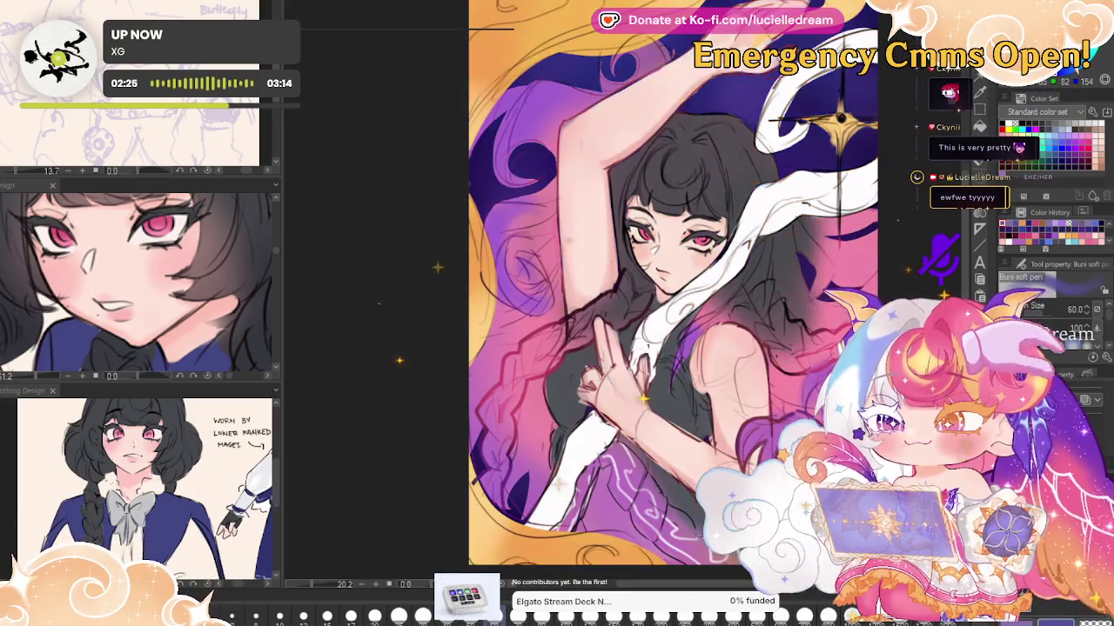
Zoom in on the face and switch to the Mameo brush, stepping its size up to 200
scroll(667, 251, "up", 3)
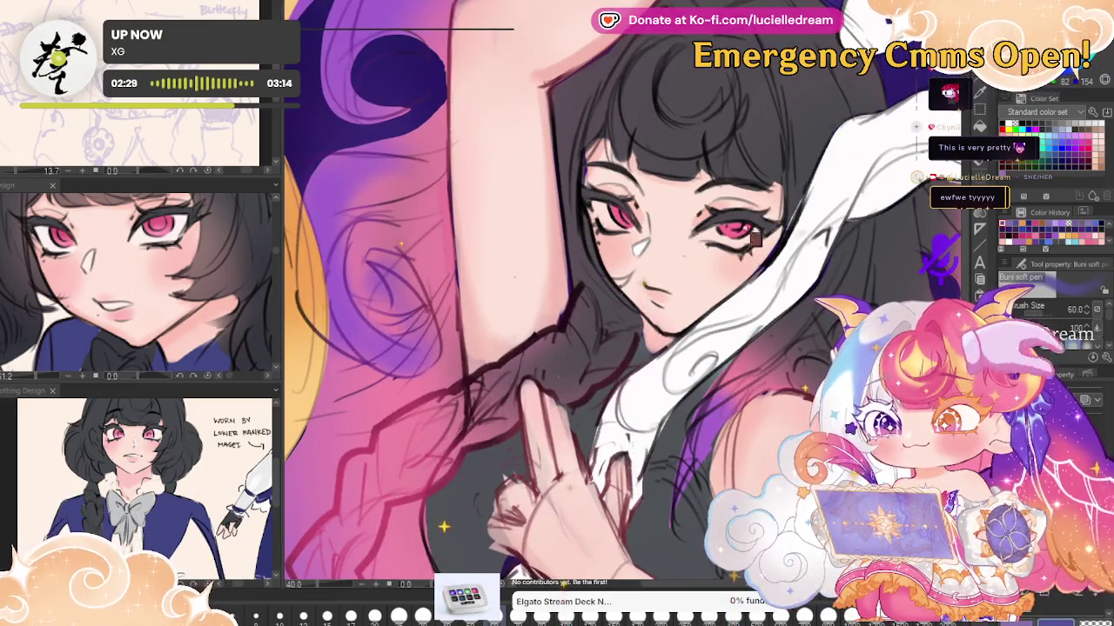
scroll(704, 219, "up", 1)
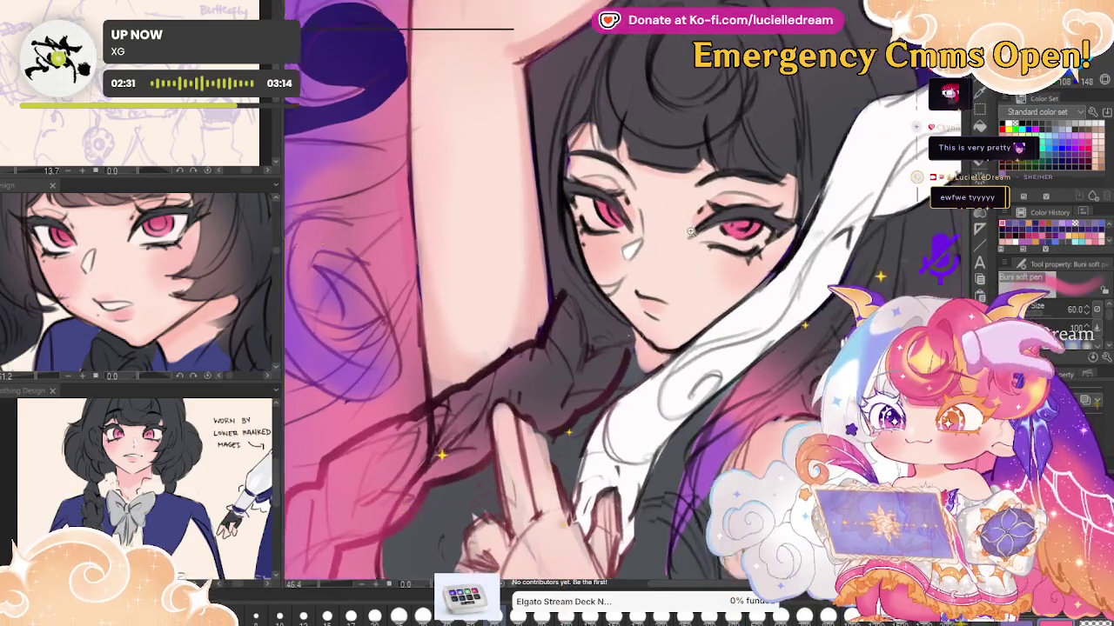
scroll(705, 219, "up", 1)
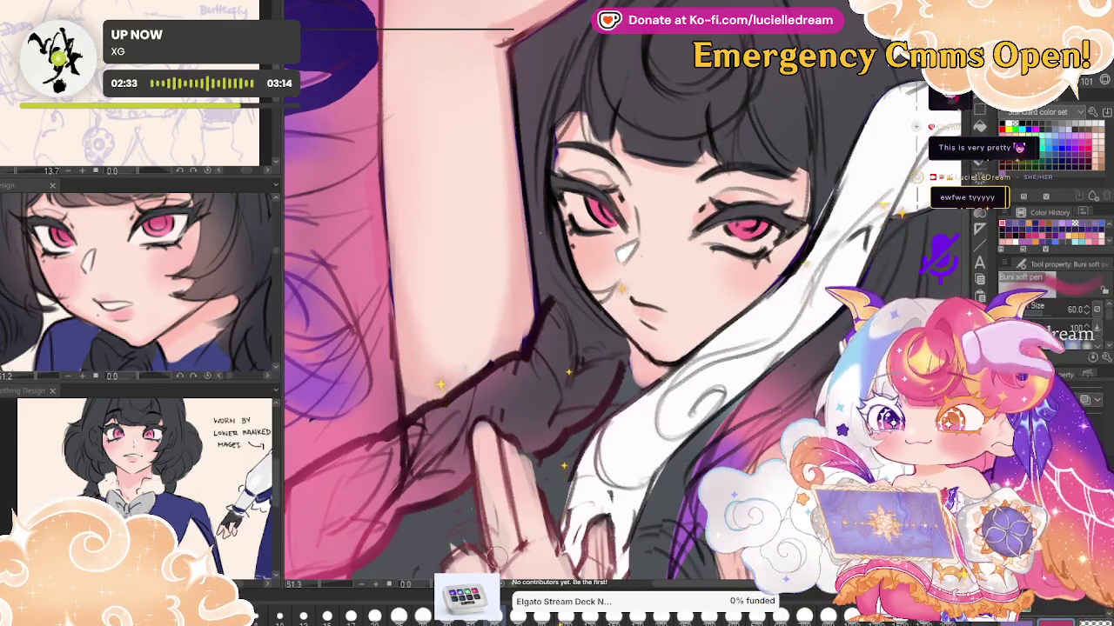
key("b")
key("bracketleft")
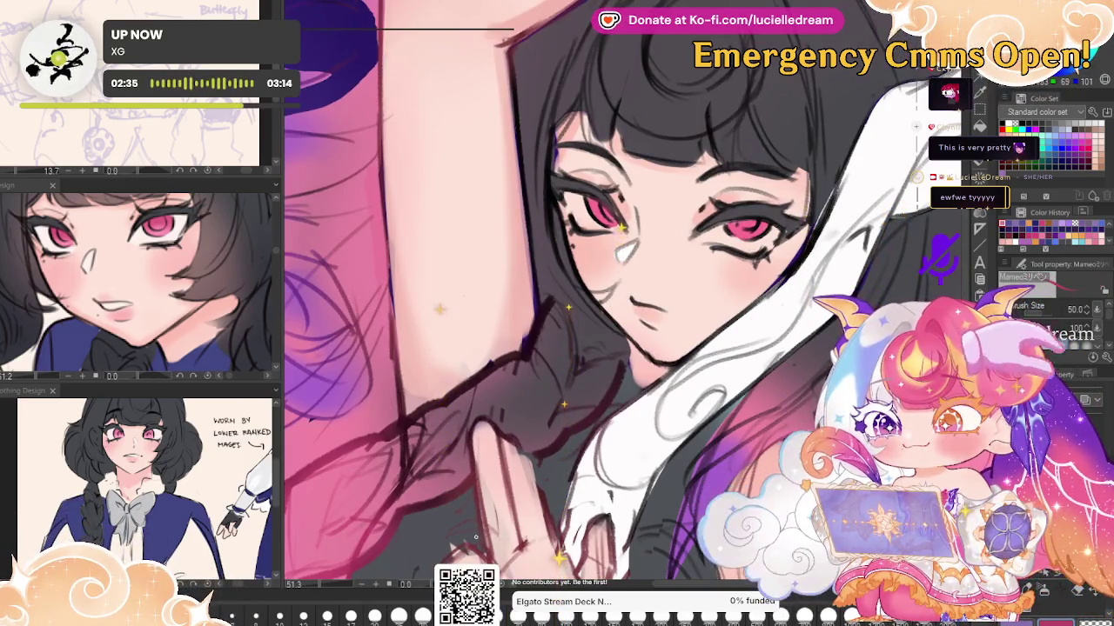
key("bracketright")
key("bracketright")
key("bracketright")
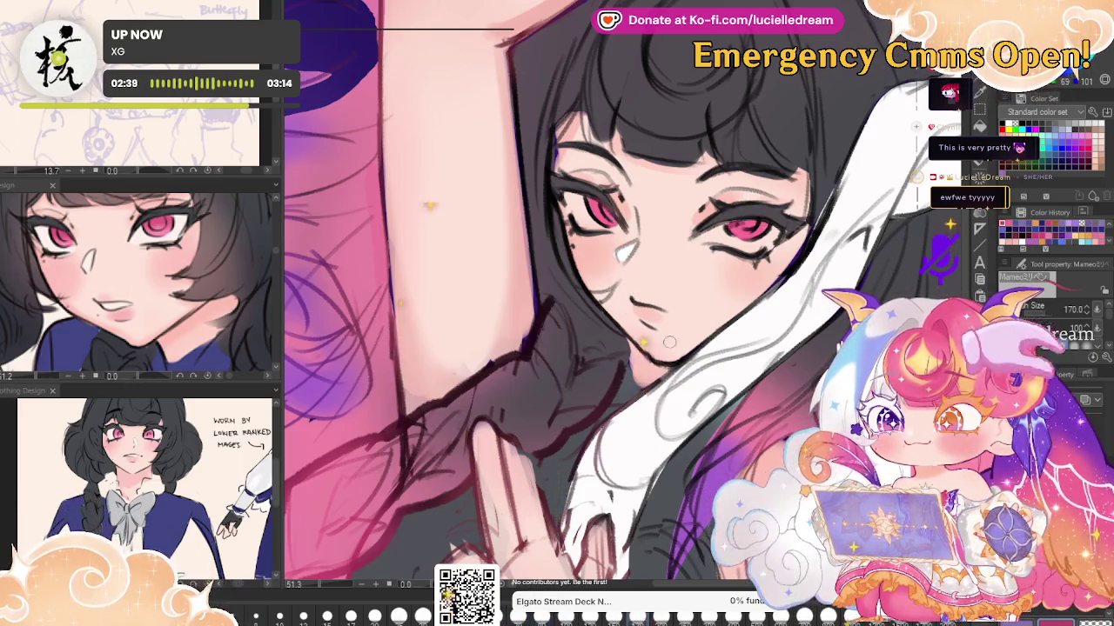
key("bracketright")
key("bracketright")
key("bracketright")
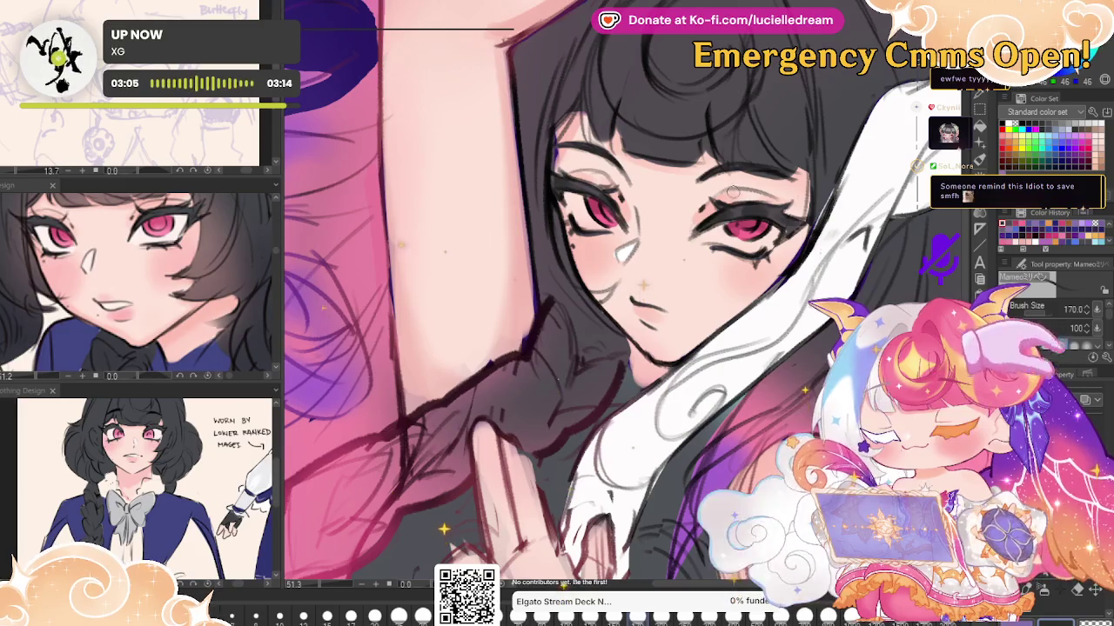
scroll(747, 167, "up", 2)
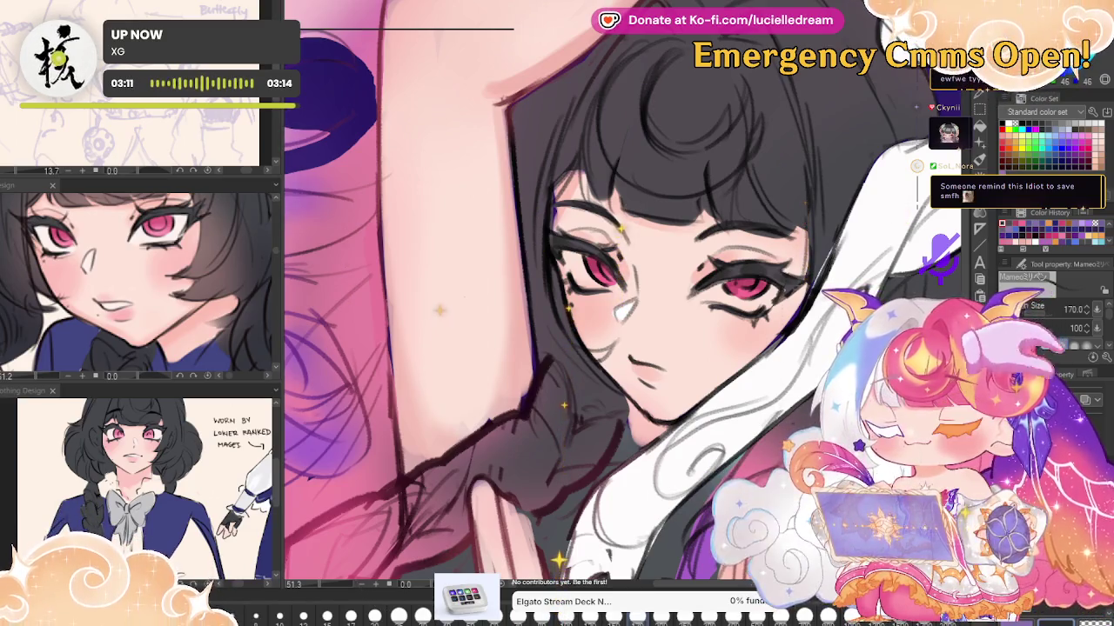
key("bracketright")
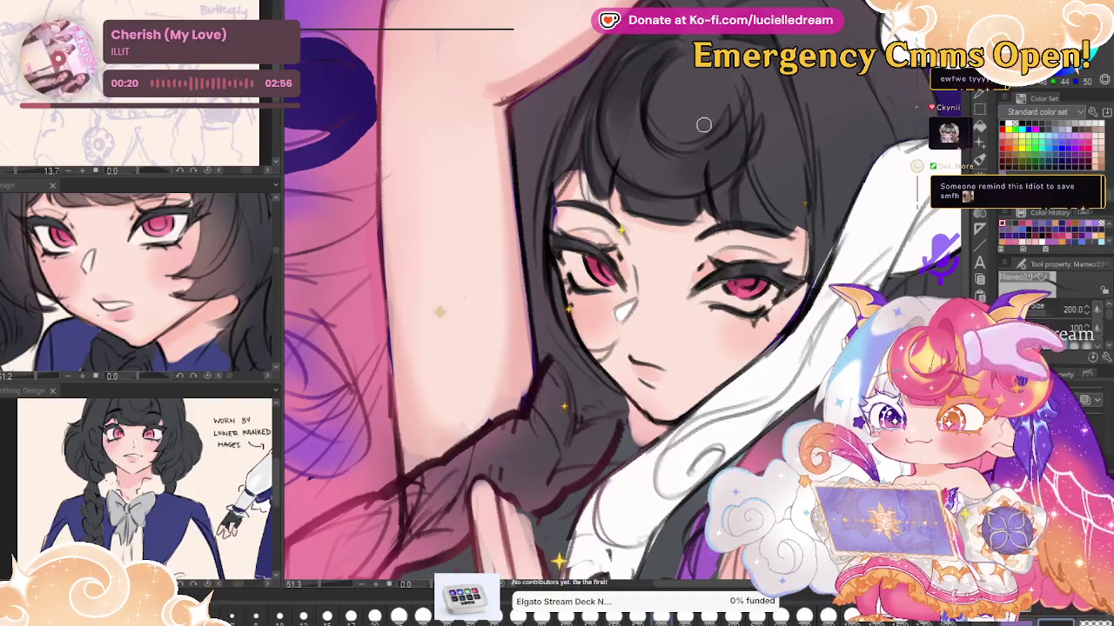
Brush dark shading into the hair beside the face and at the top of the head
scroll(790, 90, "down", 2)
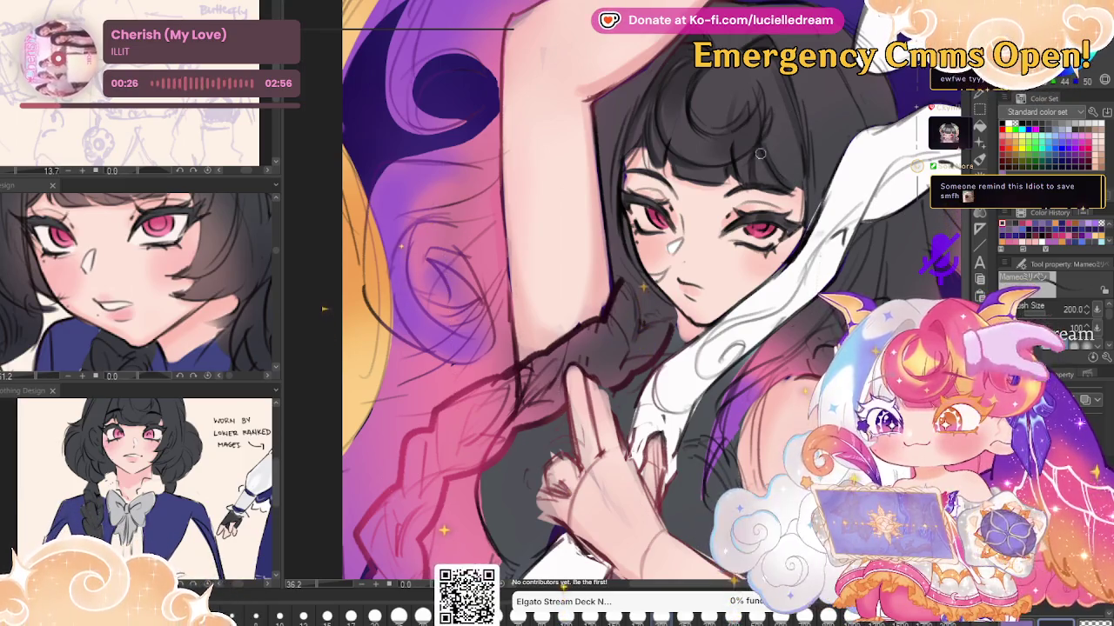
key("h")
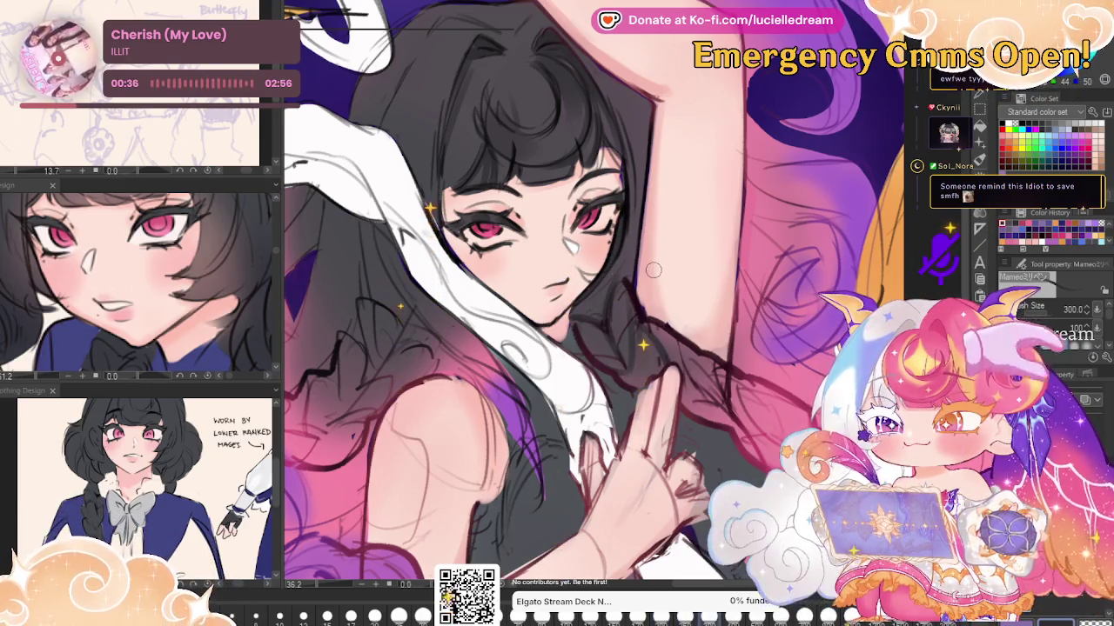
left_click_drag(653, 270, 653, 345)
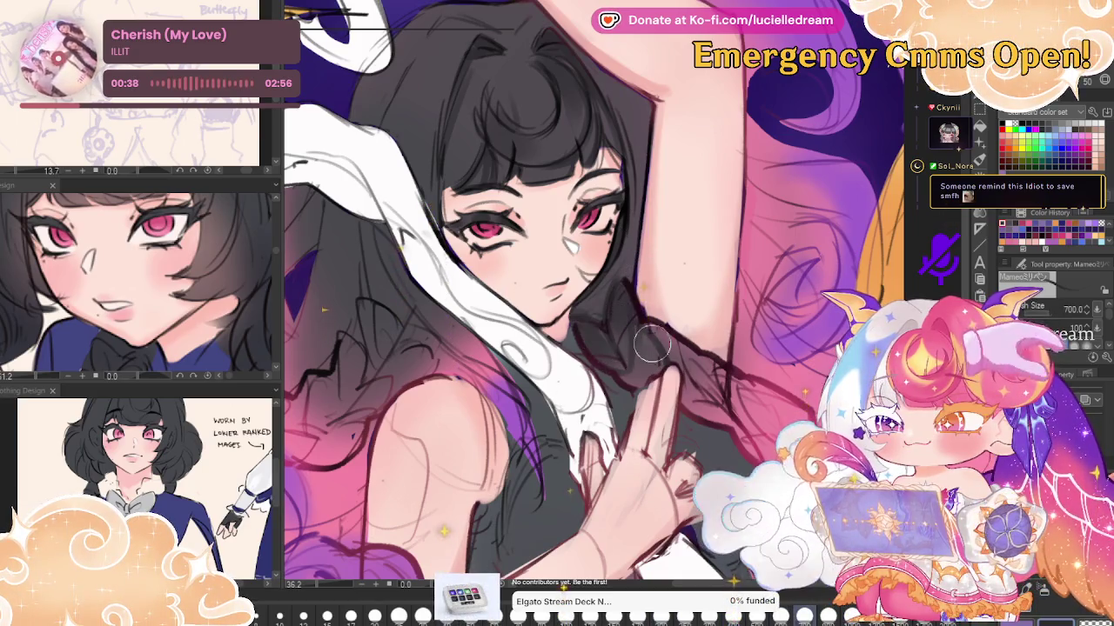
left_click_drag(725, 149, 864, 118)
left_click_drag(516, 284, 487, 348)
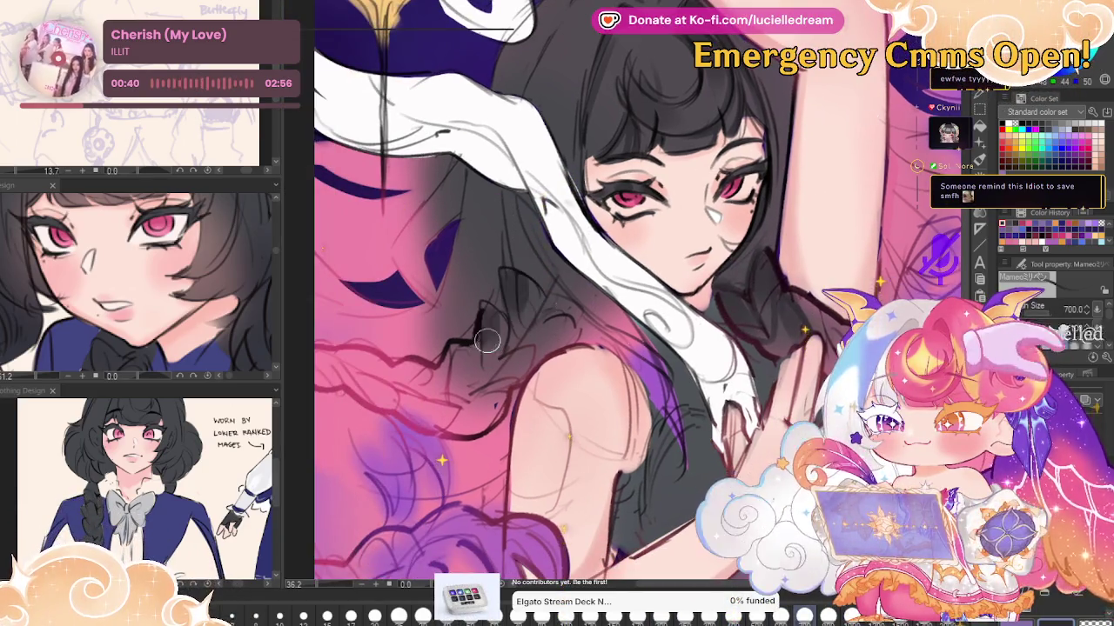
left_click_drag(690, 162, 694, 216)
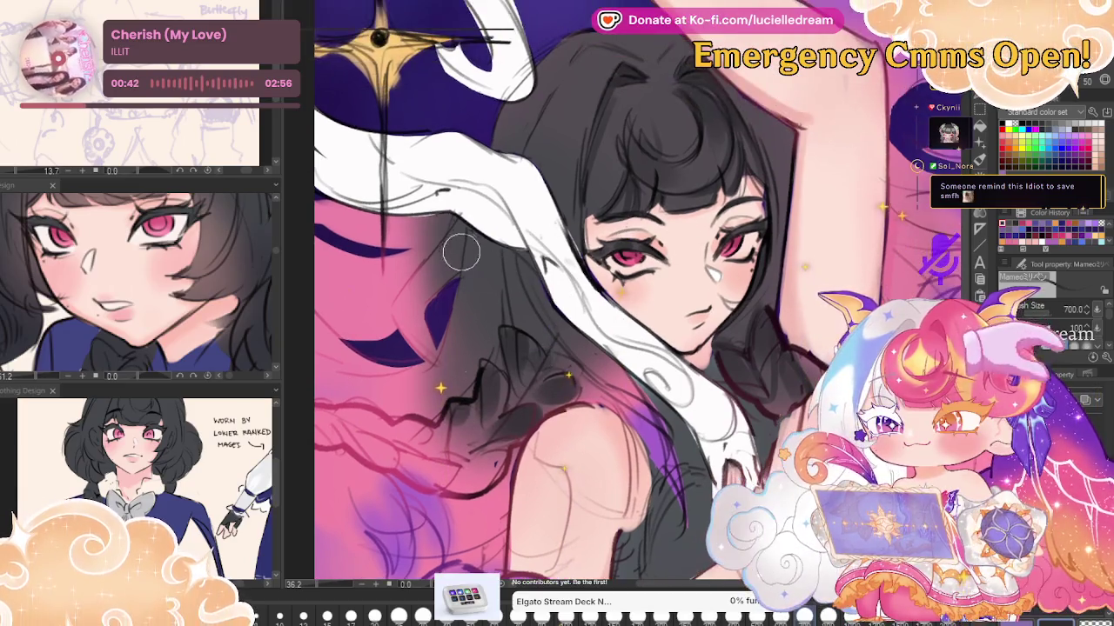
left_click_drag(455, 248, 423, 271)
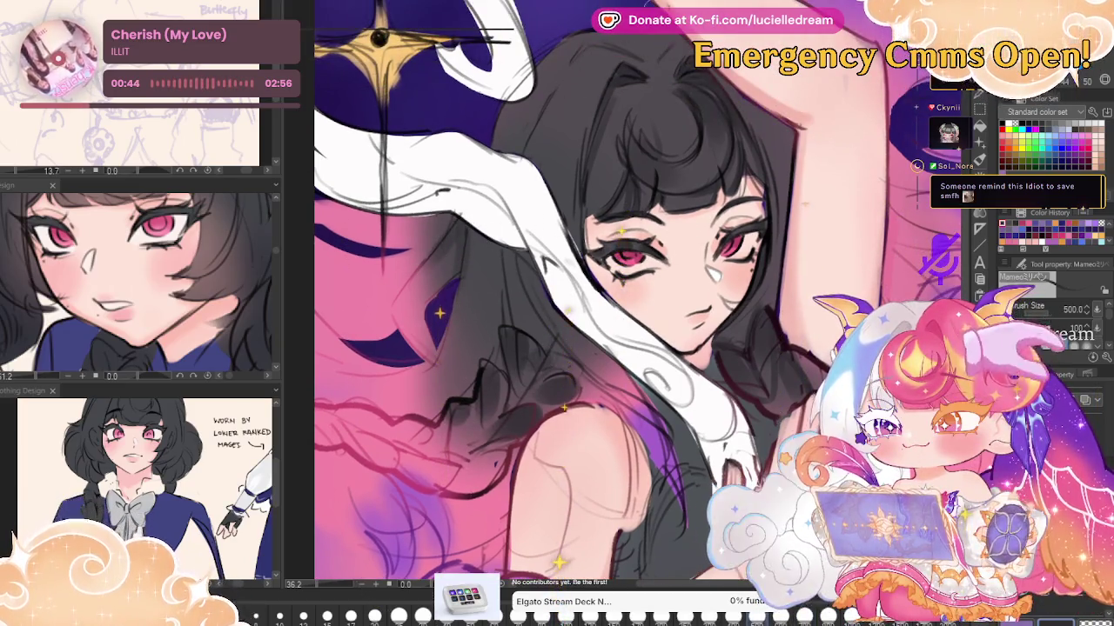
With a larger brush on the mirrored canvas, darken the hair beside her shoulder
key("bracketright")
key("bracketright")
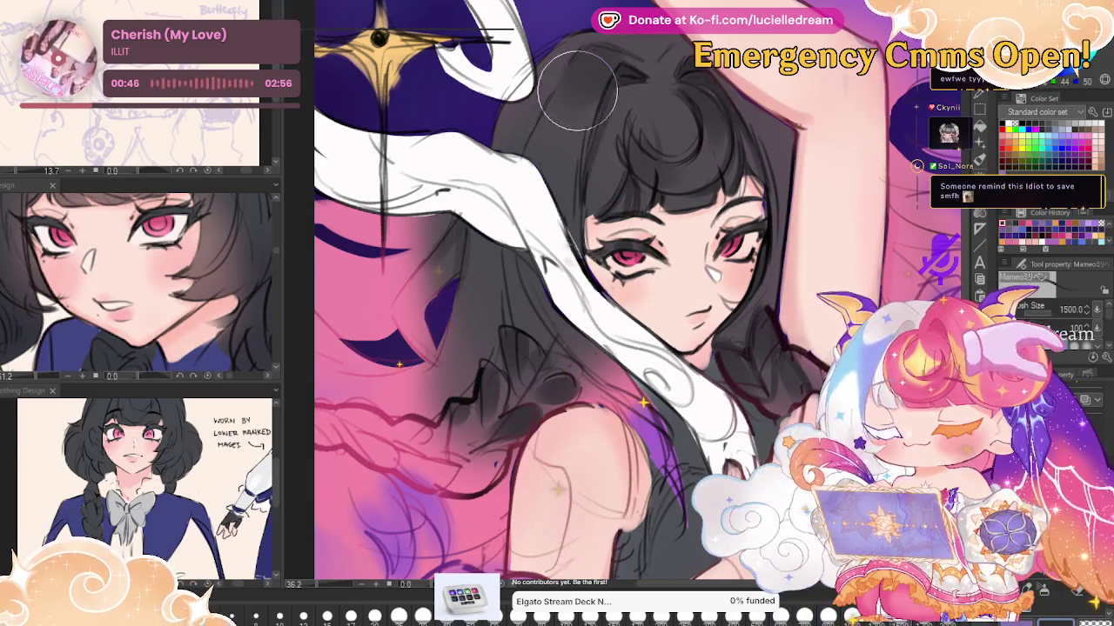
key("bracketright")
key("bracketleft")
key("bracketleft")
key("bracketleft")
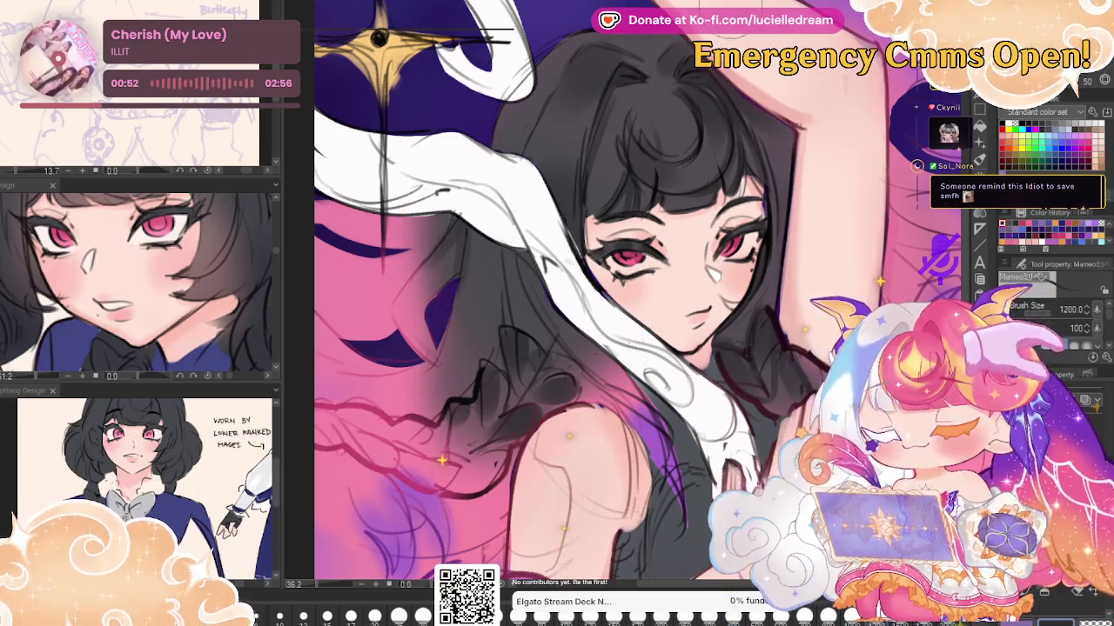
key("bracketright")
key("bracketright")
key("bracketright")
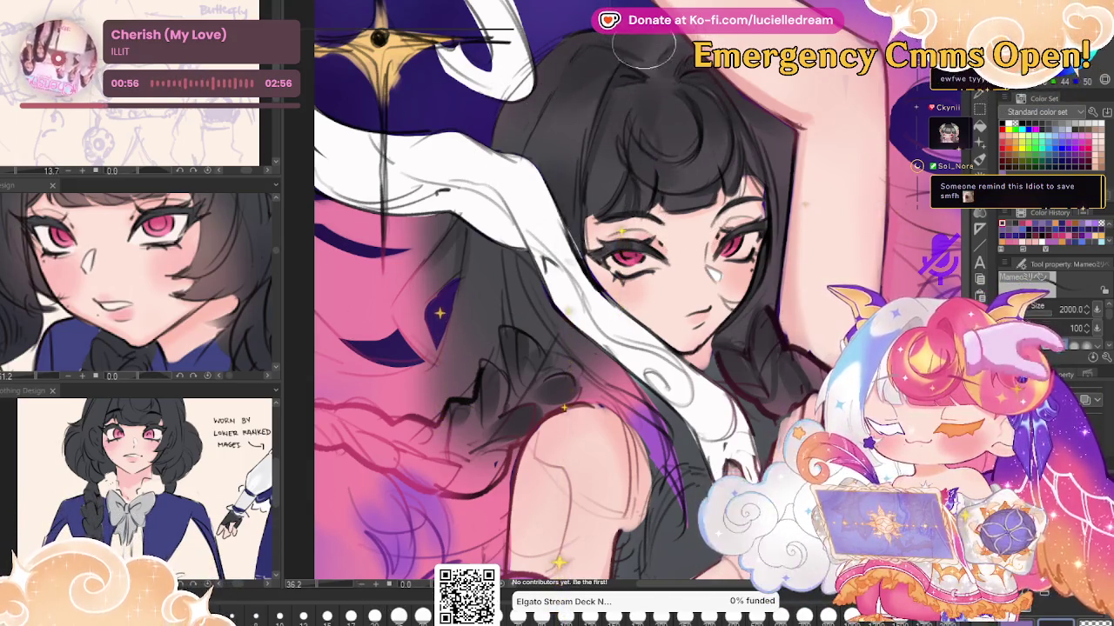
key("h")
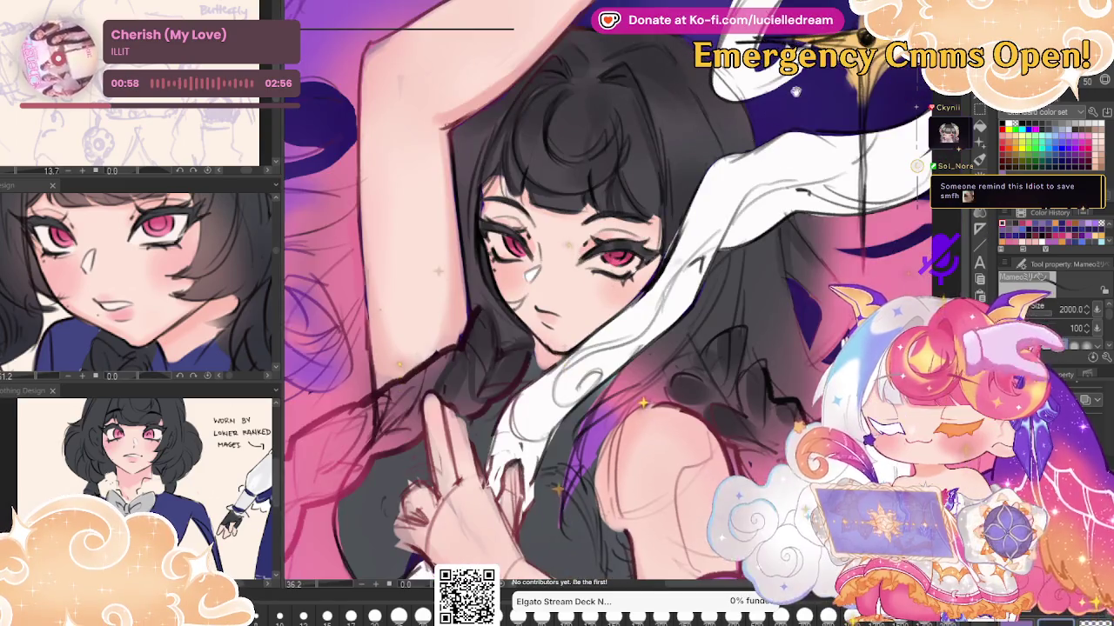
left_click_drag(703, 304, 651, 218)
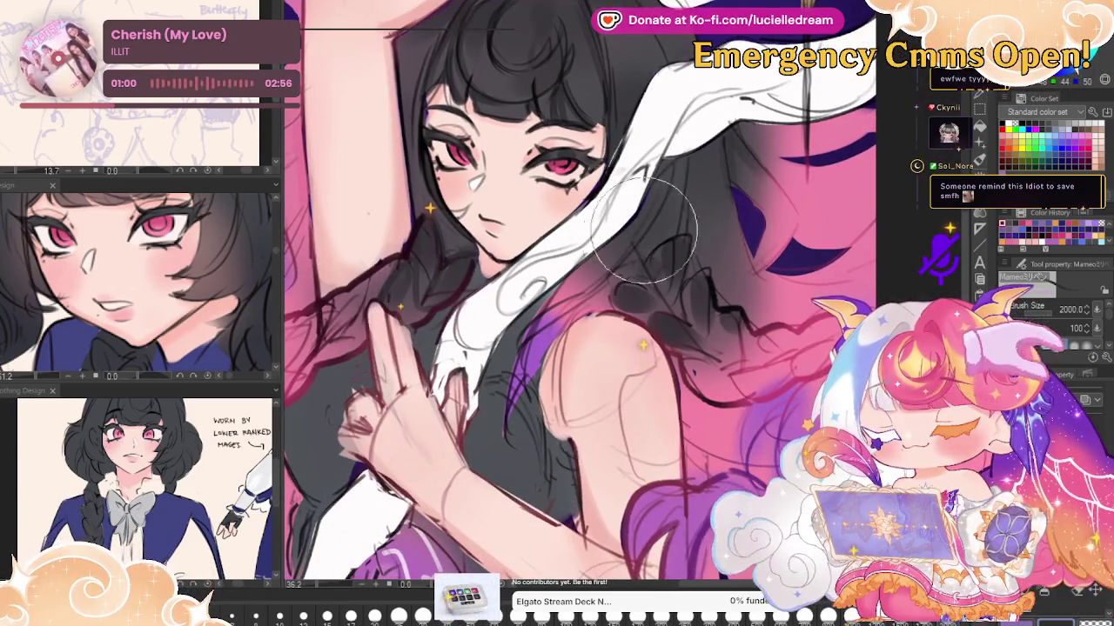
left_click_drag(734, 161, 698, 145)
key("bracketleft")
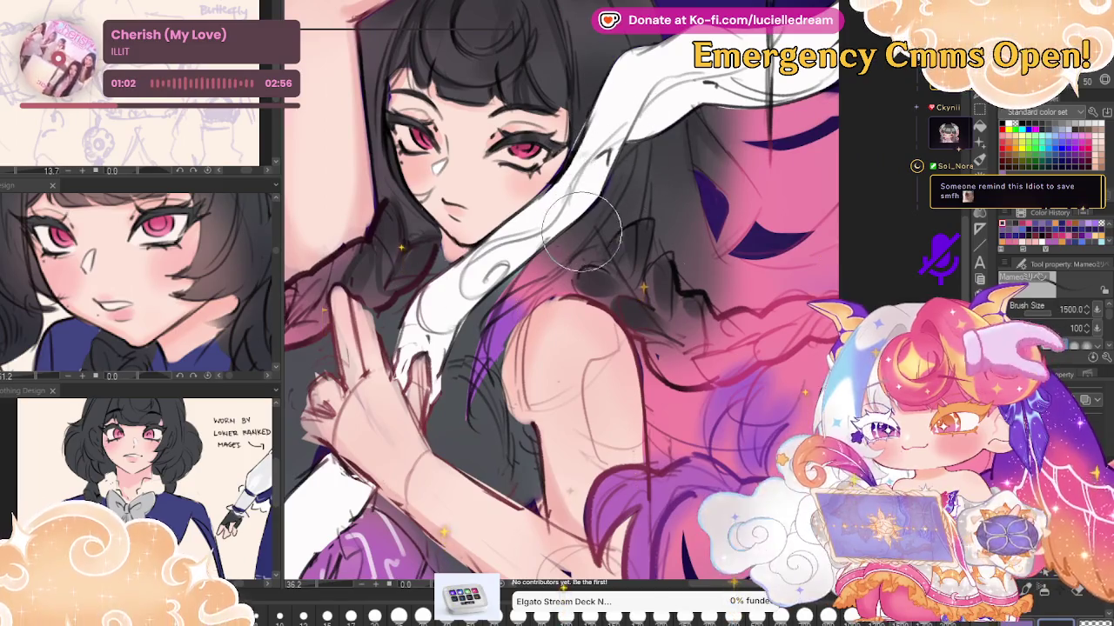
key("bracketright")
left_click_drag(670, 161, 687, 261)
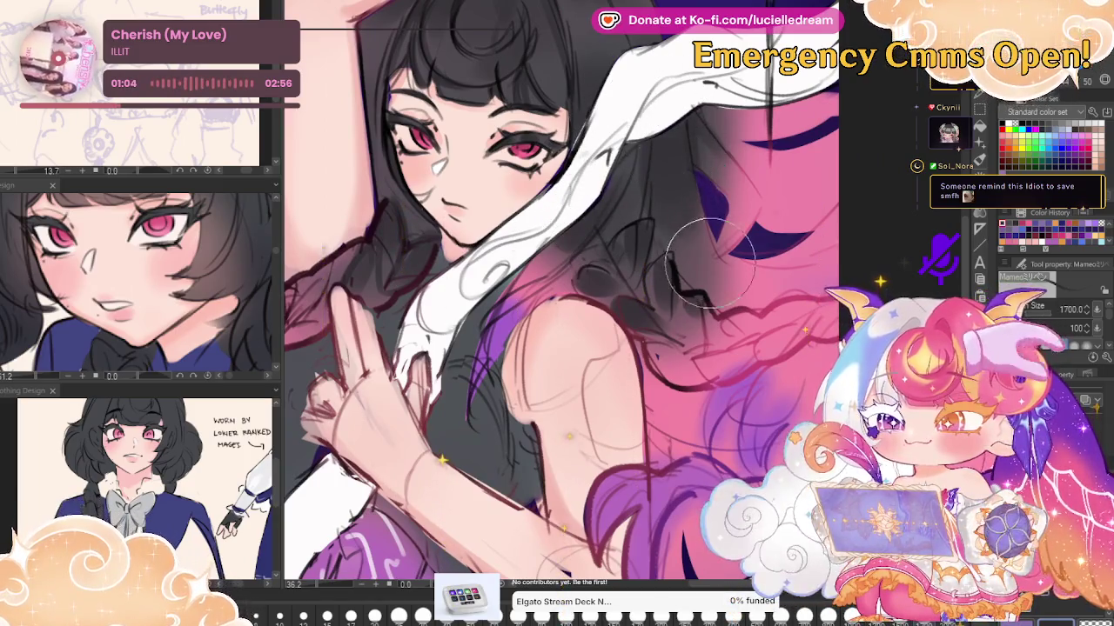
Darken the hair strands near the shoulder and add darker red strokes along the braid
key("bracketleft")
key("bracketleft")
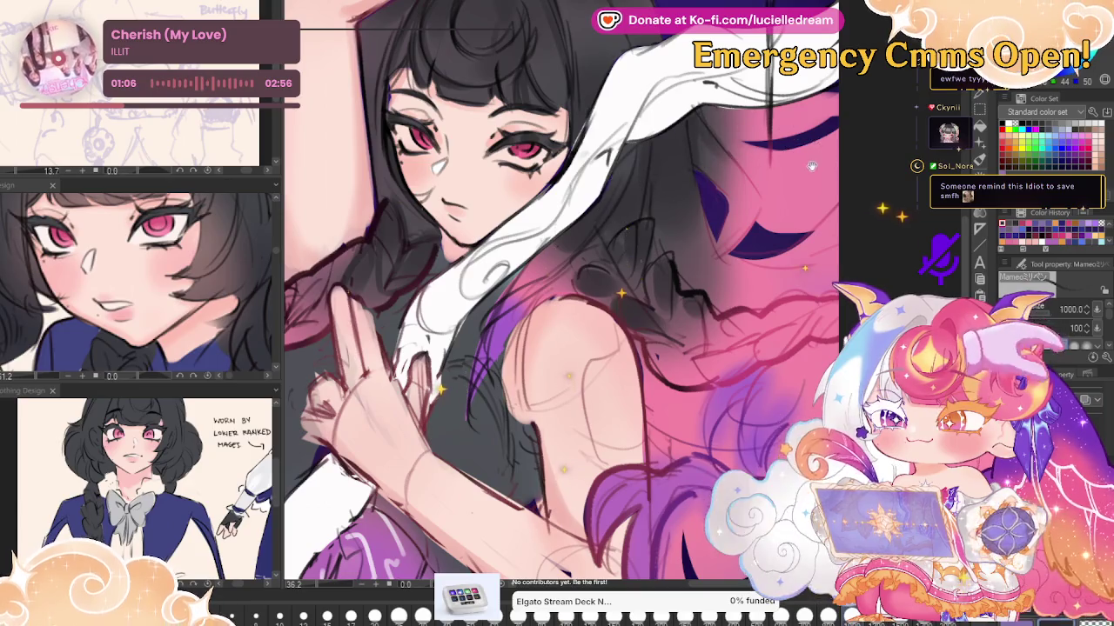
left_click_drag(649, 183, 601, 156)
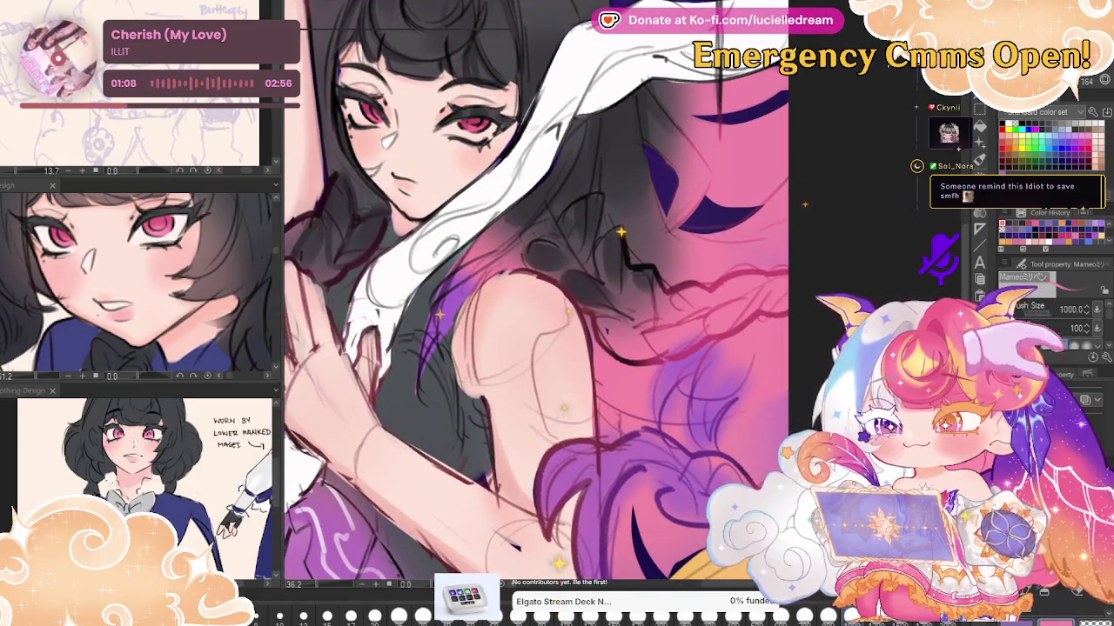
key("bracketleft")
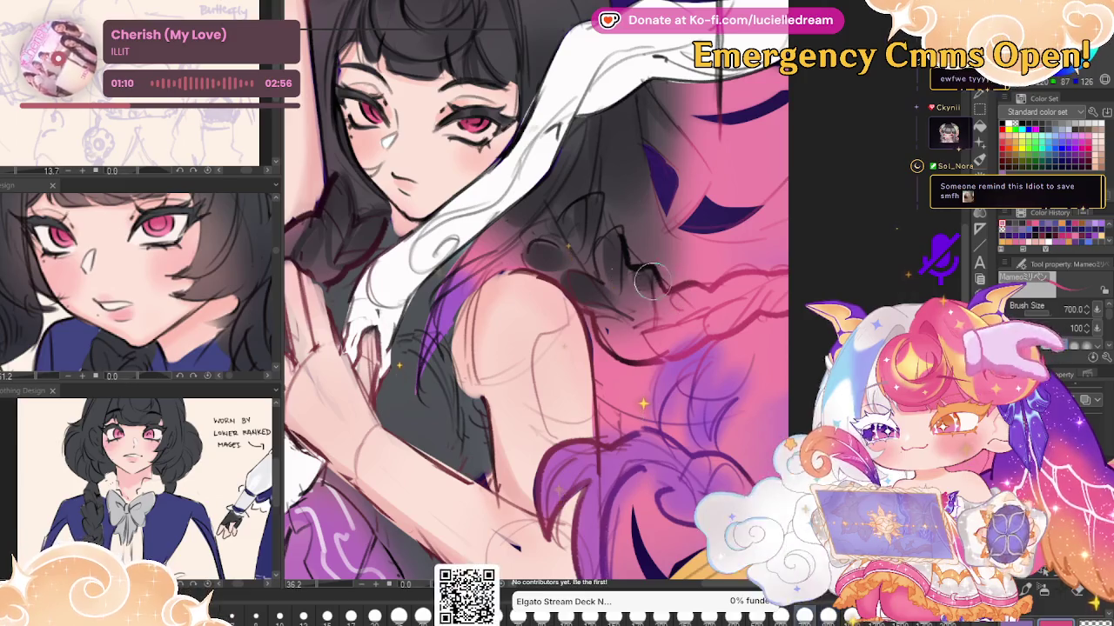
left_click_drag(681, 280, 662, 332)
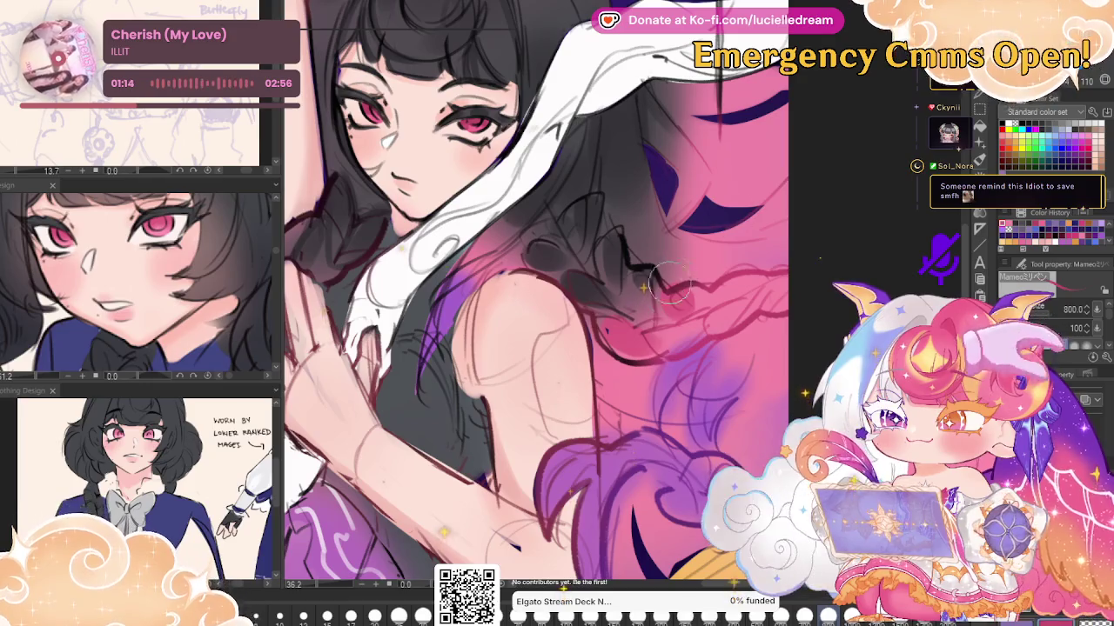
left_click_drag(651, 324, 609, 348)
mouse_move(695, 307)
left_mouse_down()
mouse_move(724, 290)
mouse_move(591, 149)
mouse_move(596, 196)
mouse_move(548, 174)
mouse_move(529, 245)
mouse_move(489, 243)
left_mouse_up()
left_click_drag(514, 289, 533, 265)
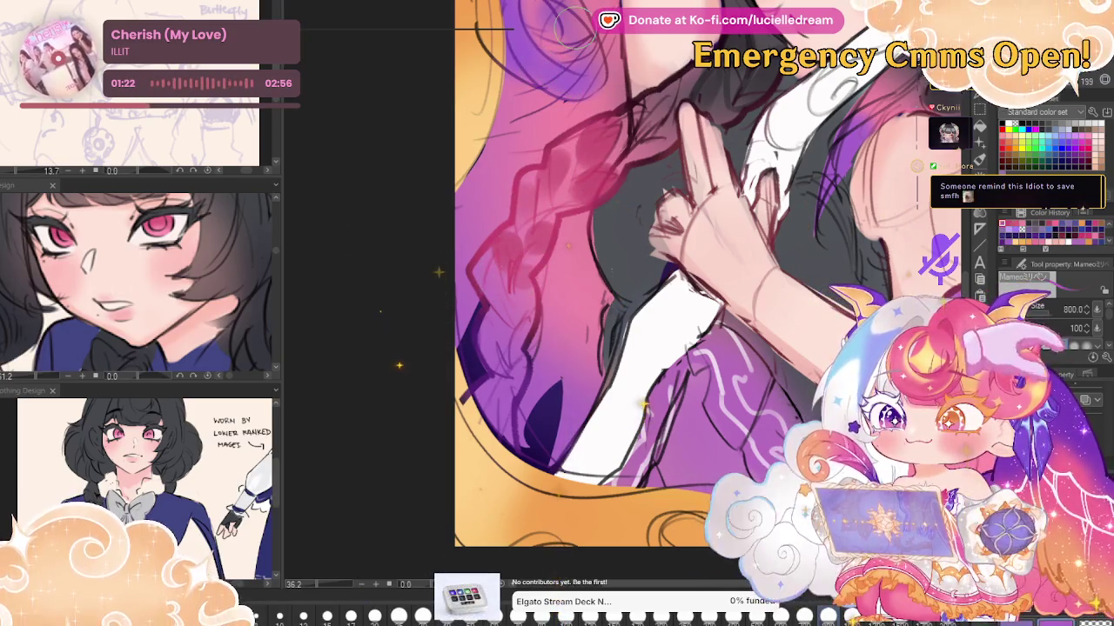
Paint purple over the braid and purple shading over the hair around the shoulder
mouse_move(530, 261)
left_mouse_down()
mouse_move(500, 343)
mouse_move(511, 383)
left_mouse_up()
mouse_move(593, 321)
left_mouse_down()
mouse_move(625, 265)
mouse_move(670, 270)
mouse_move(709, 309)
mouse_move(775, 323)
left_mouse_up()
mouse_move(670, 200)
left_mouse_down()
mouse_move(712, 151)
mouse_move(609, 287)
mouse_move(815, 197)
left_mouse_up()
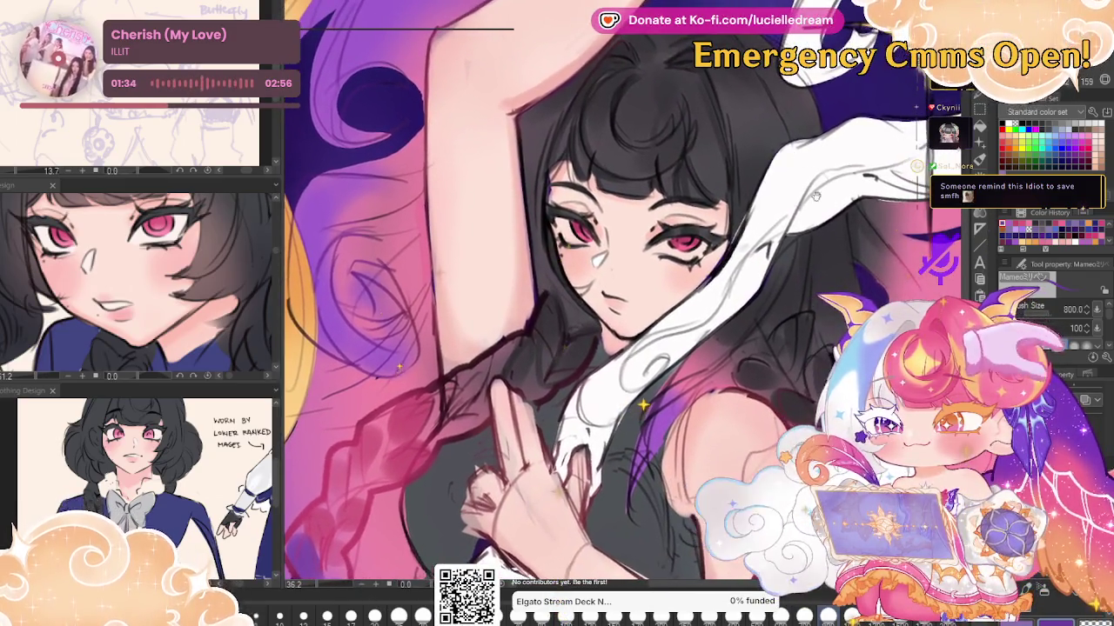
key("bracketleft")
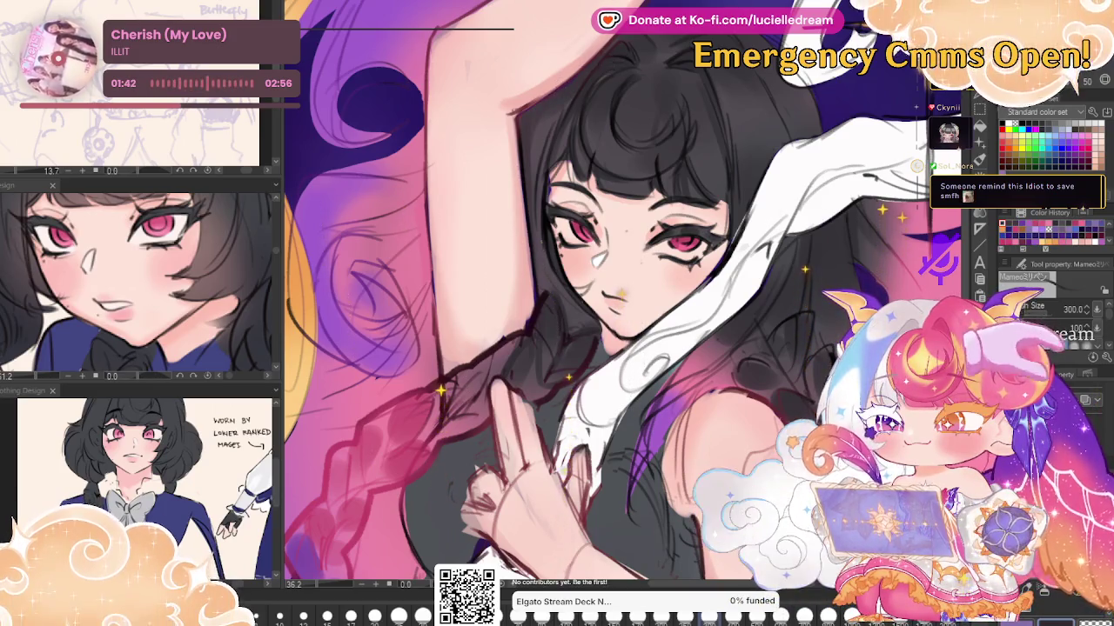
key("bracketright")
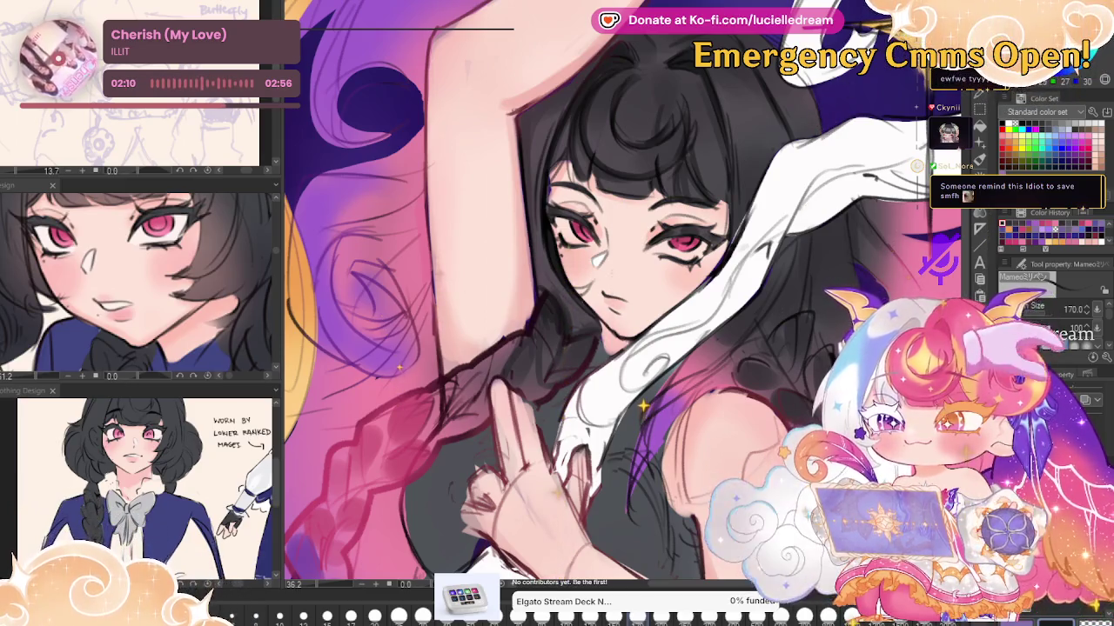
scroll(905, 363, "down", 5)
Zoom out to review the whole piece, zoom back in, and enlarge the brush for a broad glow
scroll(843, 275, "up", 2)
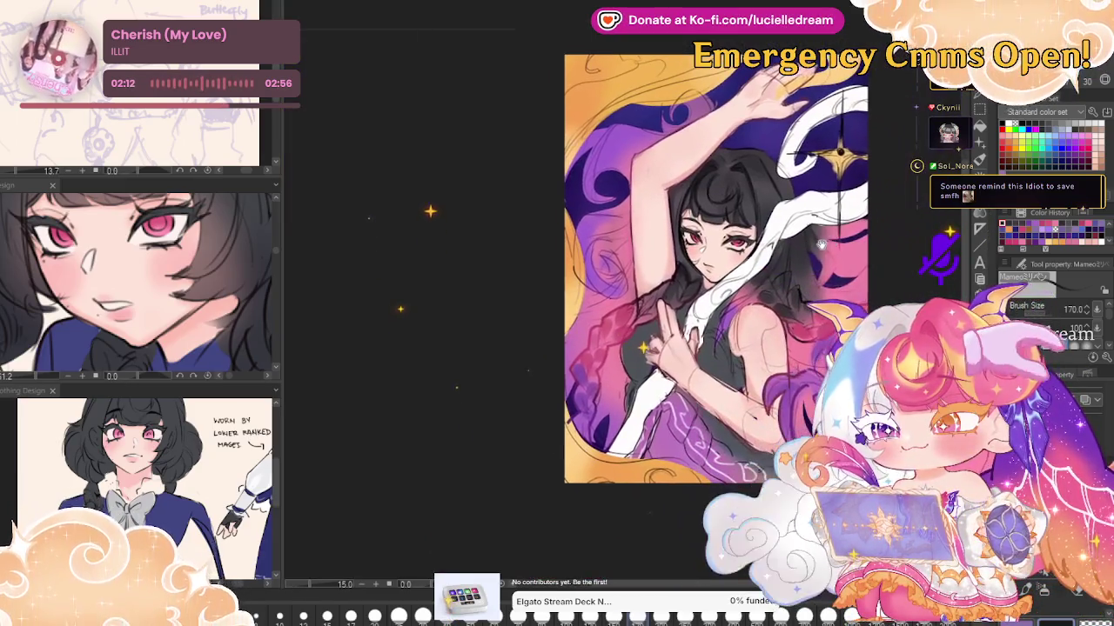
scroll(842, 275, "up", 1)
scroll(842, 275, "up", 2)
scroll(842, 275, "up", 1)
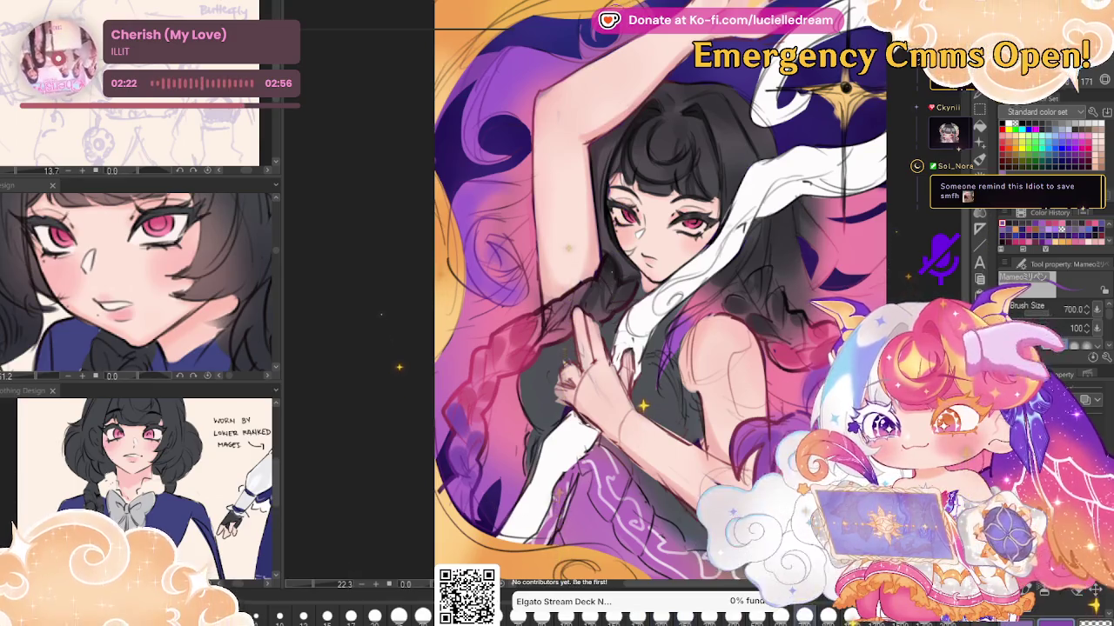
key("bracketright")
key("bracketright")
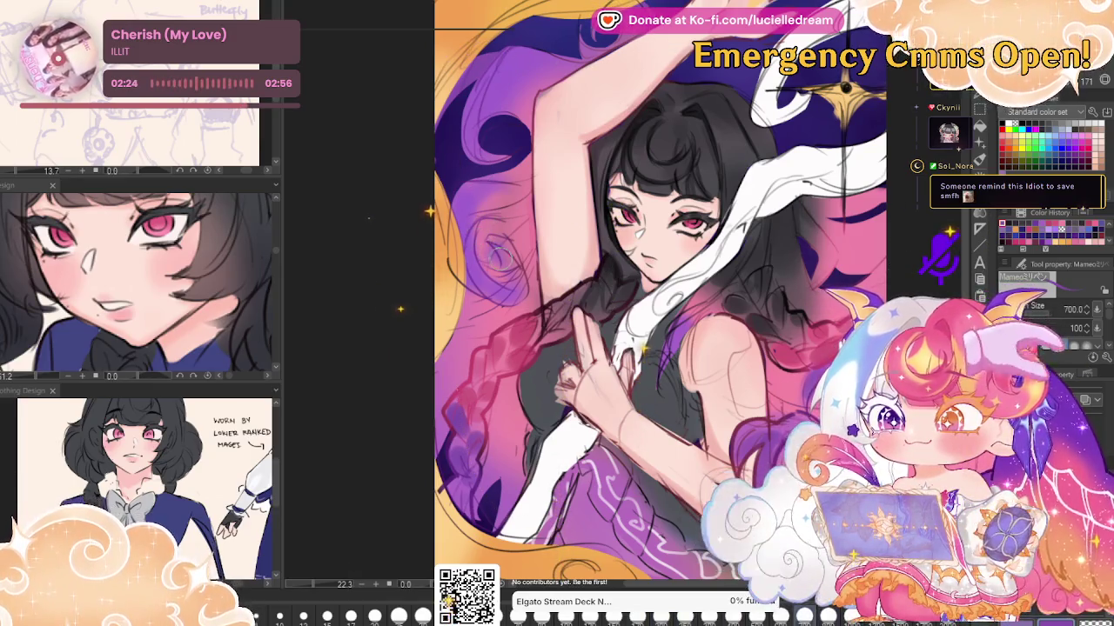
key("bracketleft")
key("bracketleft")
key("bracketleft")
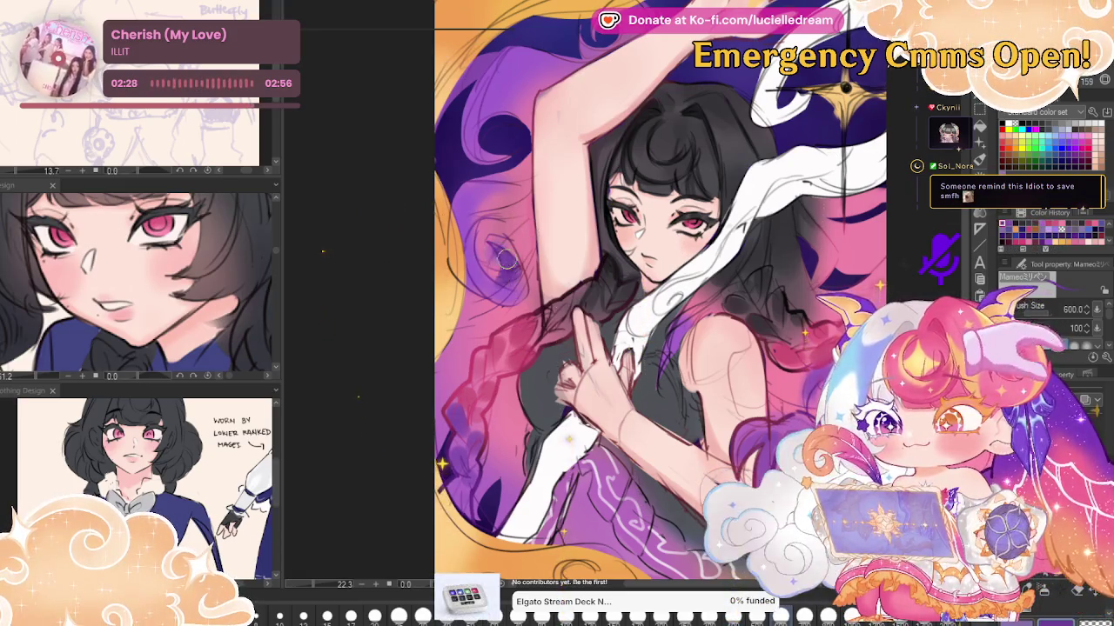
left_click_drag(906, 231, 830, 136)
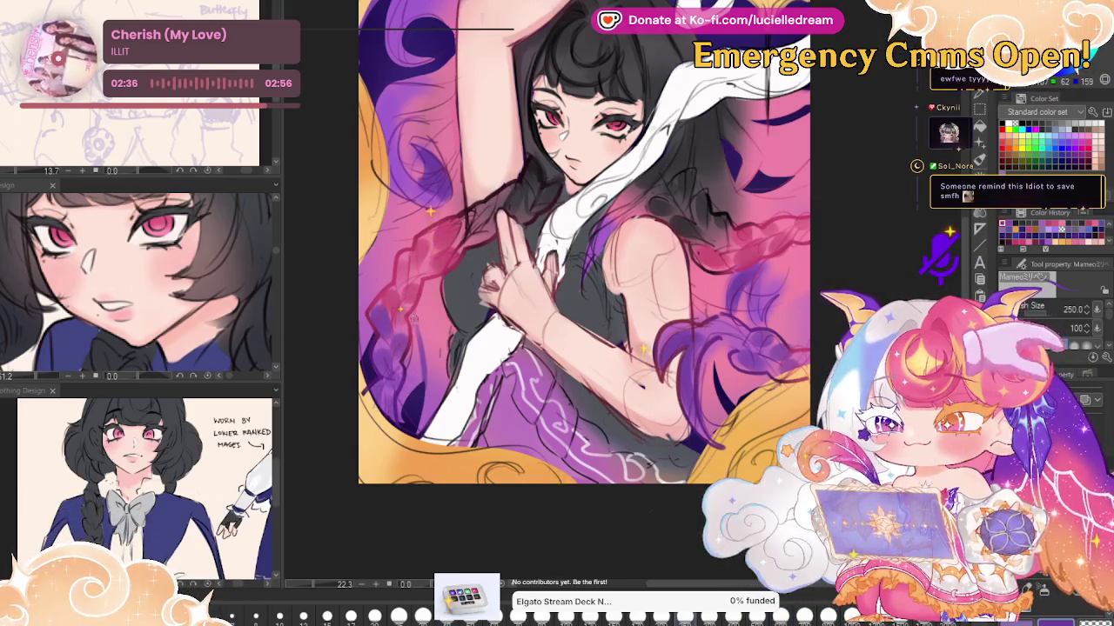
scroll(519, 294, "up", 1)
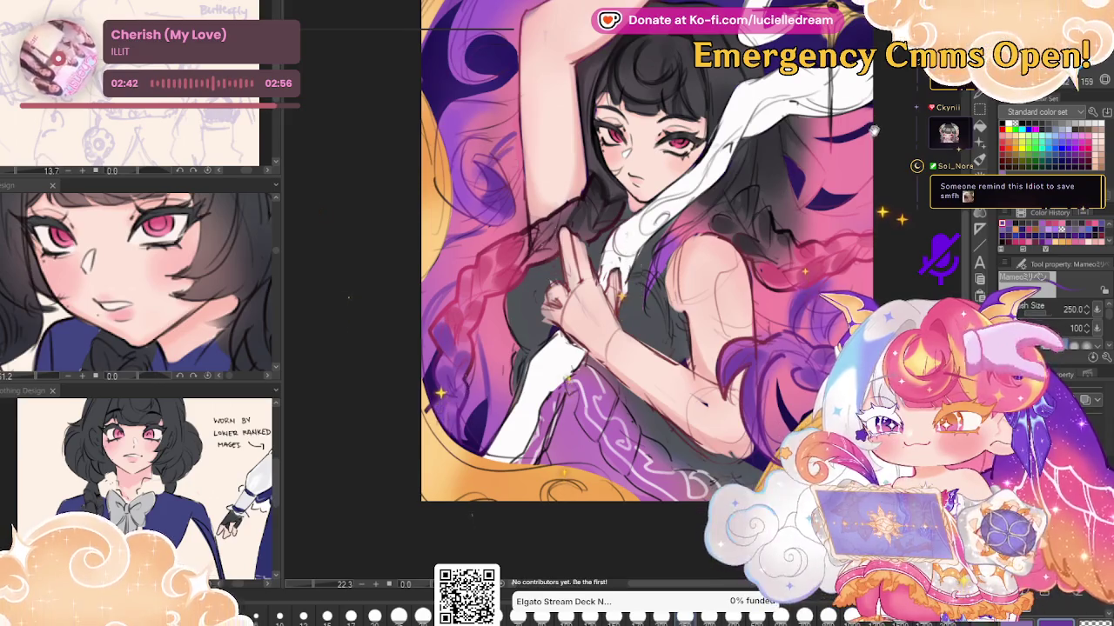
scroll(873, 131, "up", 1)
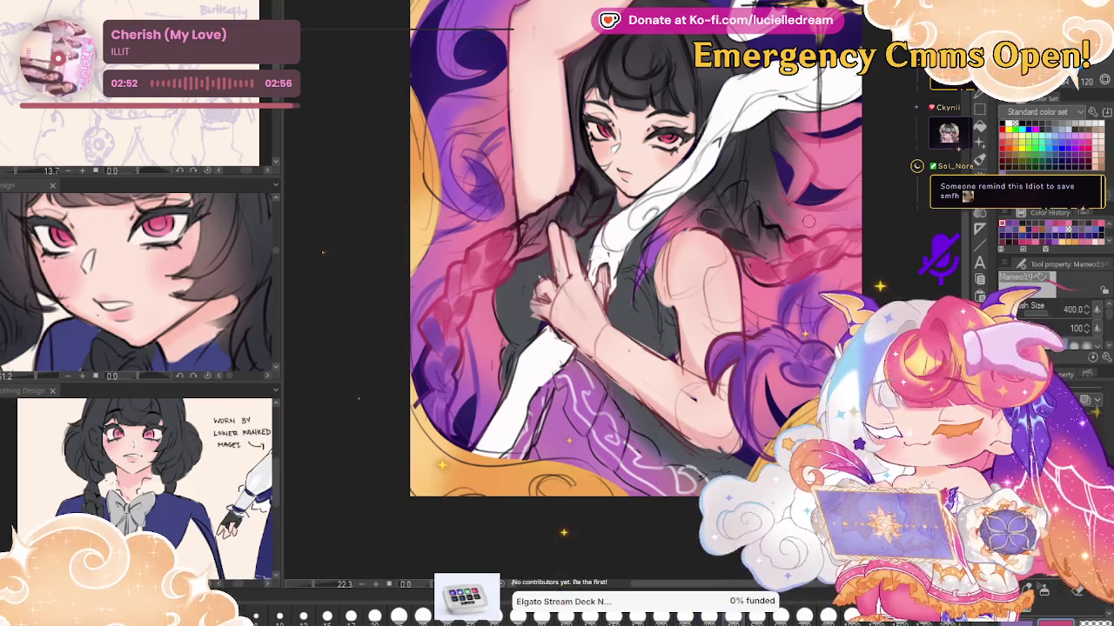
key("bracketright")
key("bracketright")
key("bracketright")
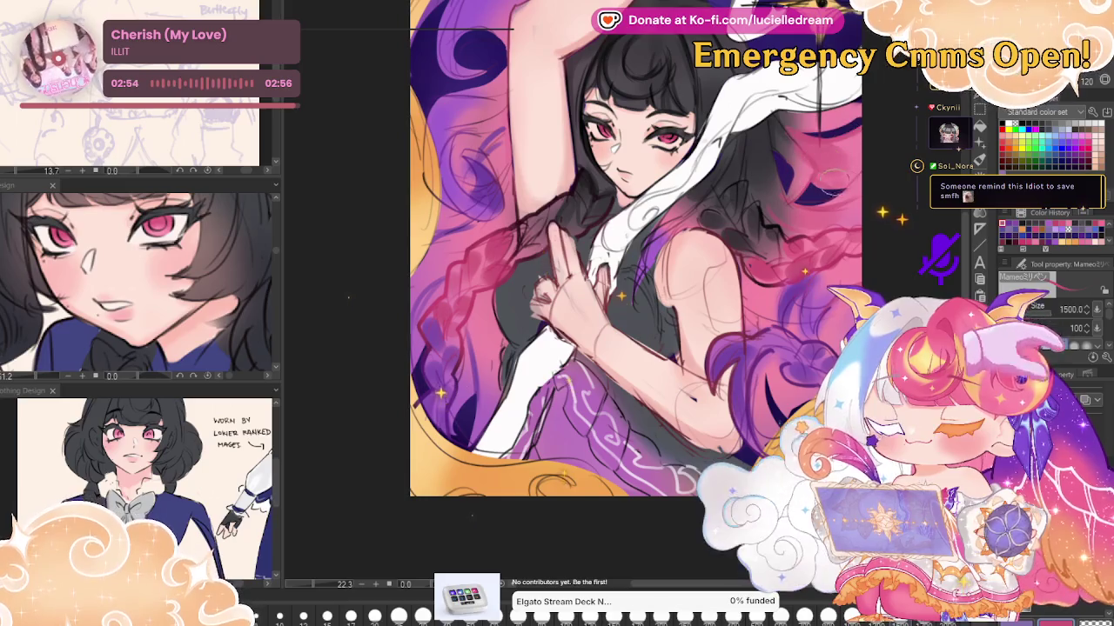
key("bracketright")
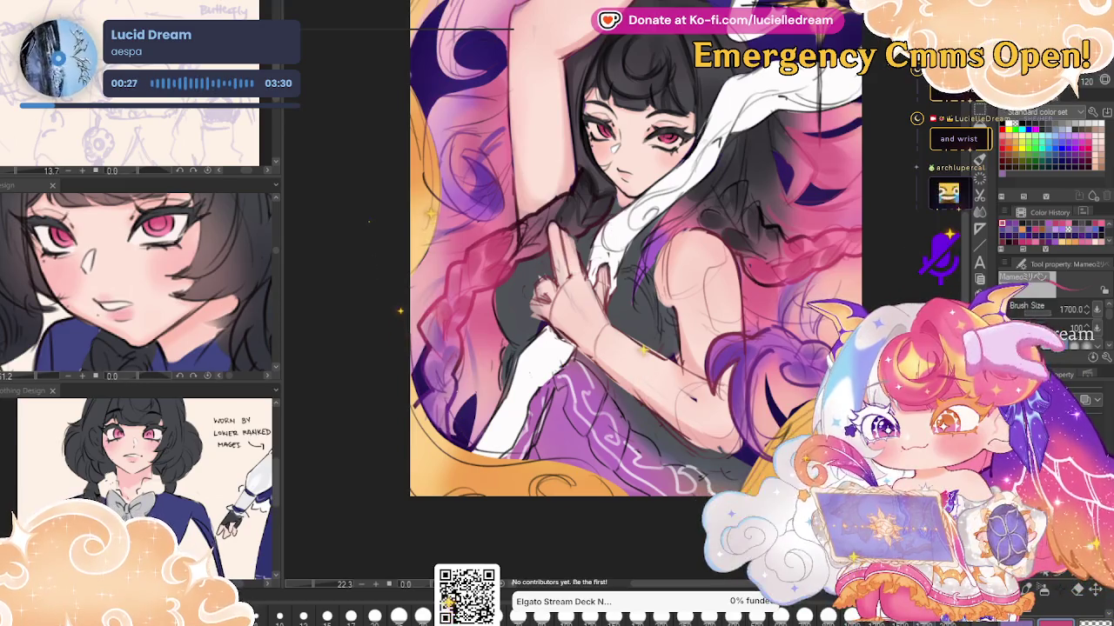
Apply the purple and orange lighting overlay and zoom to frame the face
left_click(324, 322)
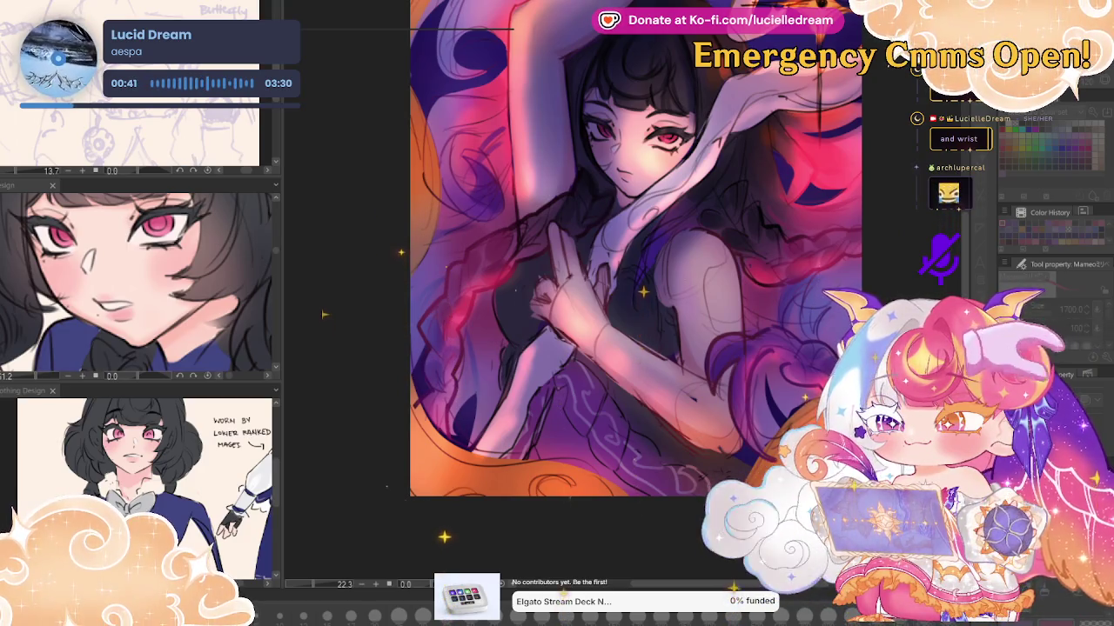
scroll(876, 136, "down", 3)
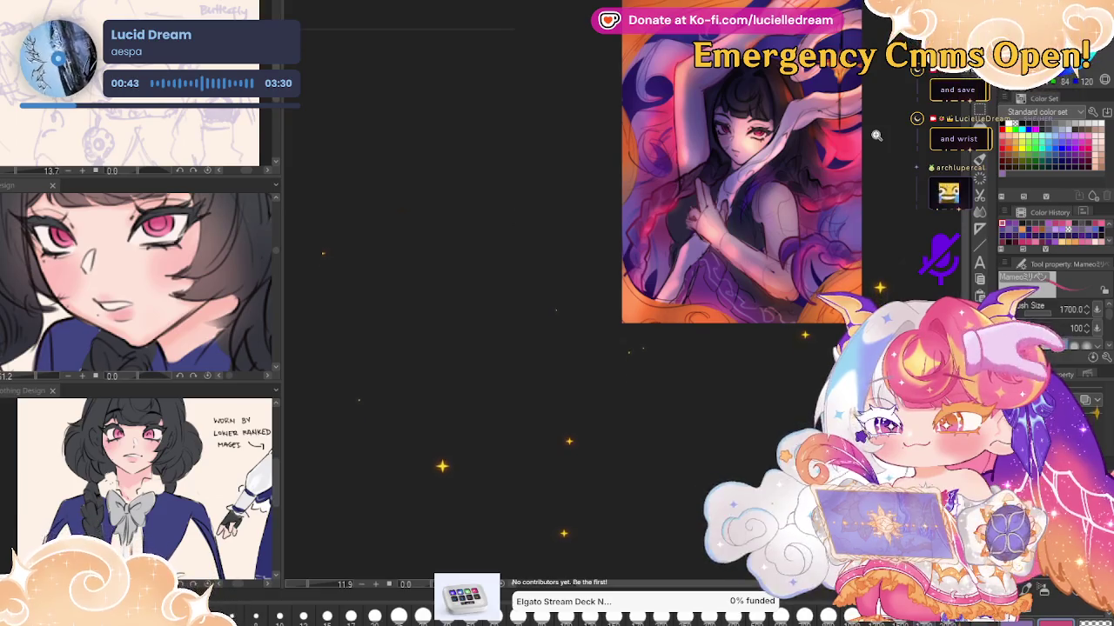
scroll(876, 136, "down", 1)
scroll(874, 136, "up", 1)
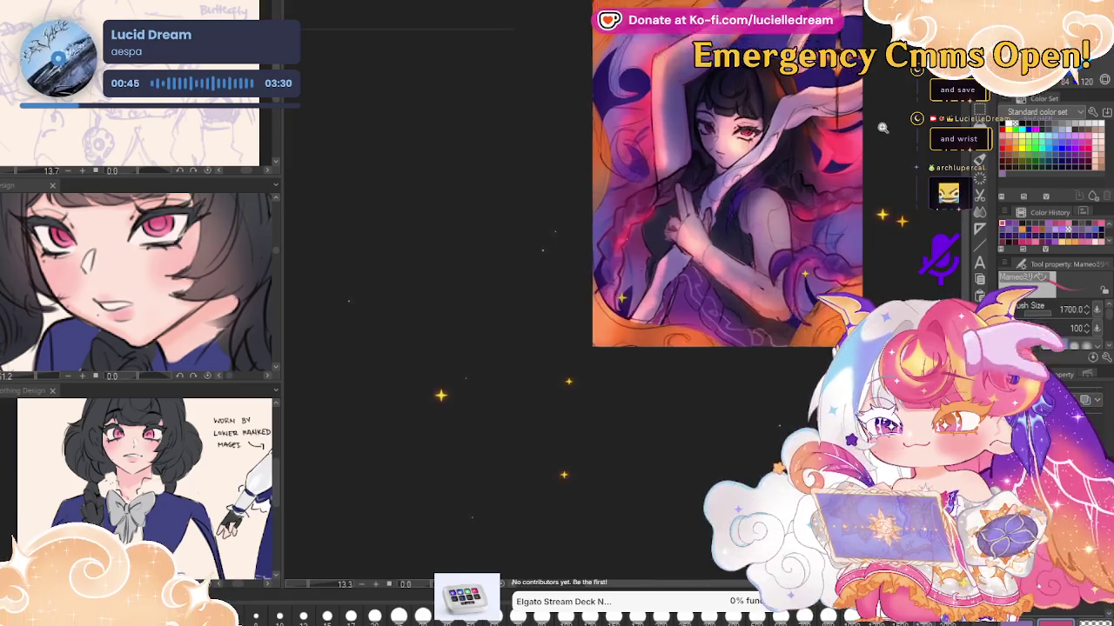
scroll(873, 136, "up", 3)
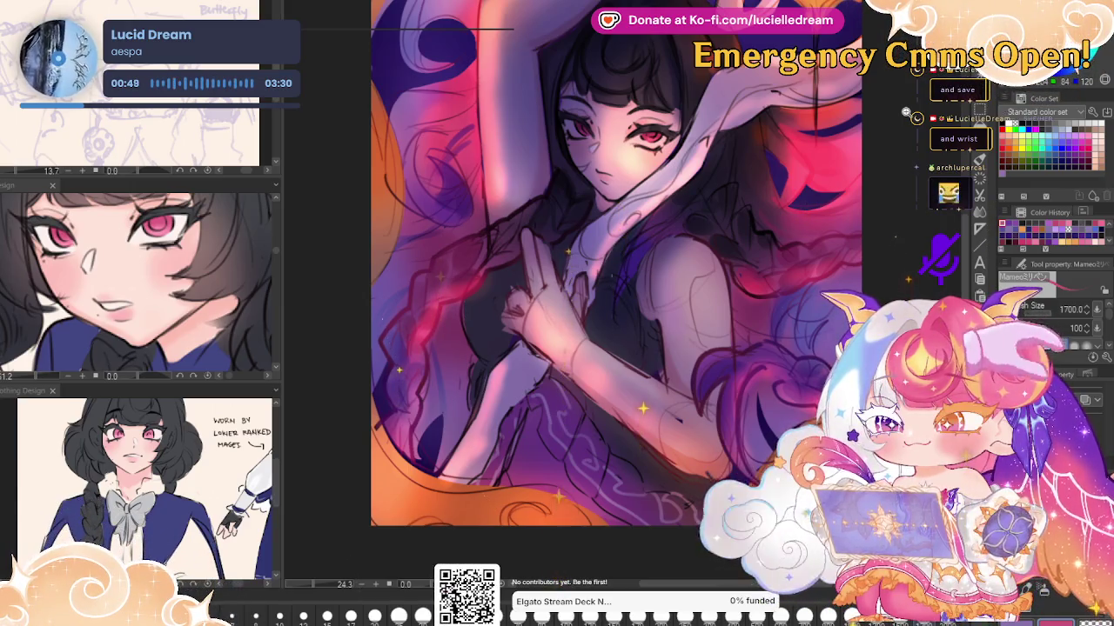
scroll(774, 193, "up", 2)
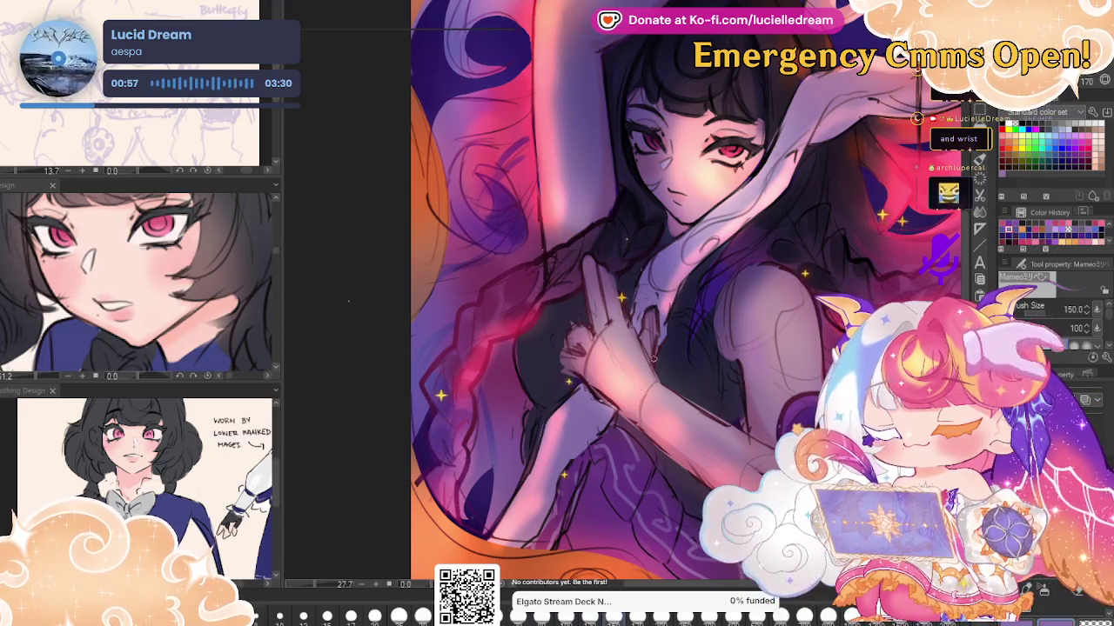
Check the drawing mirrored, then settle the brush at a very large size
key("bracketleft")
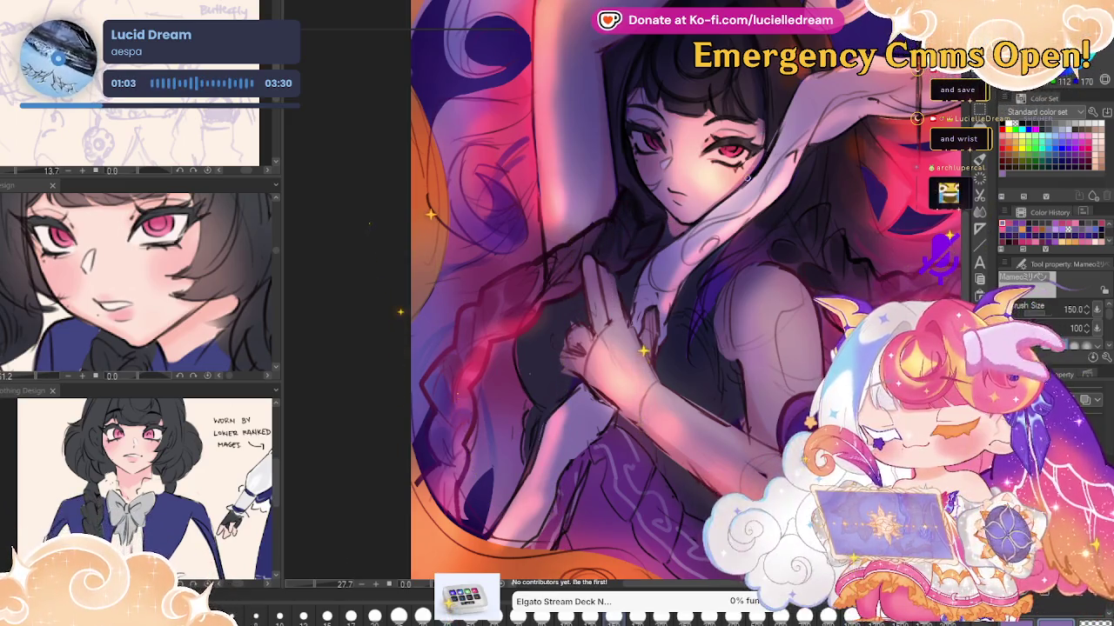
key("h")
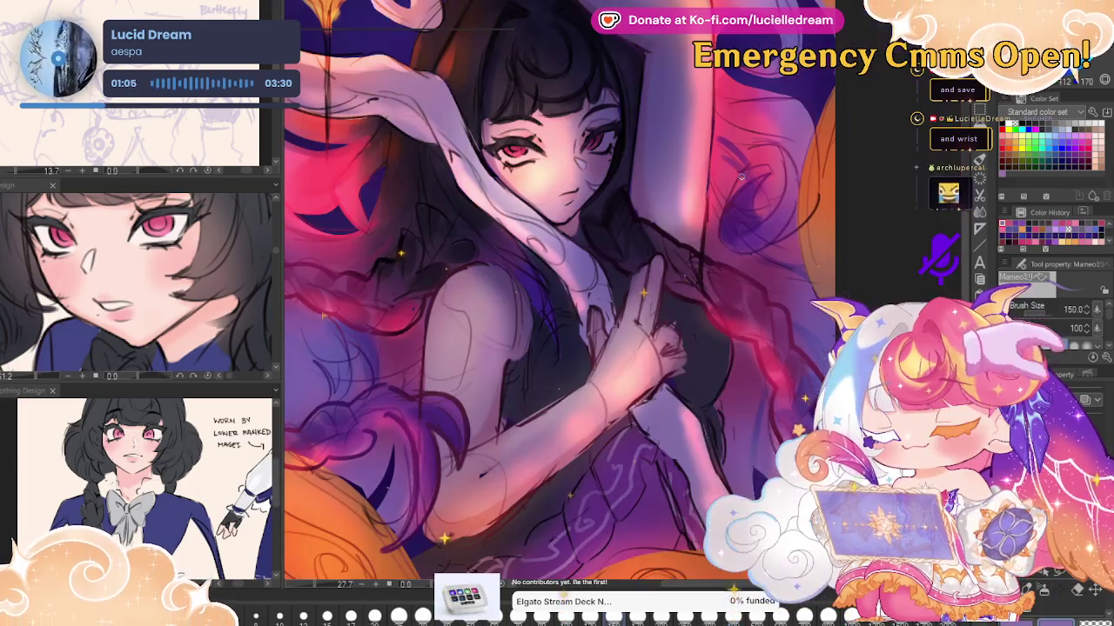
key("h")
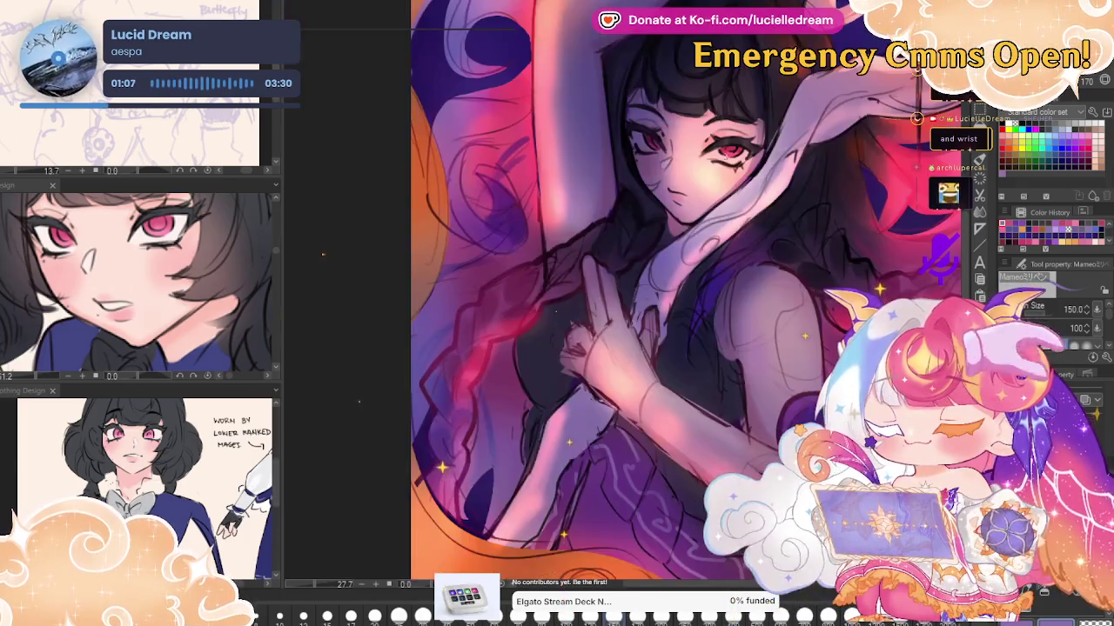
key("bracketright")
key("bracketright")
key("bracketright")
key("bracketright")
key("bracketleft")
key("bracketleft")
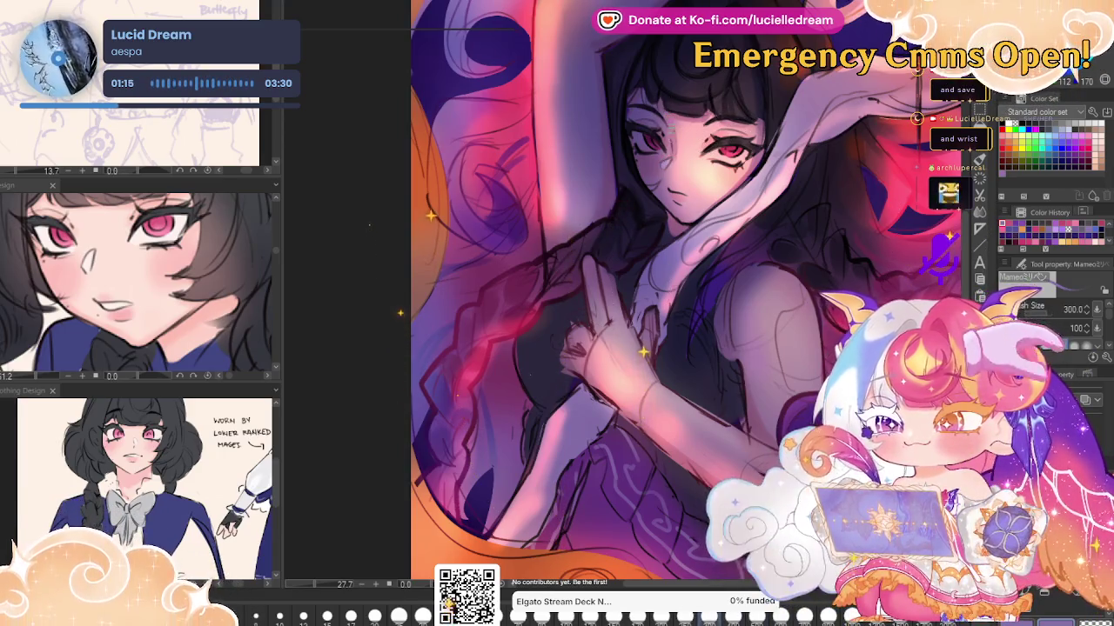
key("bracketright")
key("bracketright")
key("bracketright")
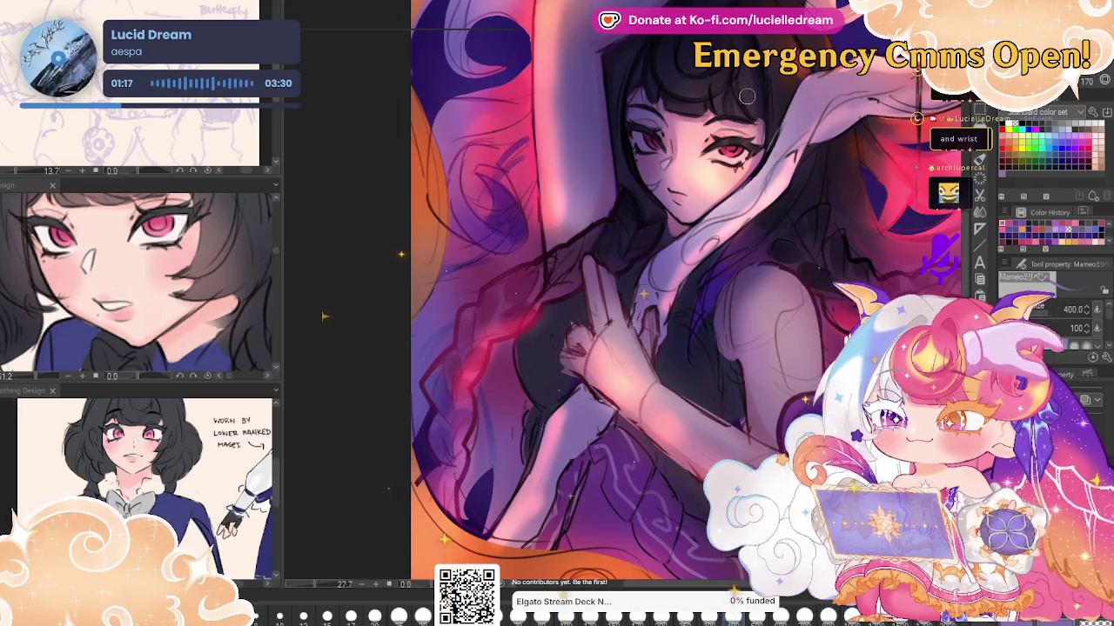
key("bracketleft")
key("bracketleft")
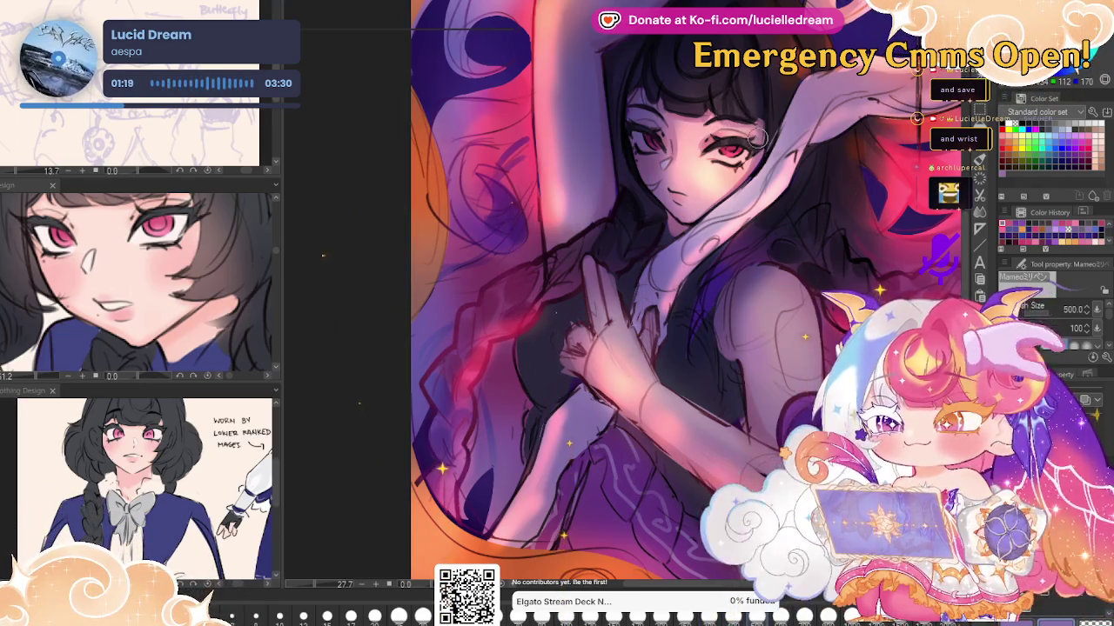
key("bracketright")
key("bracketright")
key("bracketright")
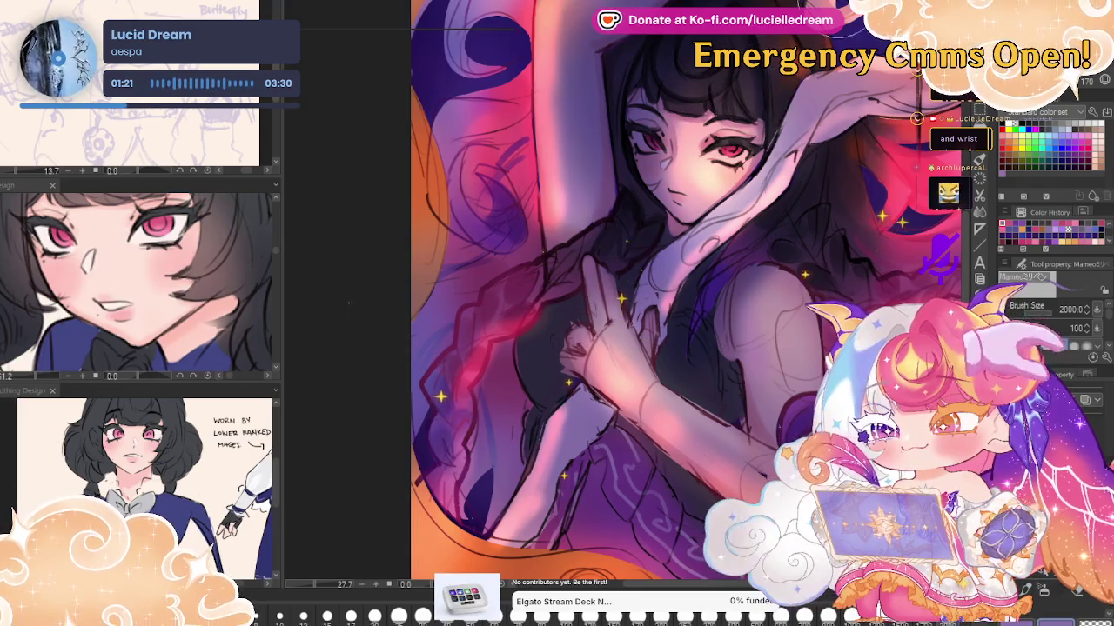
Airbrush soft purple-pink glow over the face and hair with the large soft brush
key("b")
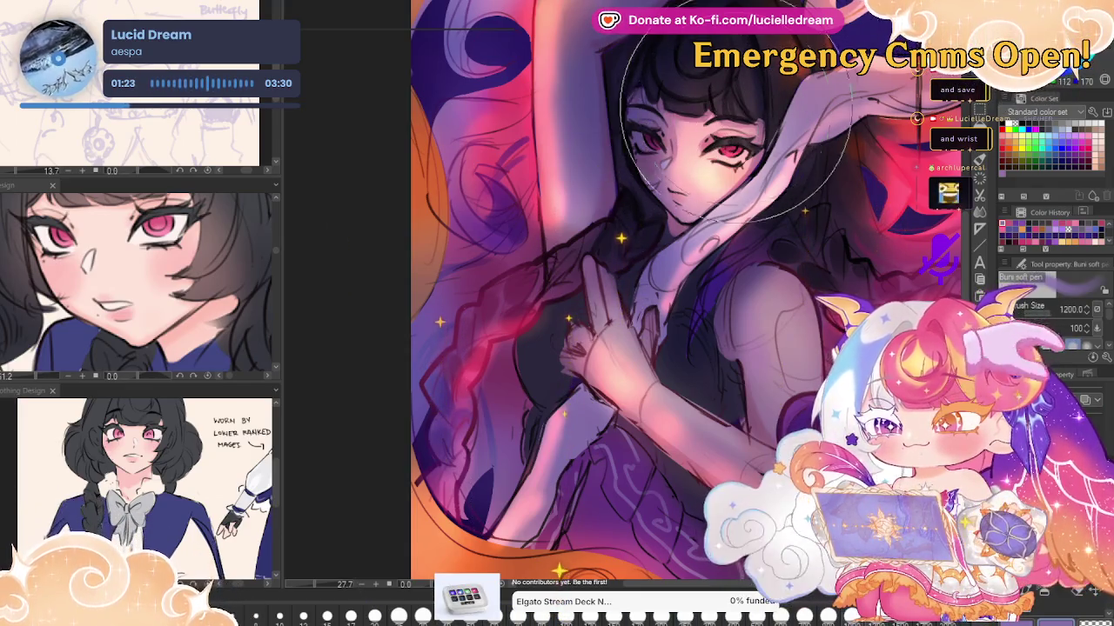
left_click_drag(735, 117, 661, 218)
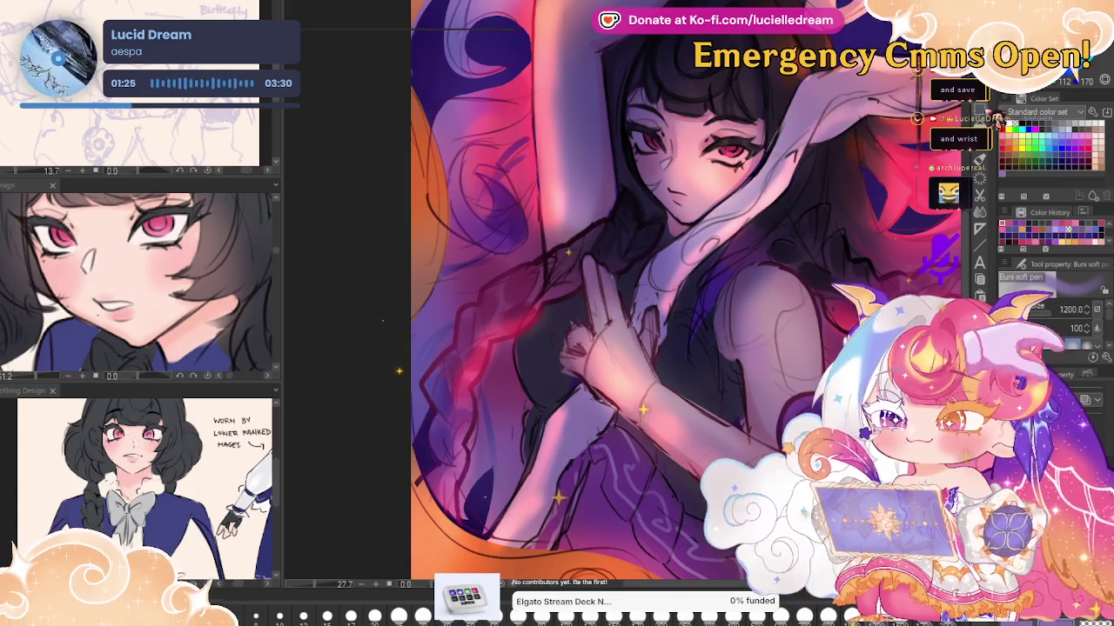
key("h")
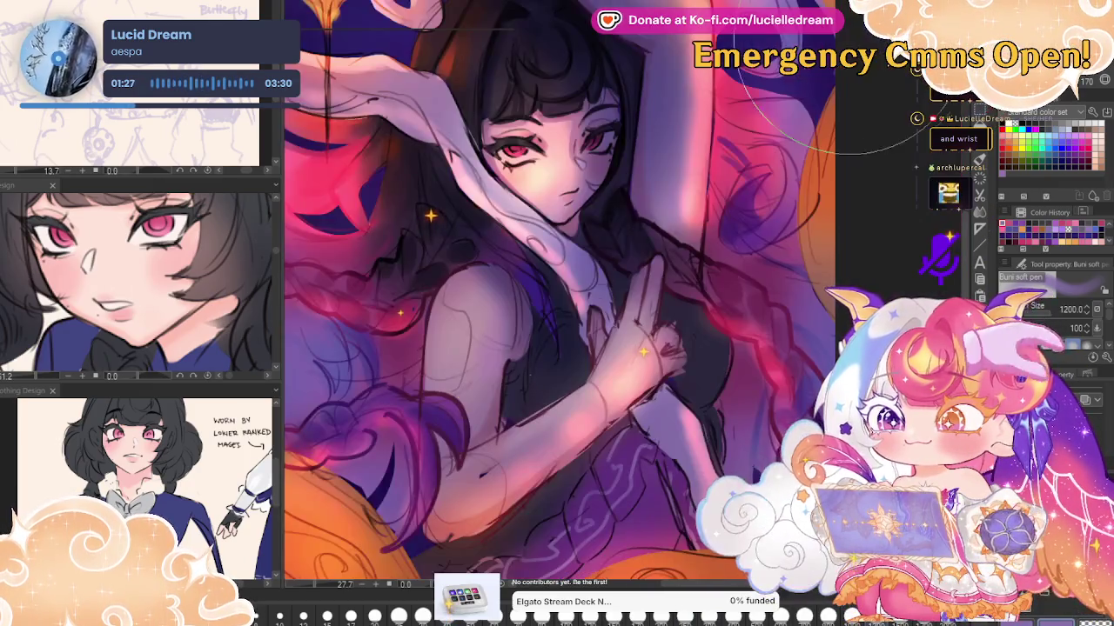
left_click_drag(609, 105, 487, 243)
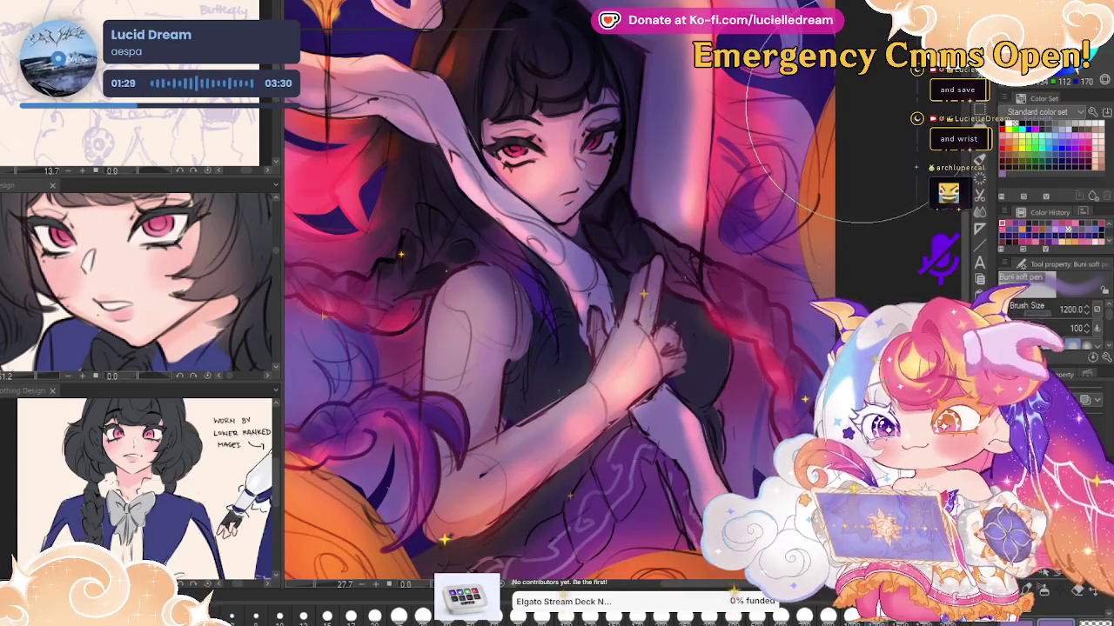
mouse_move(473, 136)
left_mouse_down()
mouse_move(514, 113)
mouse_move(670, 143)
mouse_move(652, 193)
left_mouse_up()
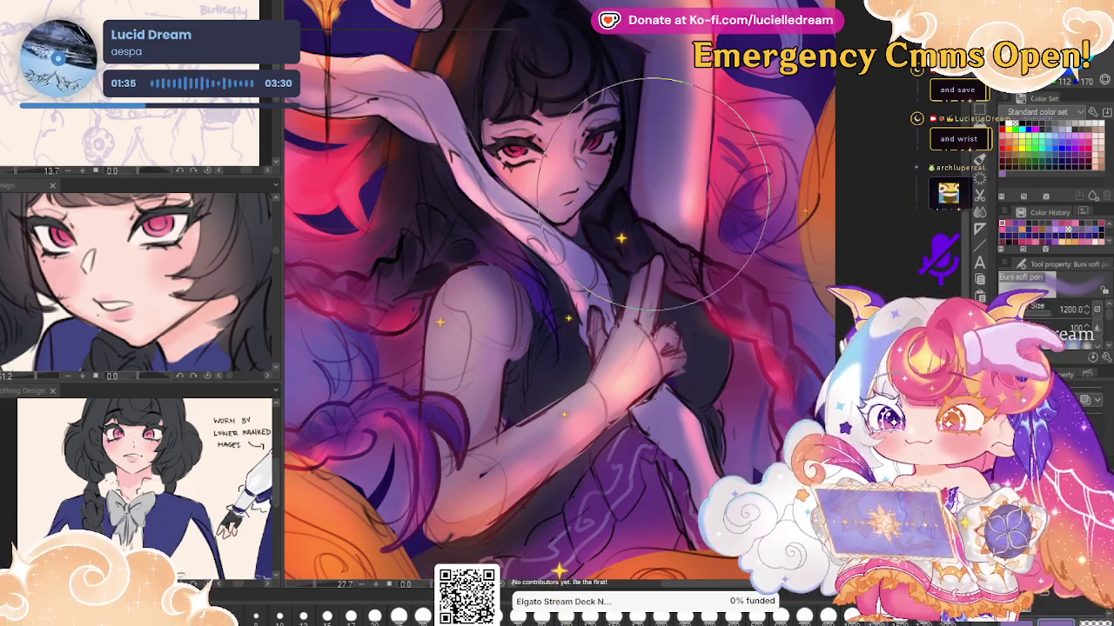
key("b")
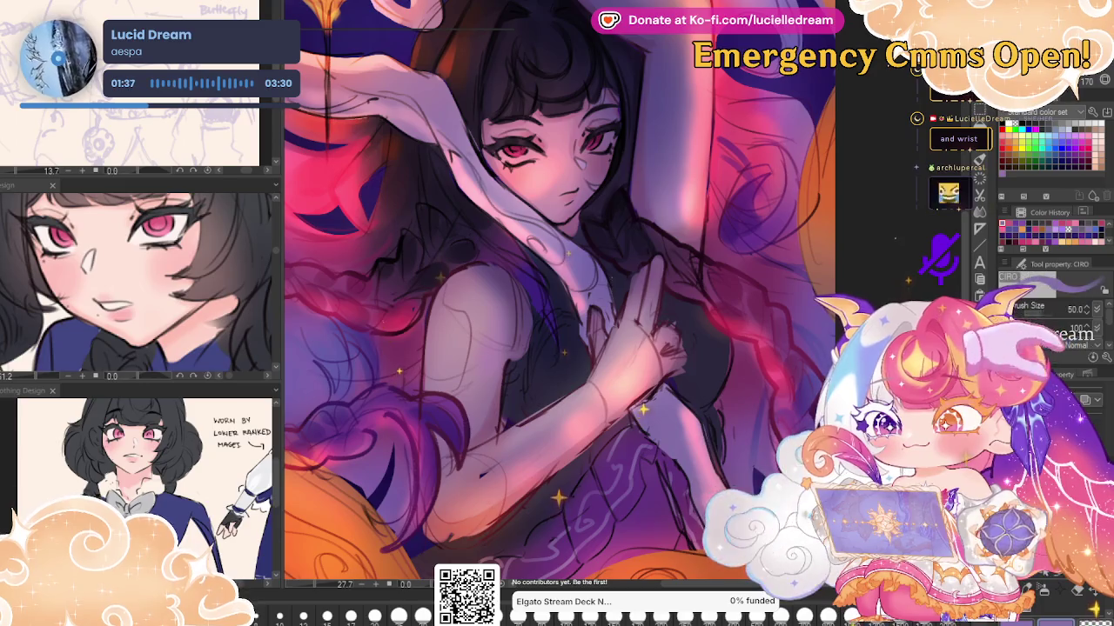
key("h")
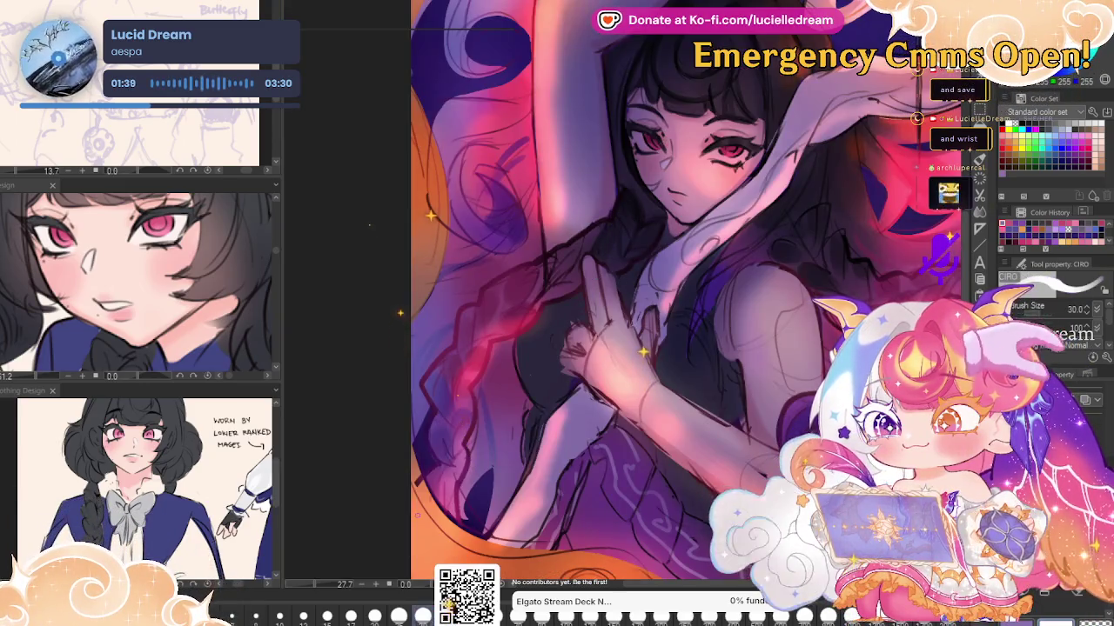
scroll(870, 99, "up", 2)
scroll(544, 175, "up", 2)
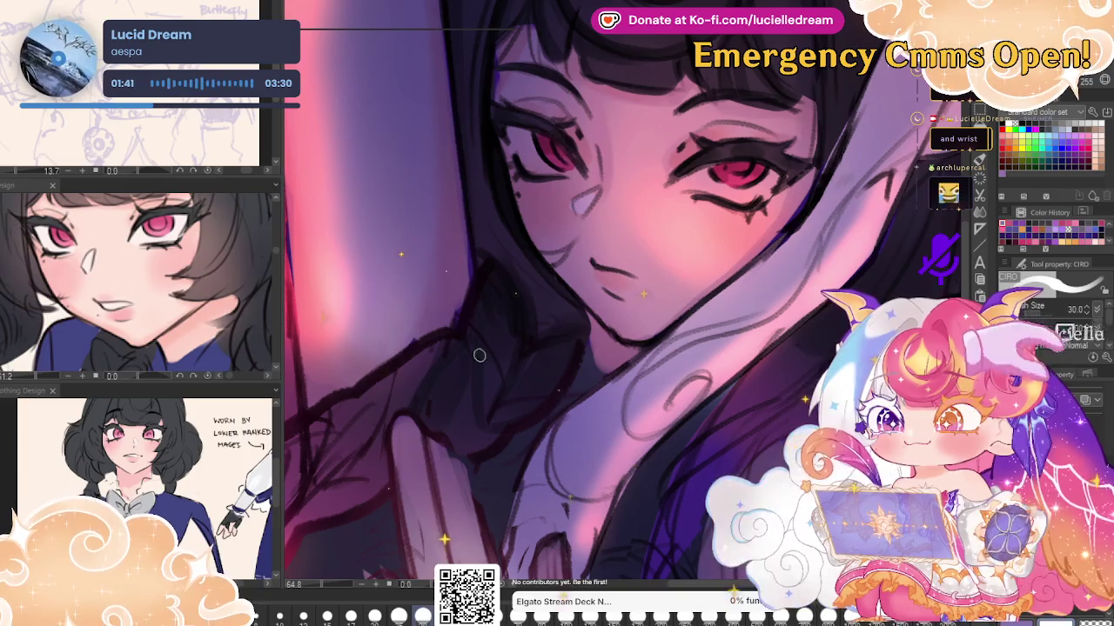
Dab a small catchlight in the eye with the CIRO brush at size 20, then frame the full canvas
left_click_drag(562, 145, 564, 152)
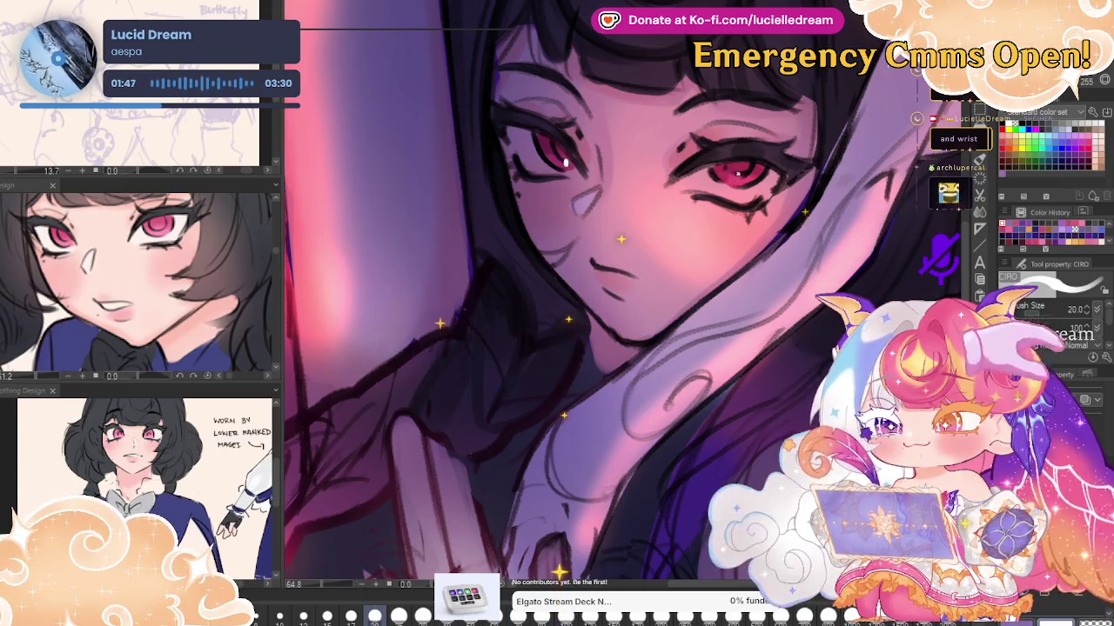
scroll(815, 91, "down", 5)
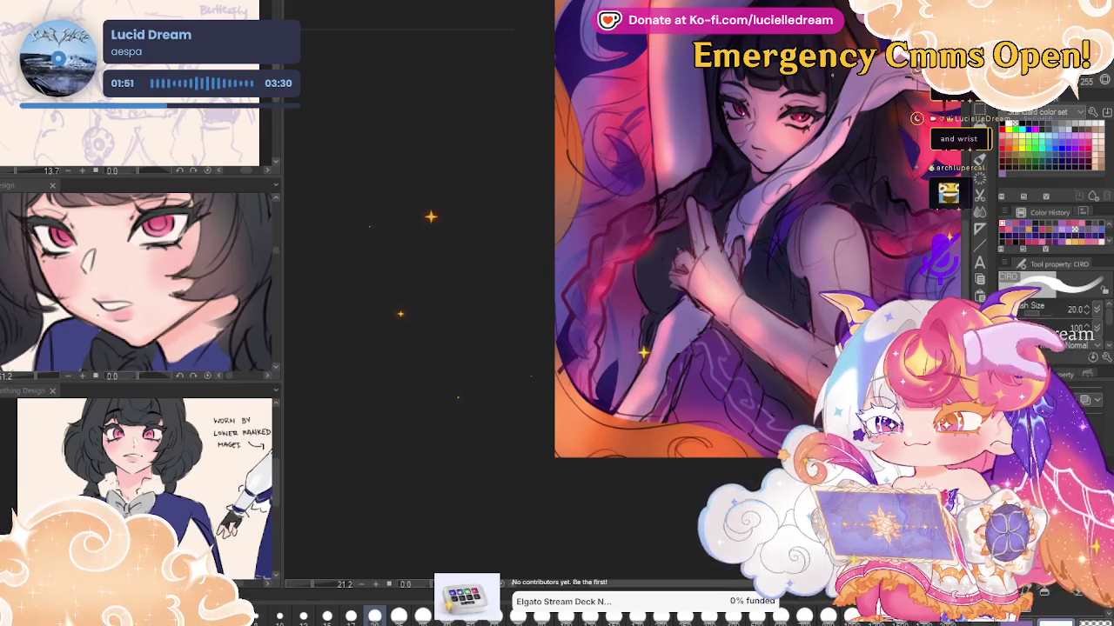
mouse_move(848, 79)
left_mouse_down()
mouse_move(819, 83)
mouse_move(824, 97)
left_mouse_up()
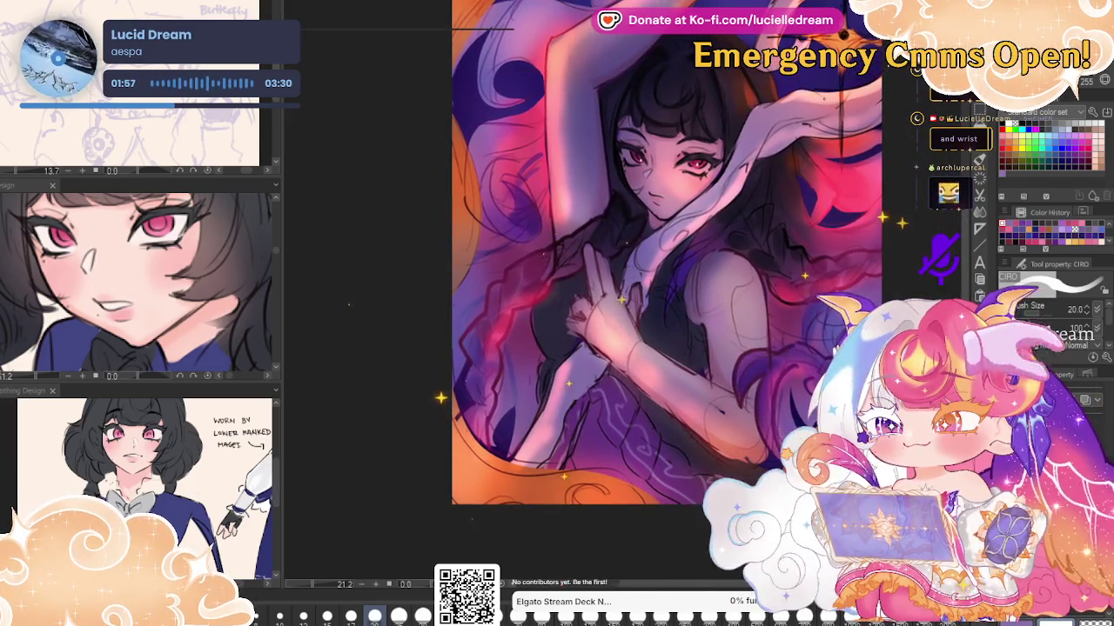
mouse_move(834, 77)
left_mouse_down()
mouse_move(819, 120)
mouse_move(833, 148)
left_mouse_up()
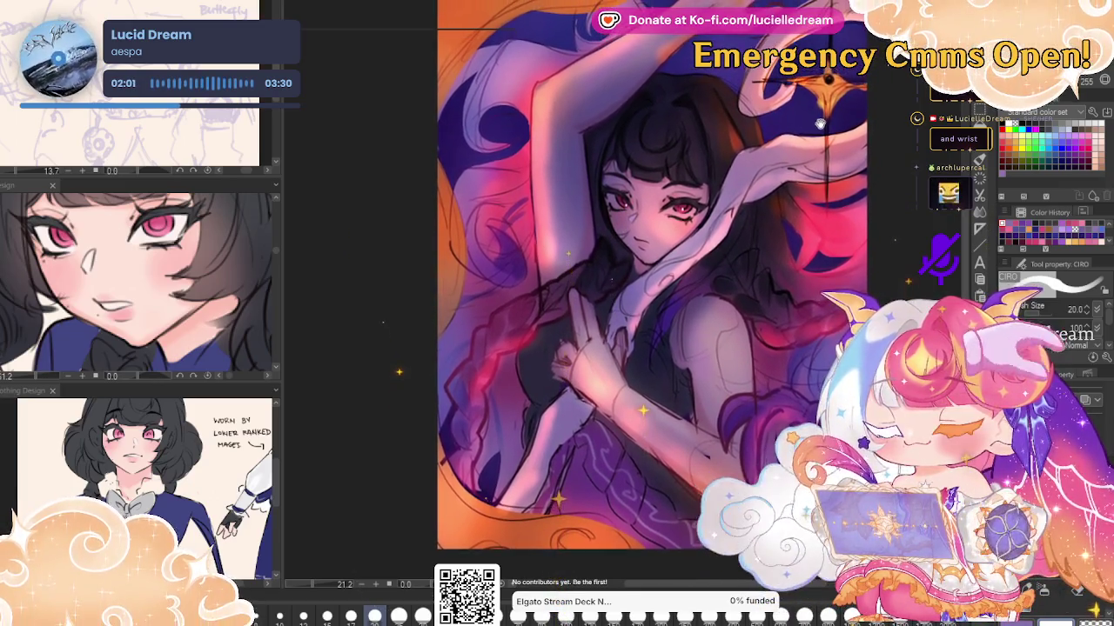
Zoom in slightly and pick the Sketch color line brush at a moderate size
left_click(832, 148)
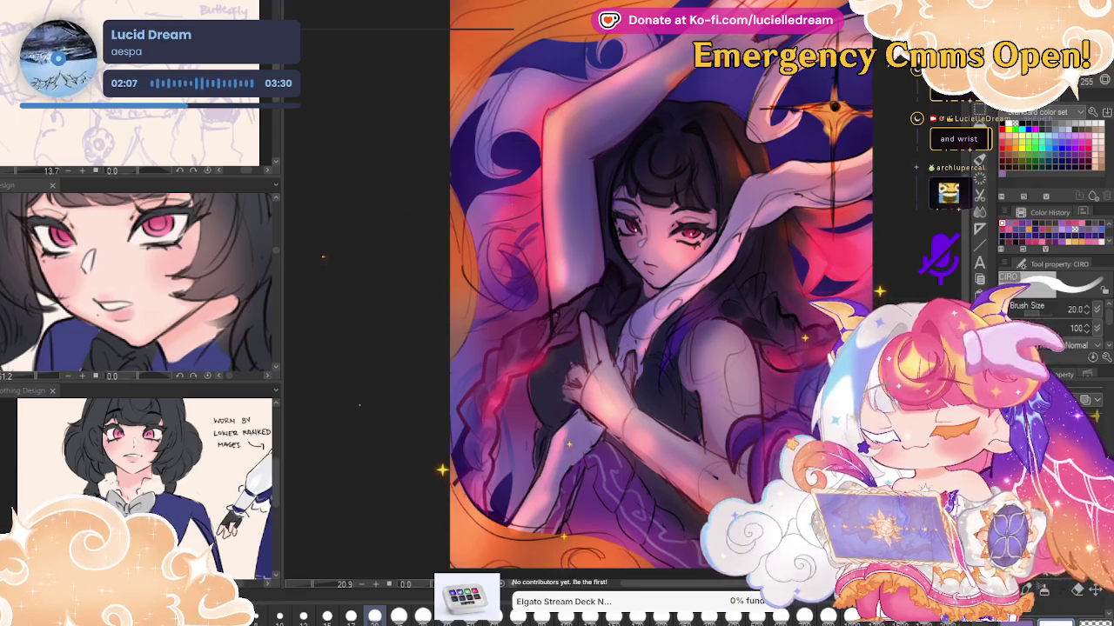
key("b")
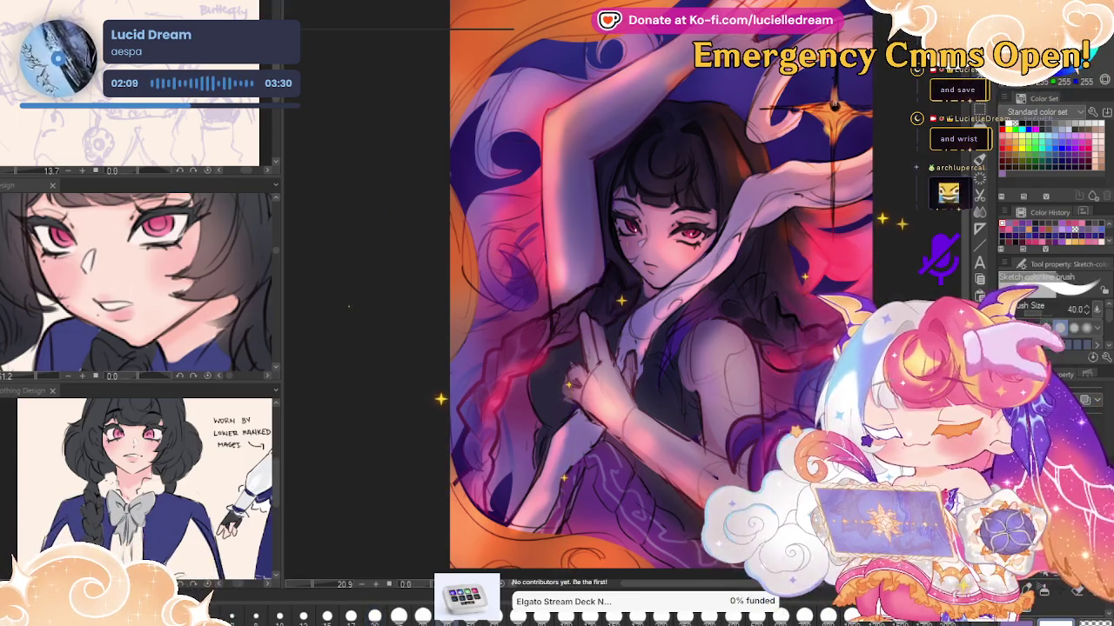
key("bracketright")
key("bracketright")
key("bracketright")
key("bracketleft")
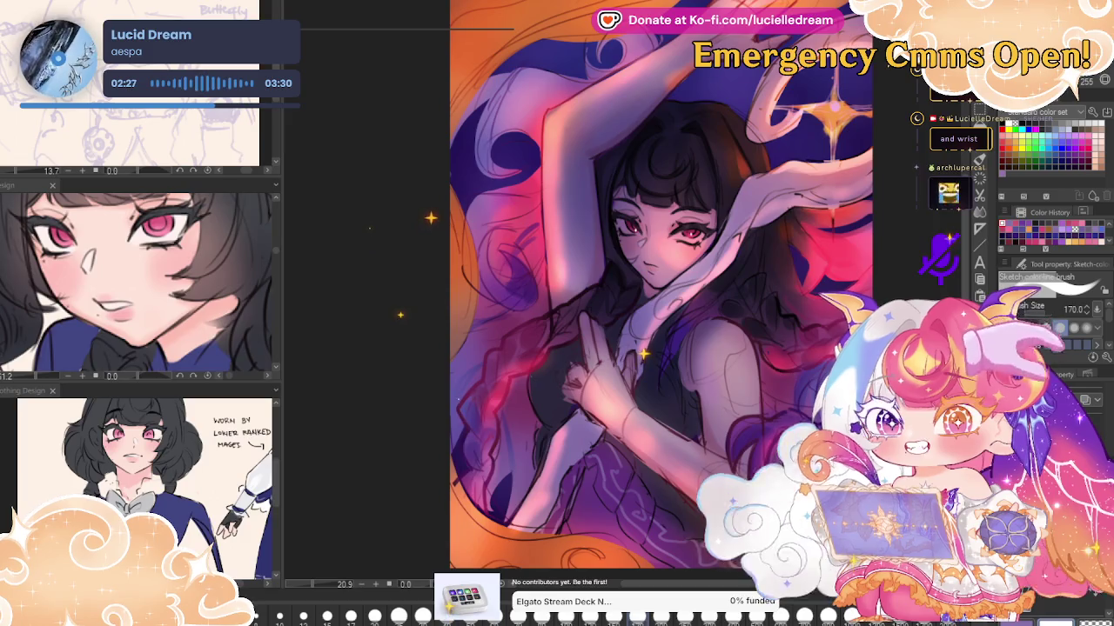
Paint the glowing orange star at upper right, mirroring the canvas to check composition
scroll(870, 174, "down", 2)
scroll(870, 174, "down", 3)
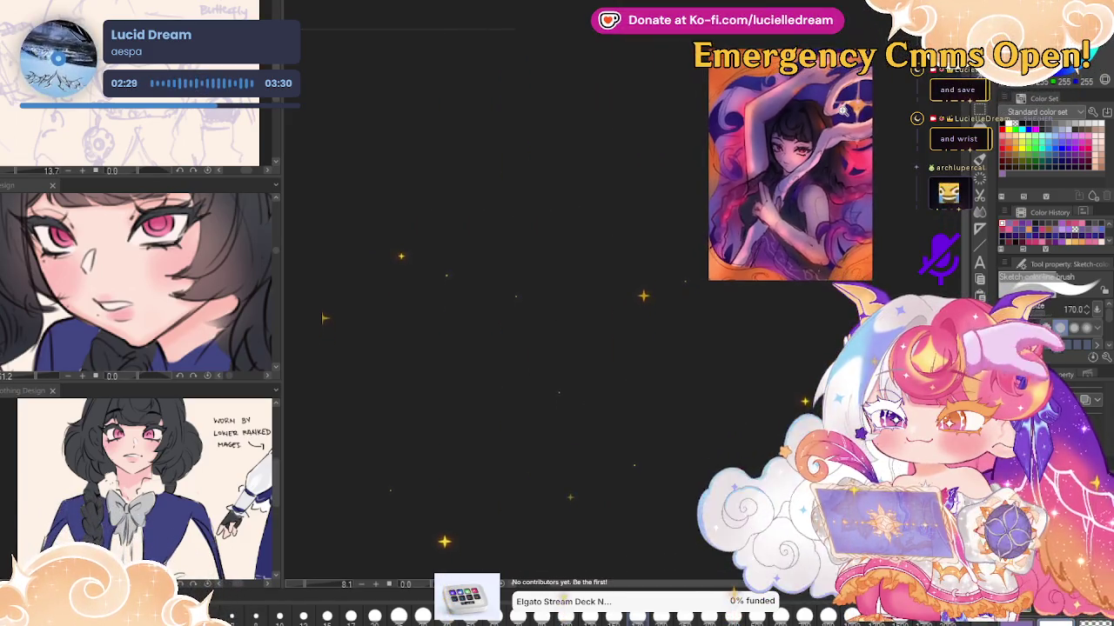
scroll(843, 109, "up", 2)
scroll(843, 109, "up", 2)
scroll(843, 110, "up", 1)
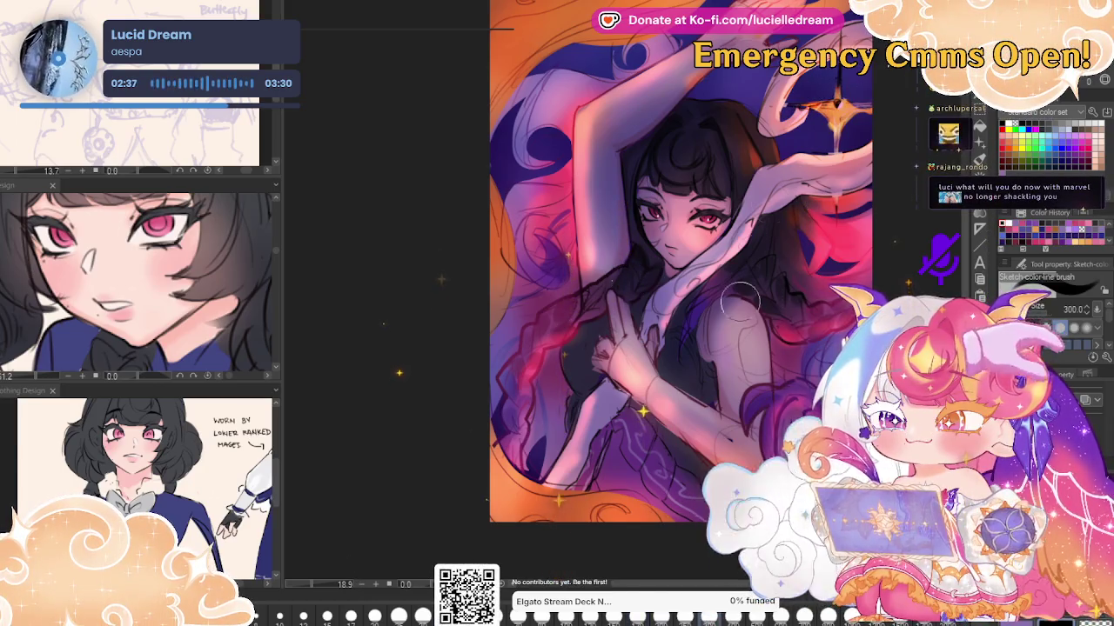
key("bracketright")
key("bracketright")
key("bracketright")
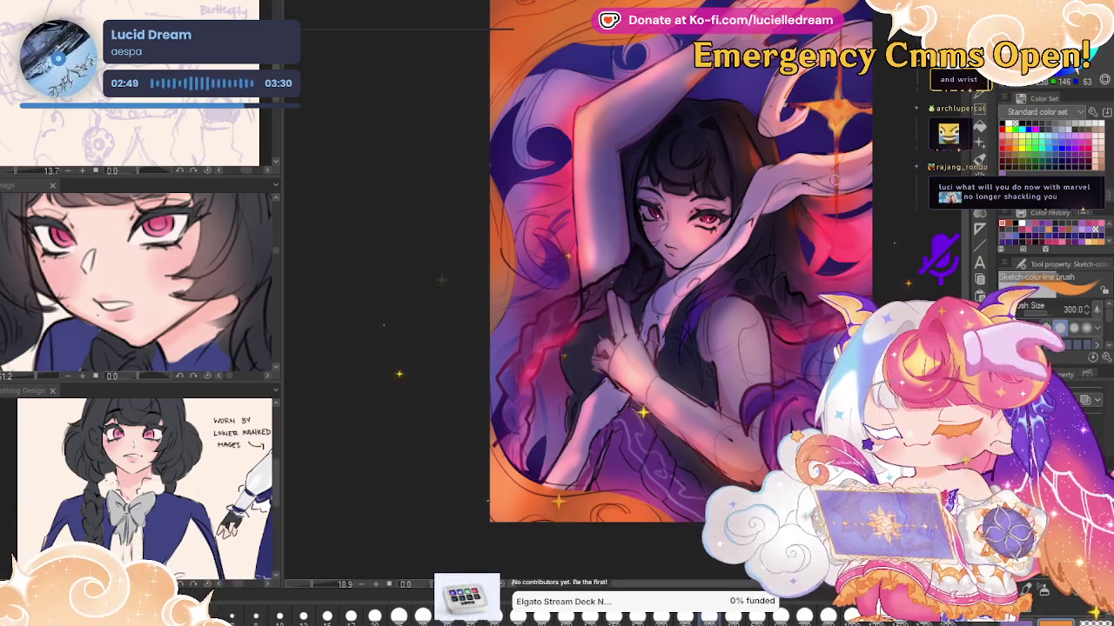
key("h")
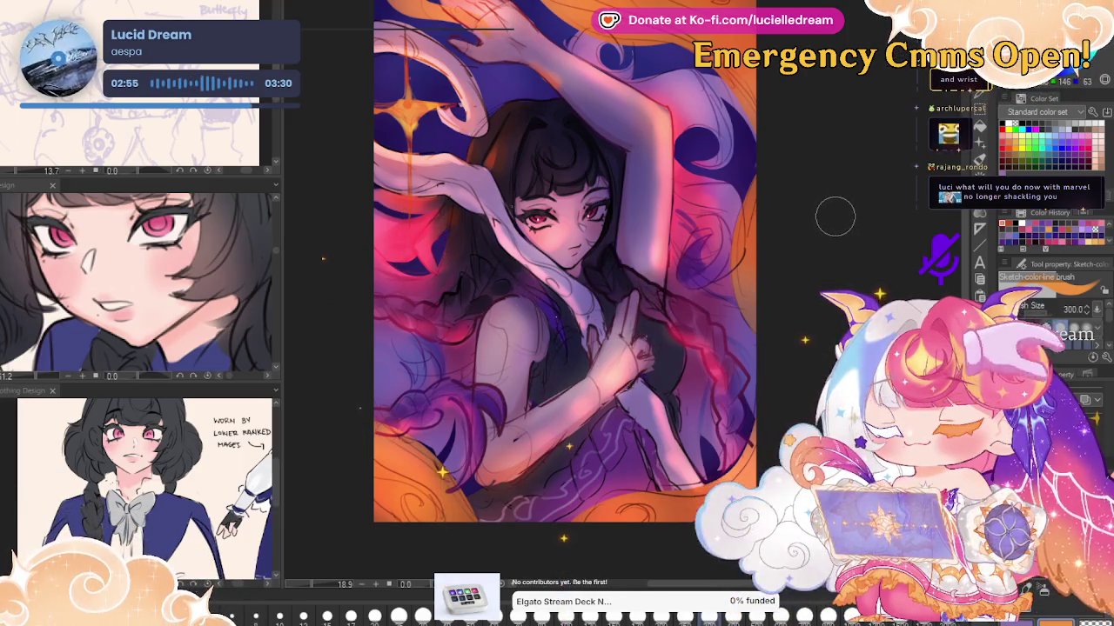
key("h")
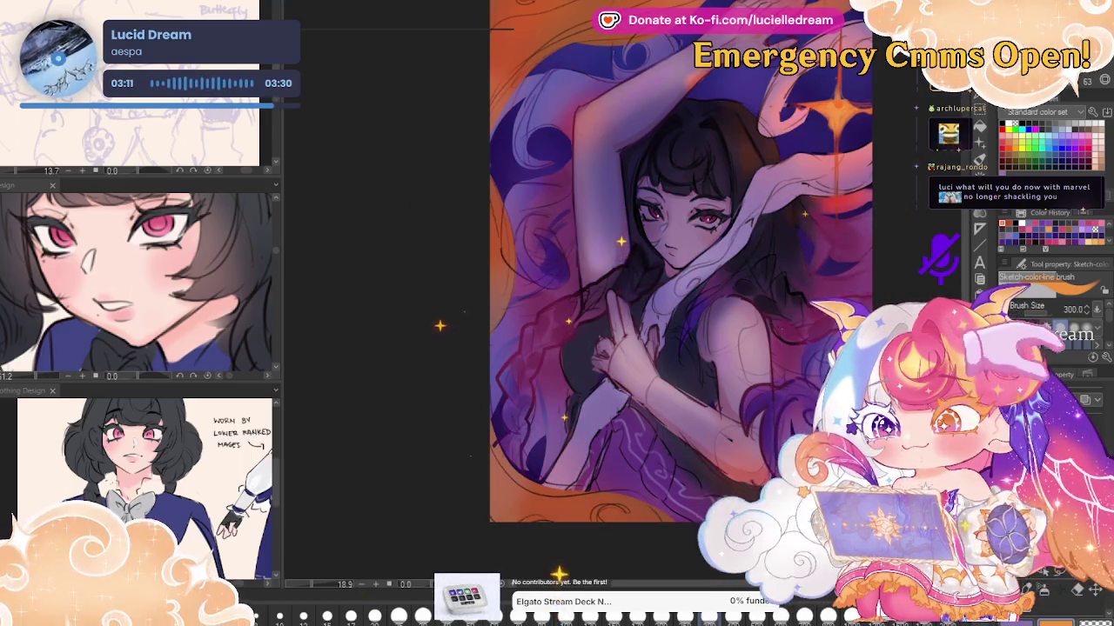
Spray texture over the arm and hair, then return to a smaller soft shading brush
key("b")
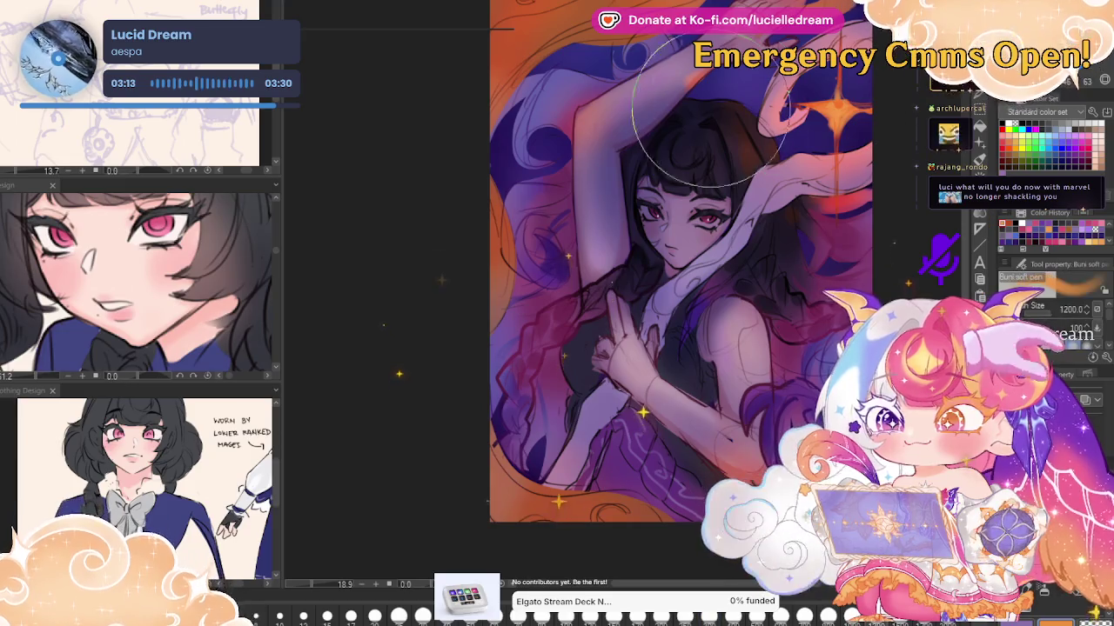
left_click_drag(696, 70, 612, 163)
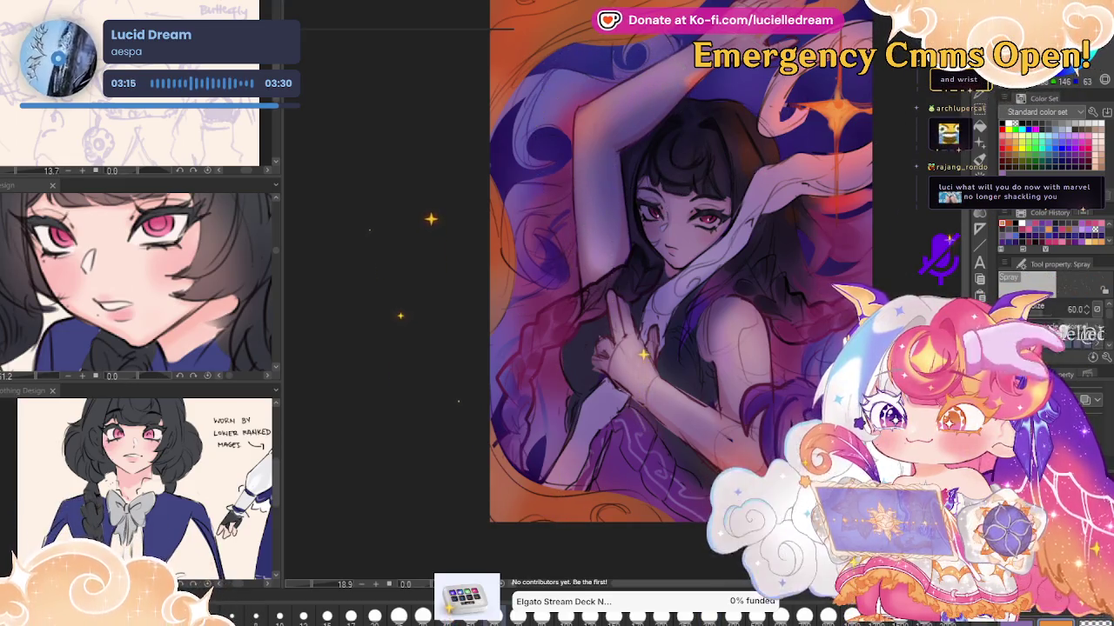
key("p")
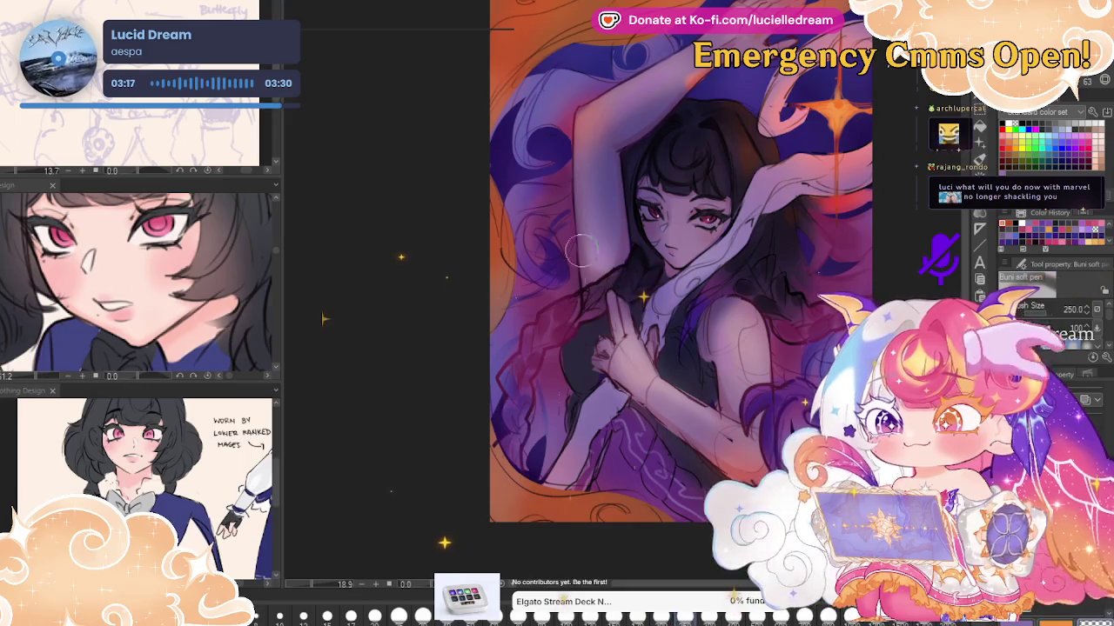
key("bracketleft")
key("bracketleft")
key("bracketleft")
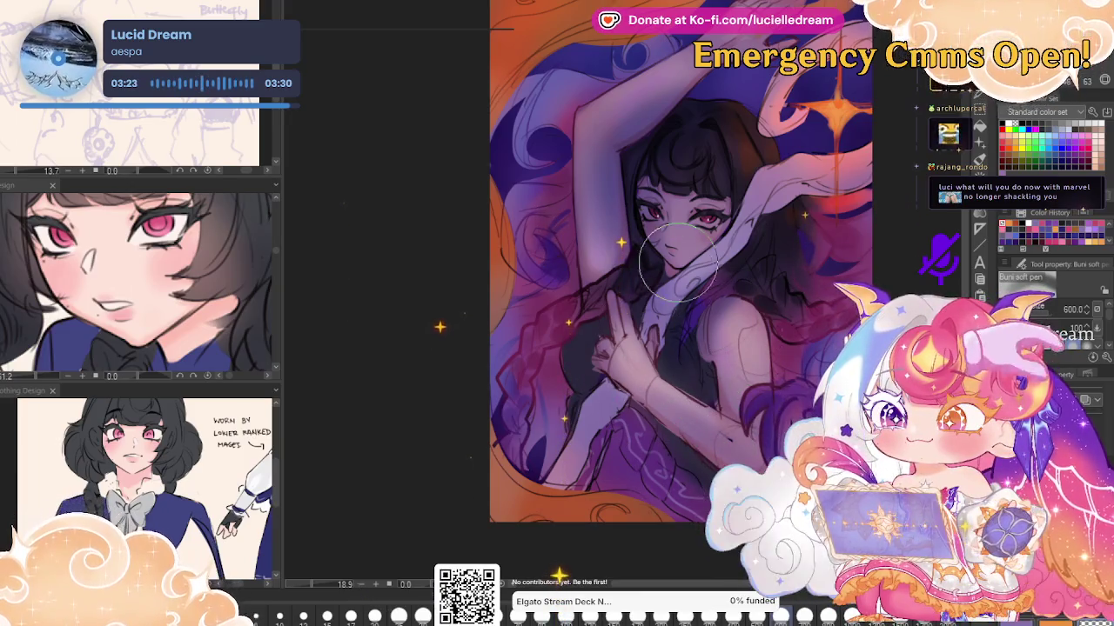
Compare the pink-red lighting on and off, then paint orange glow right of the star
key("ctrl+z")
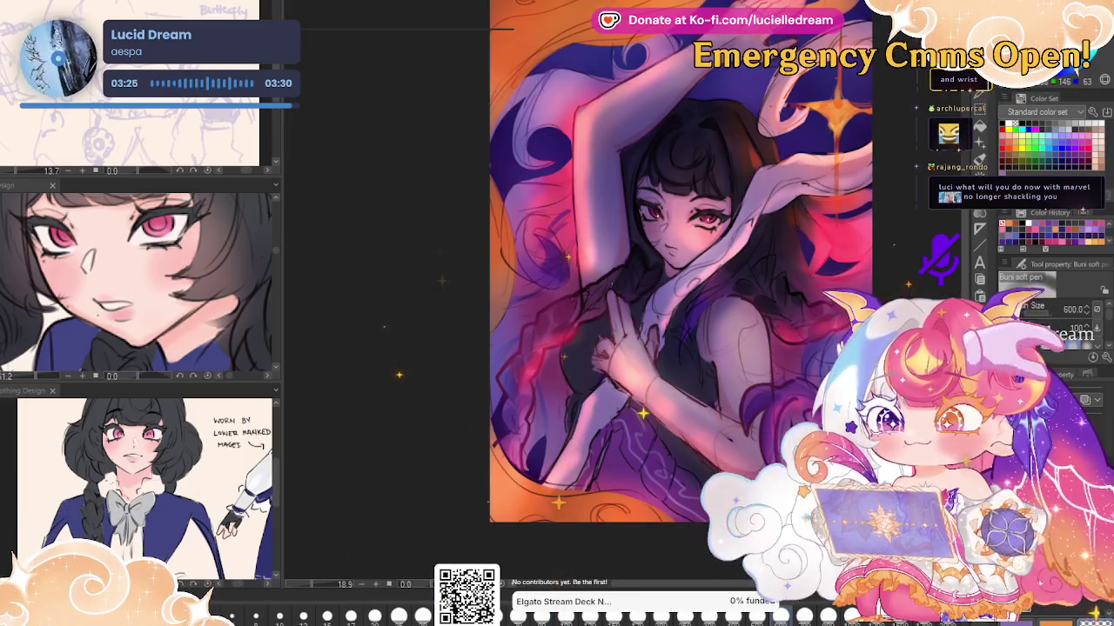
key("ctrl+y")
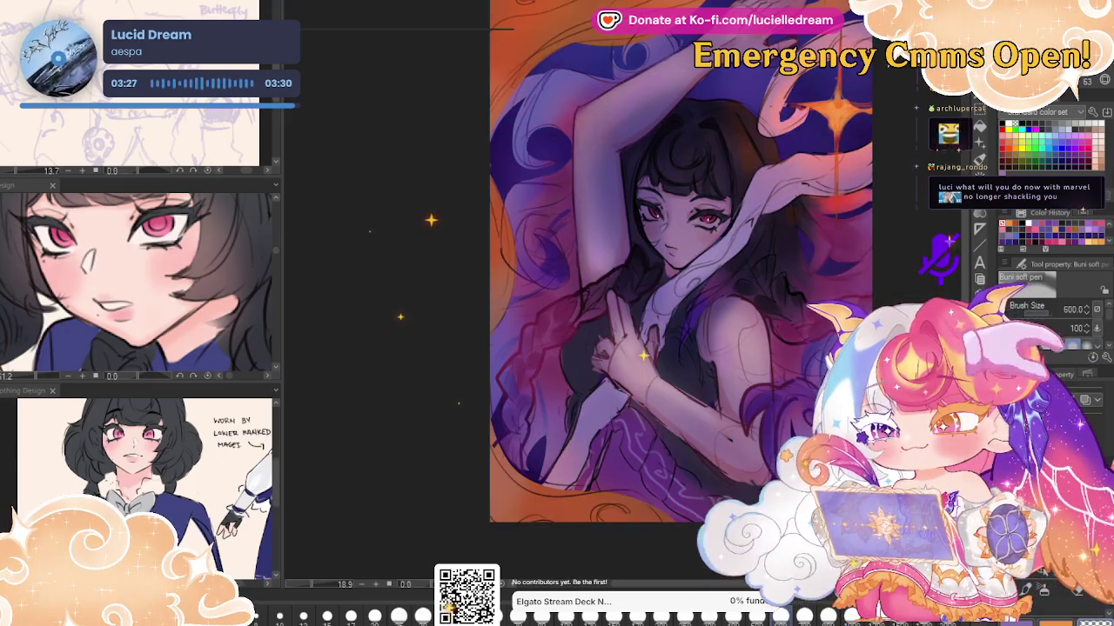
key("ctrl+z")
key("ctrl+y")
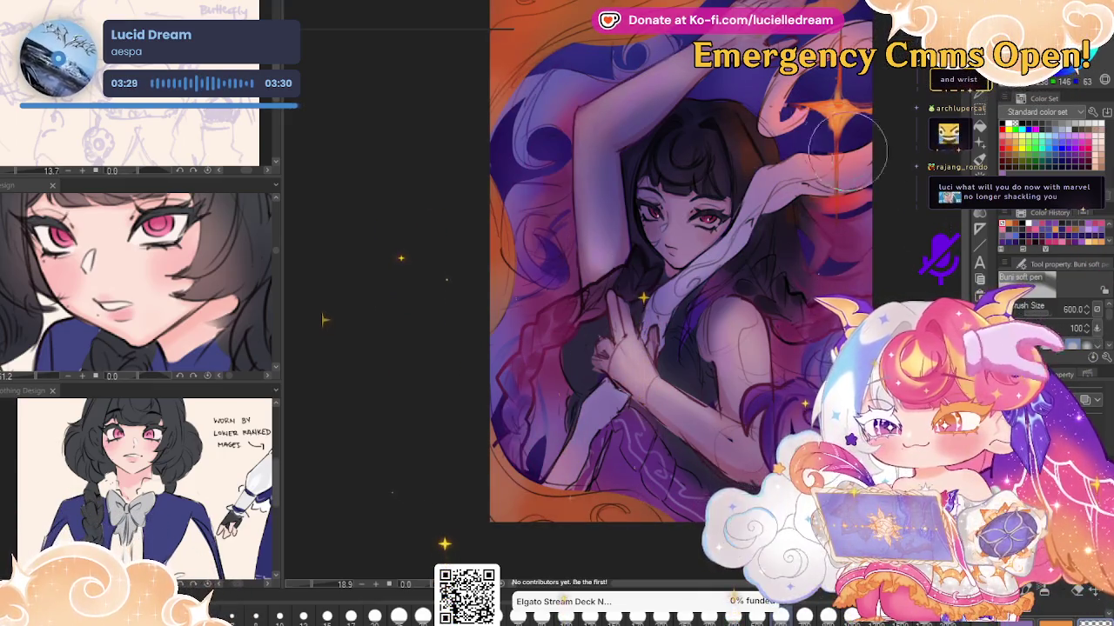
left_click_drag(835, 174, 870, 166)
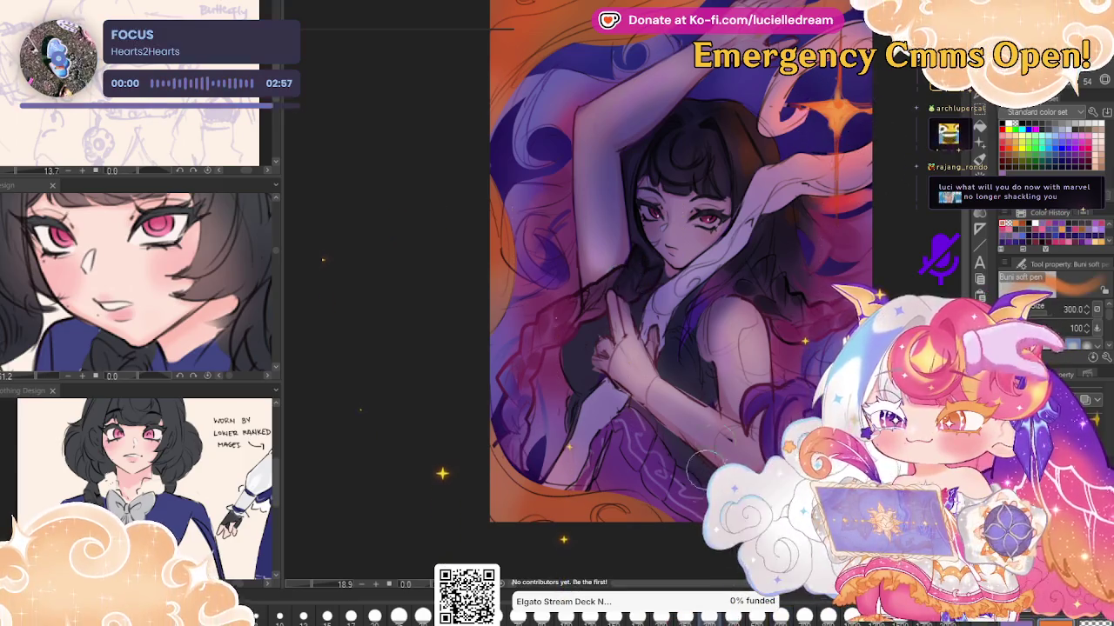
Extend the light sleeve toward the upper right with a size-500 soft brush
key("bracketleft")
key("bracketleft")
key("bracketleft")
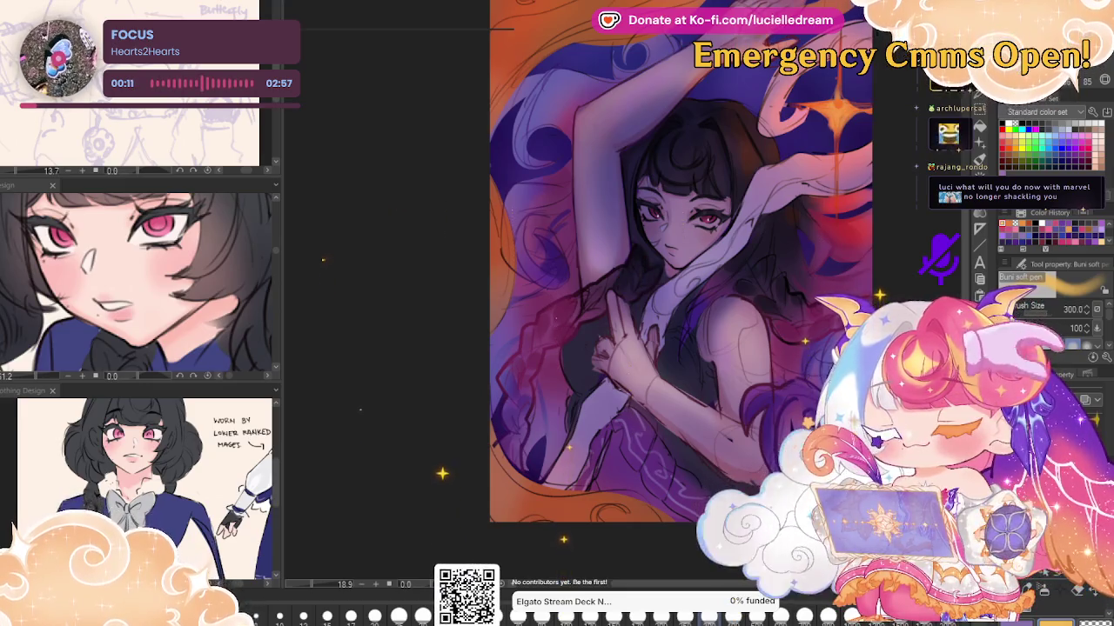
key("bracketright")
key("bracketright")
key("bracketright")
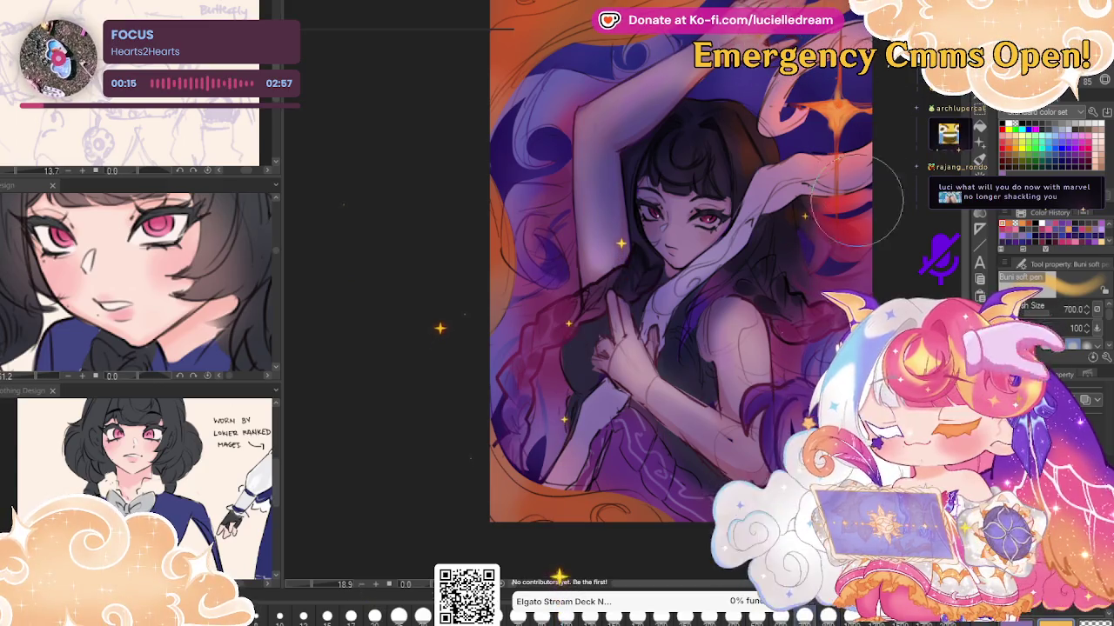
key("bracketleft")
key("bracketleft")
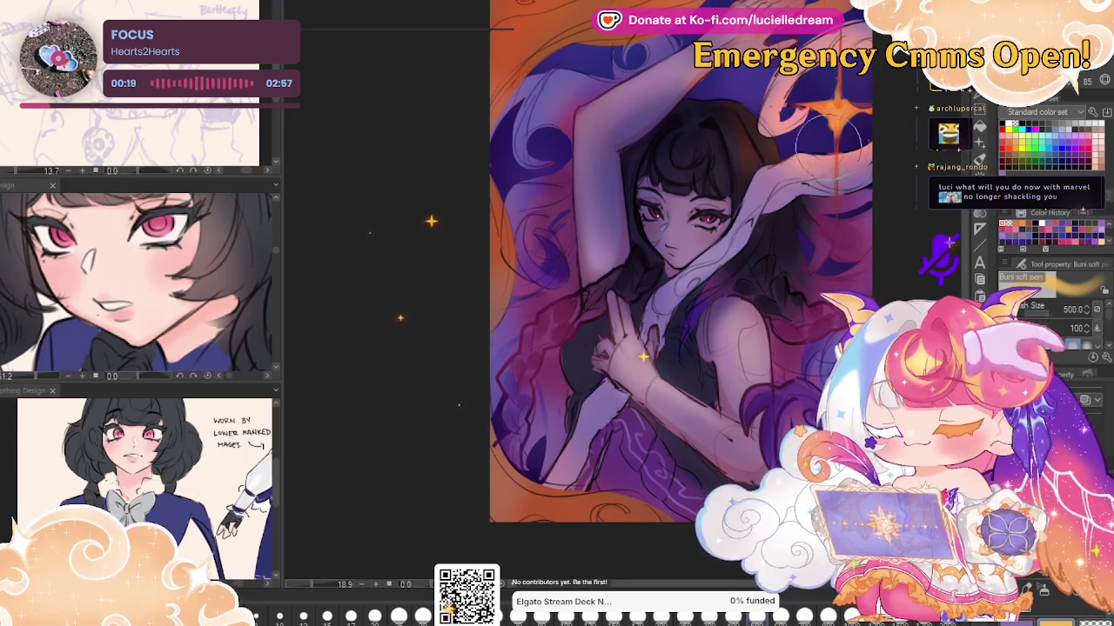
left_click_drag(770, 131, 878, 191)
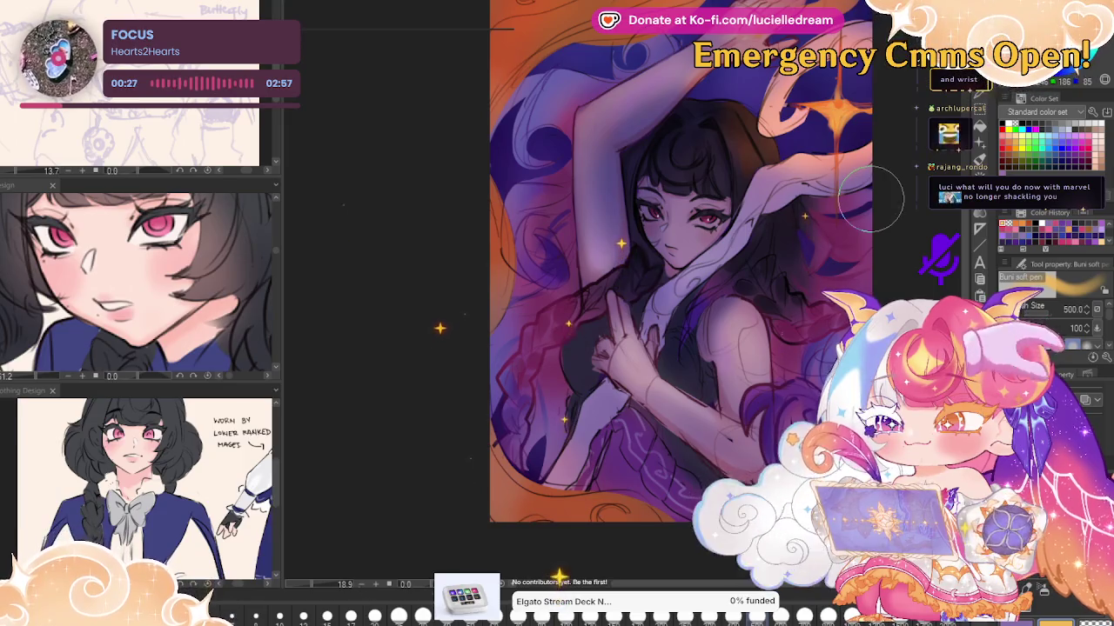
Try brush sizes from 170 to 800, mirror the canvas to check, and shift the view
key("bracketleft")
key("bracketleft")
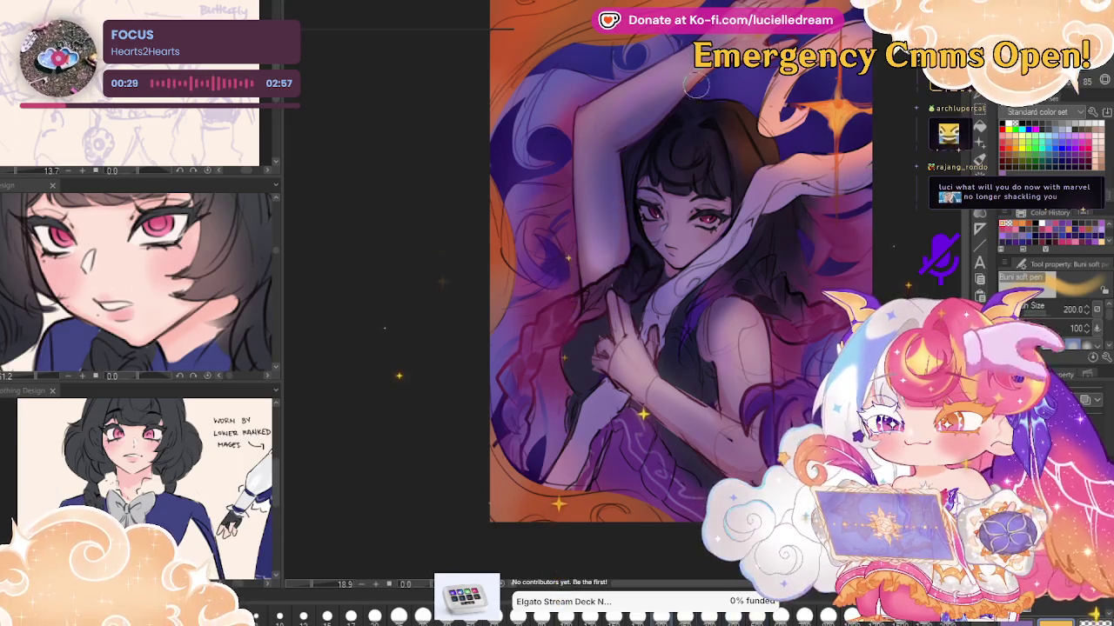
key("bracketleft")
key("bracketleft")
key("bracketright")
key("bracketright")
key("bracketright")
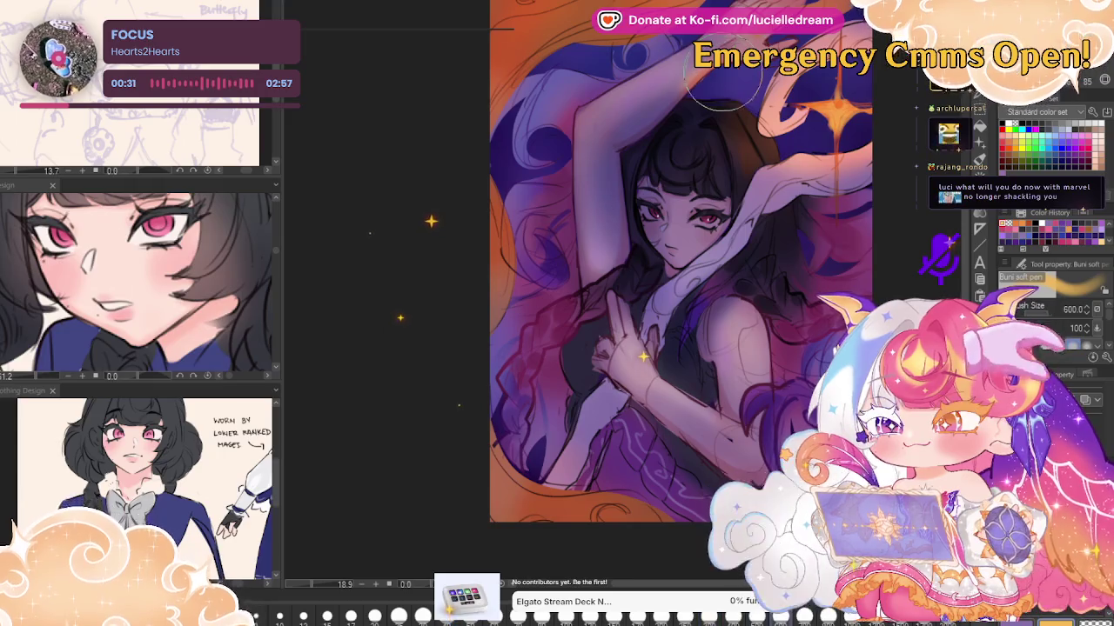
key("bracketleft")
key("bracketleft")
key("bracketleft")
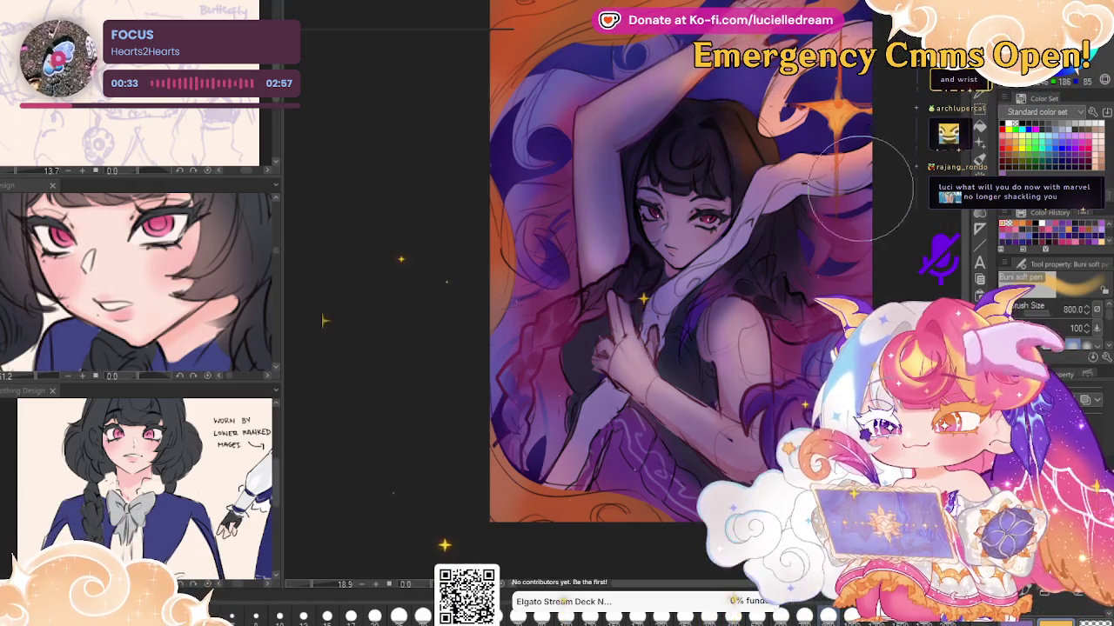
key("bracketleft")
key("bracketleft")
key("bracketleft")
key("bracketleft")
key("bracketleft")
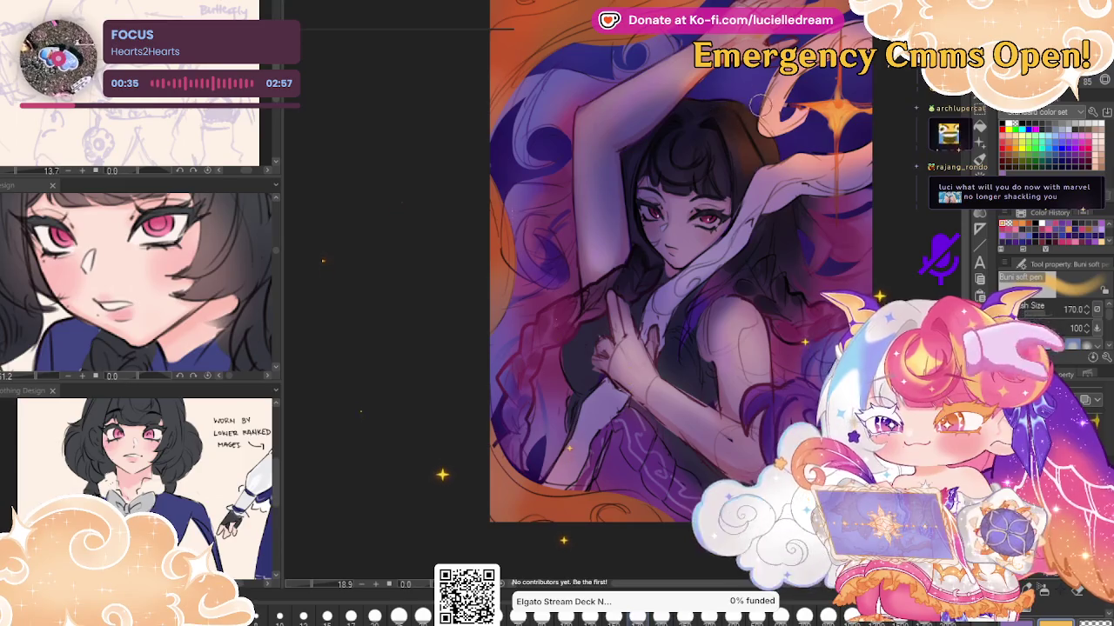
key("bracketright")
key("bracketright")
key("bracketright")
key("bracketright")
key("bracketright")
key("bracketright")
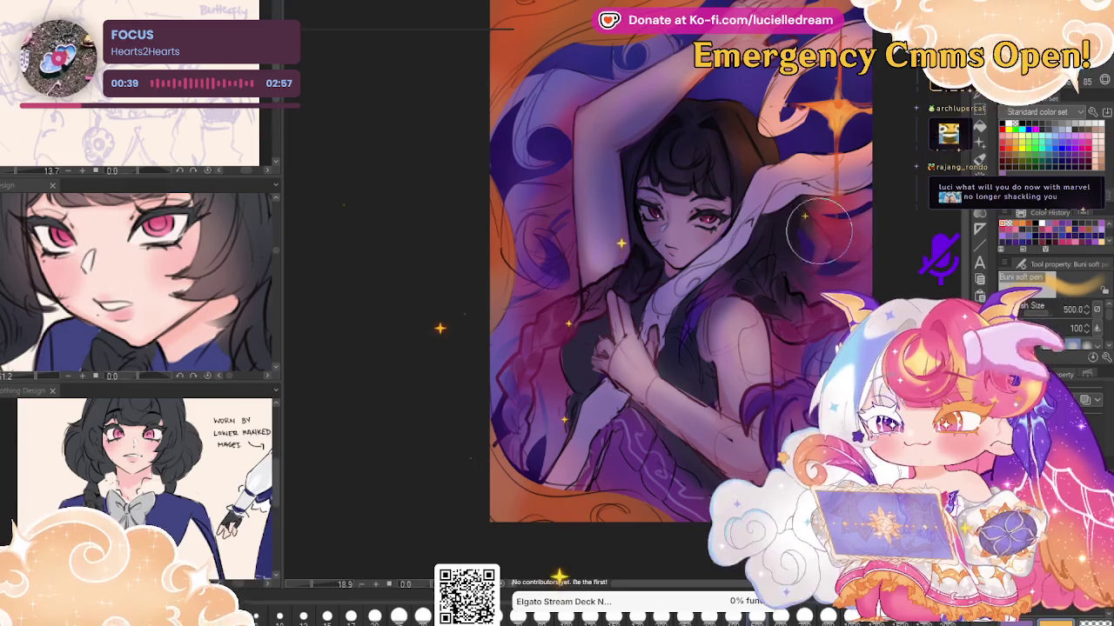
key("bracketleft")
key("bracketleft")
key("bracketleft")
key("bracketleft")
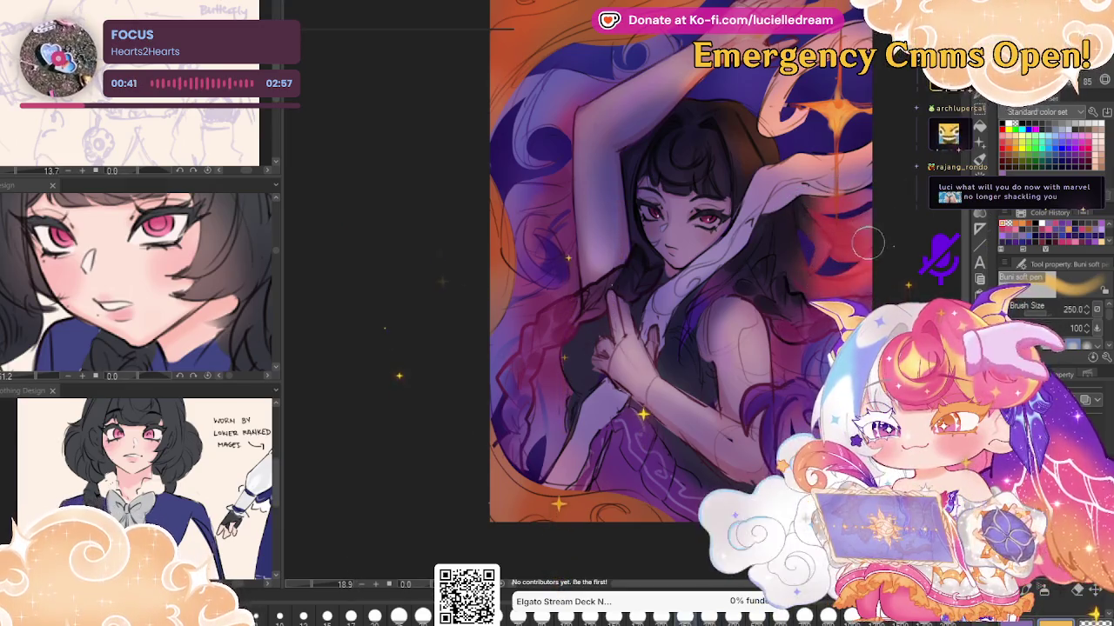
key("h")
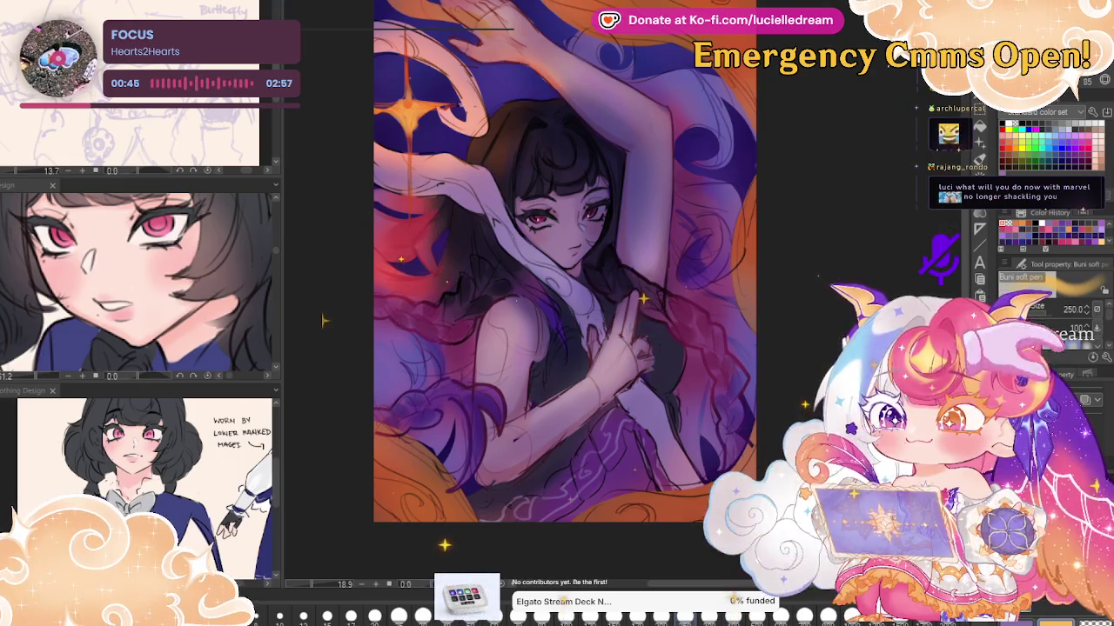
key("h")
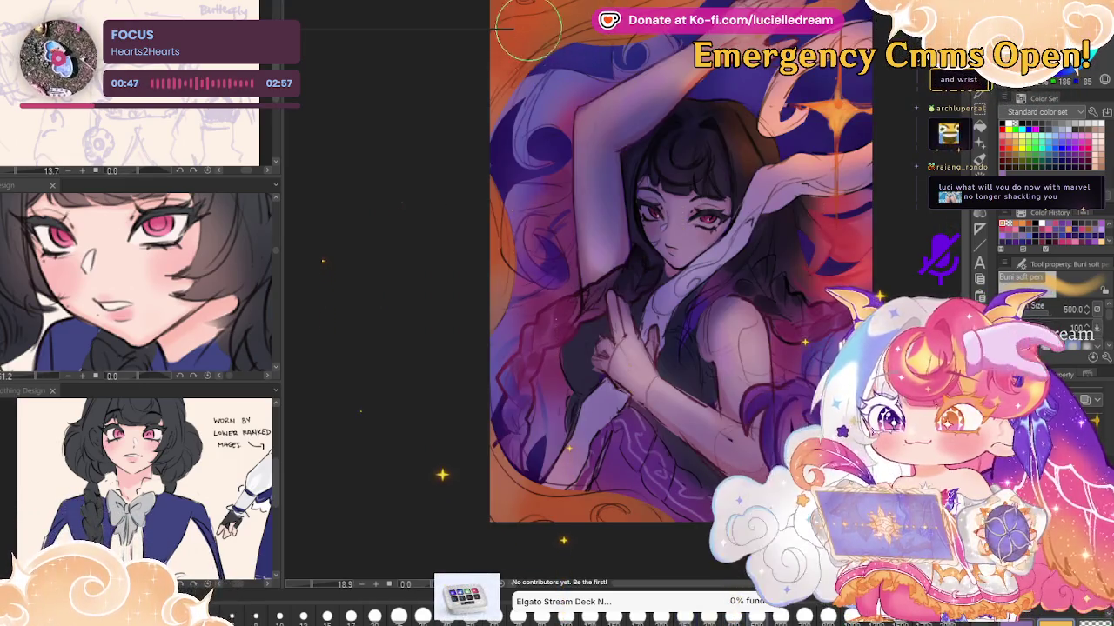
key("bracketright")
key("bracketright")
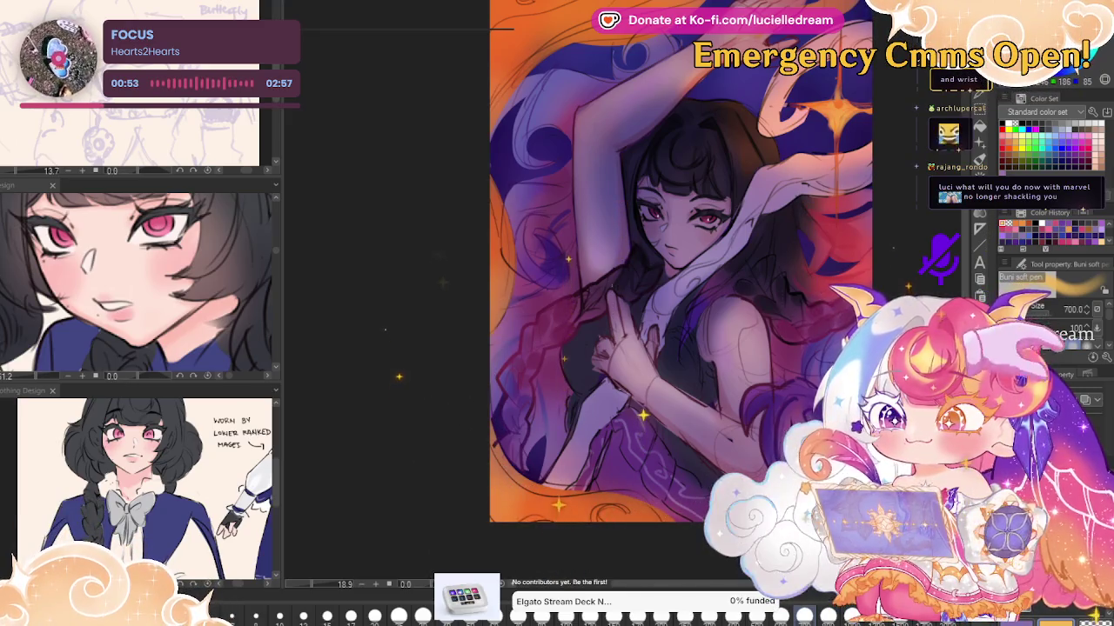
key("bracketleft")
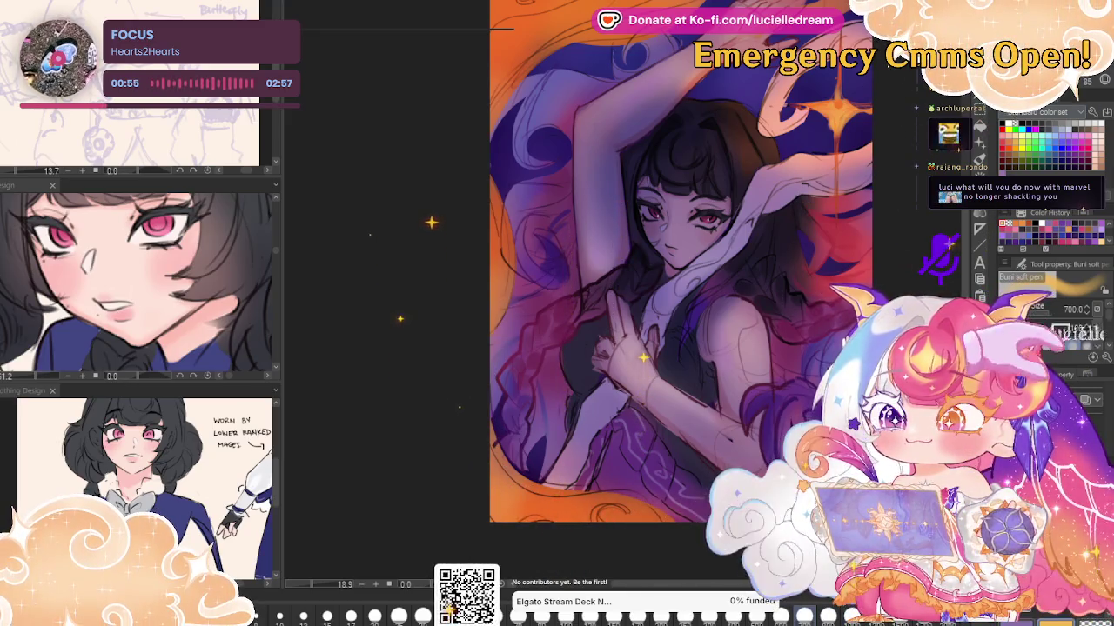
key("bracketleft")
key("bracketleft")
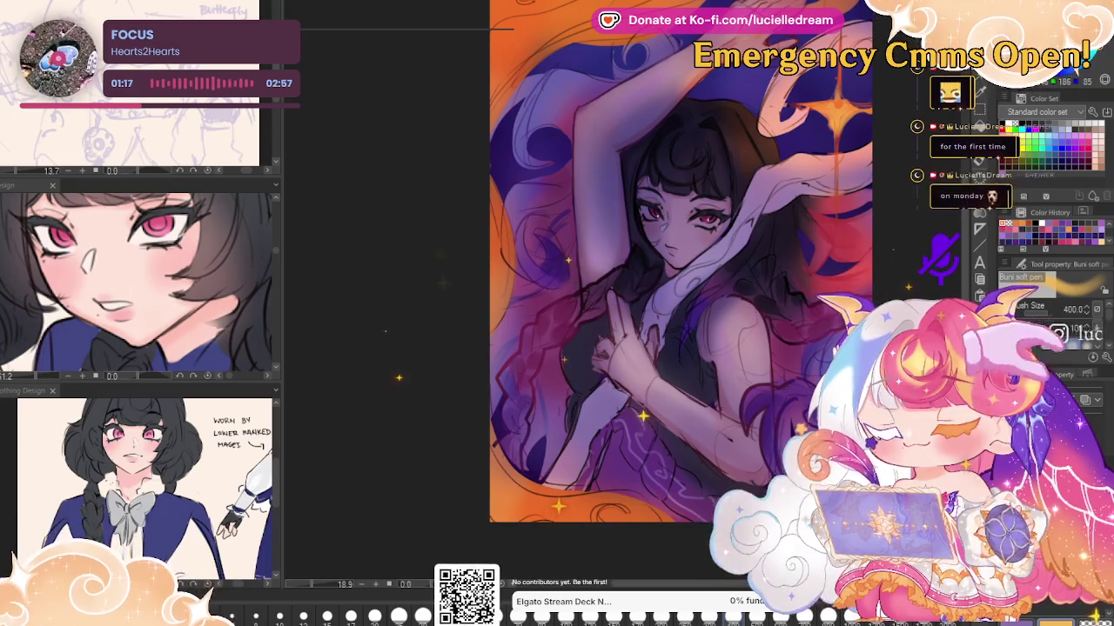
left_click_drag(925, 82, 901, 113)
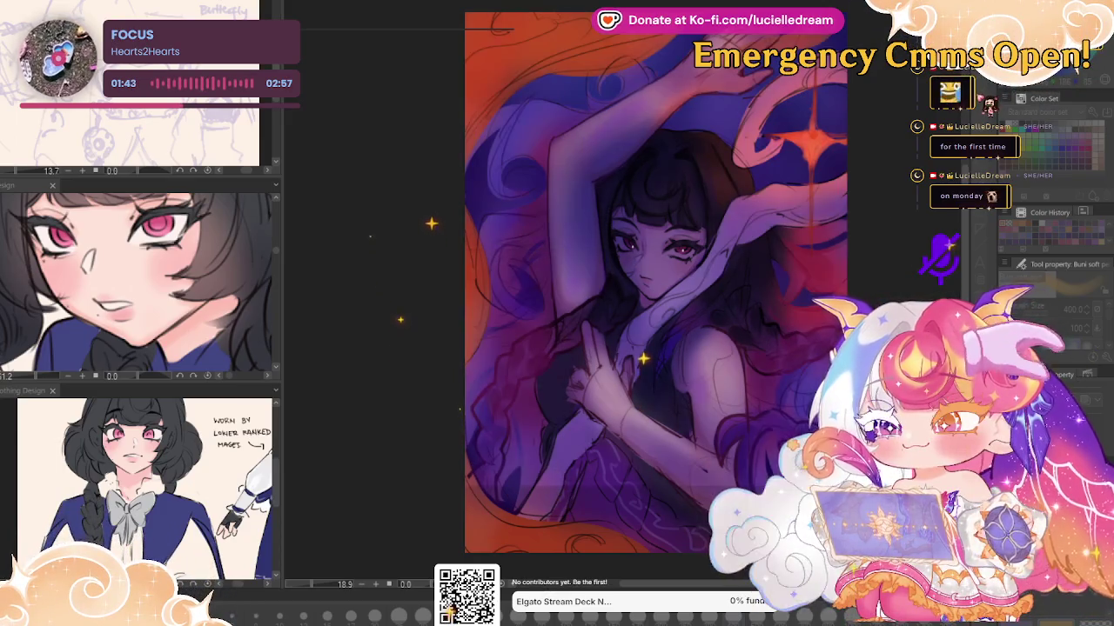
Remove the pink-red glow and orange background glow, leaving the flat purple underpainting
key("ctrl+z")
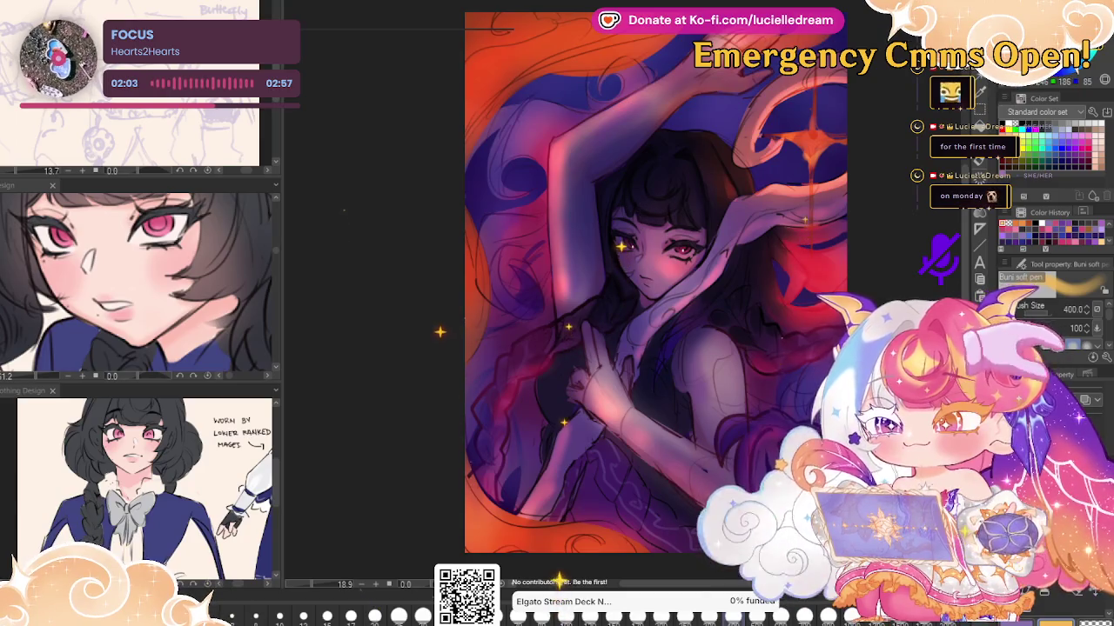
key("ctrl+z")
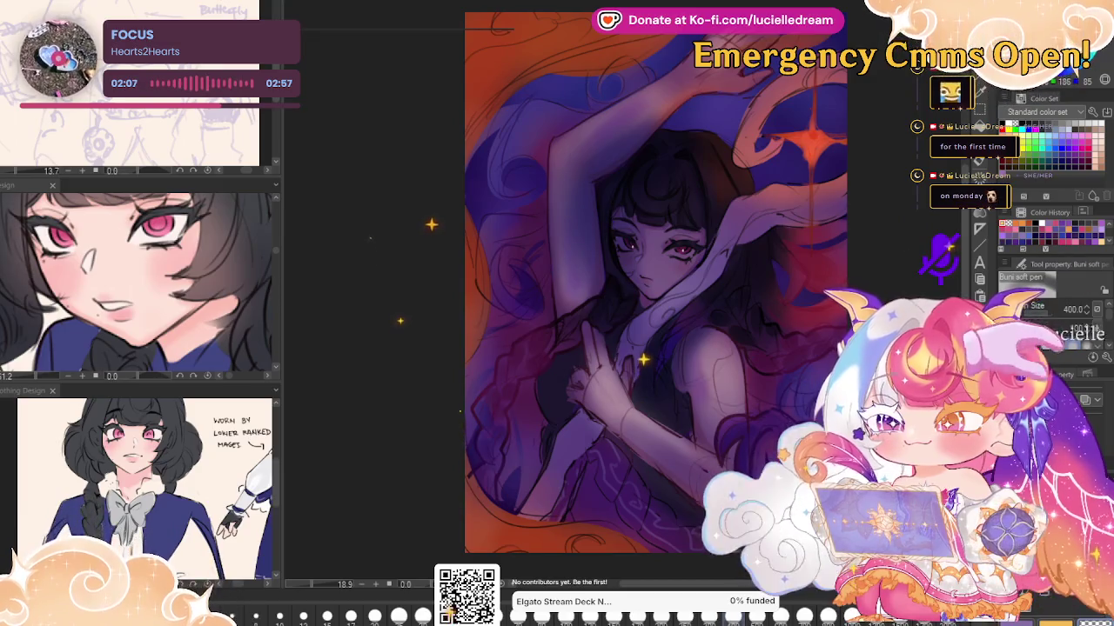
key("ctrl+z")
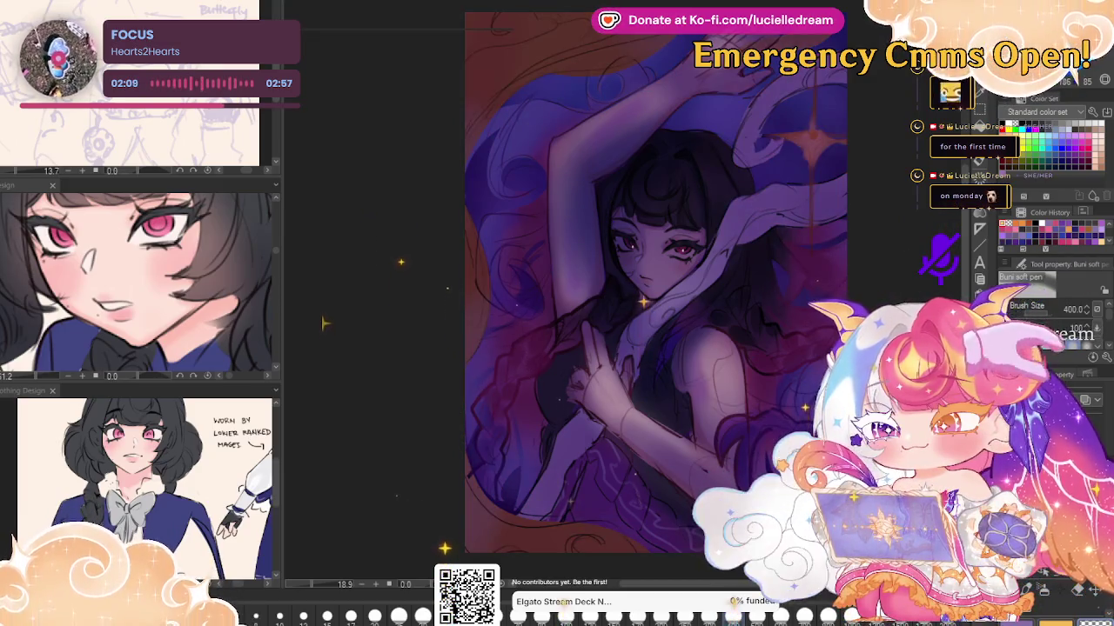
key("ctrl+z")
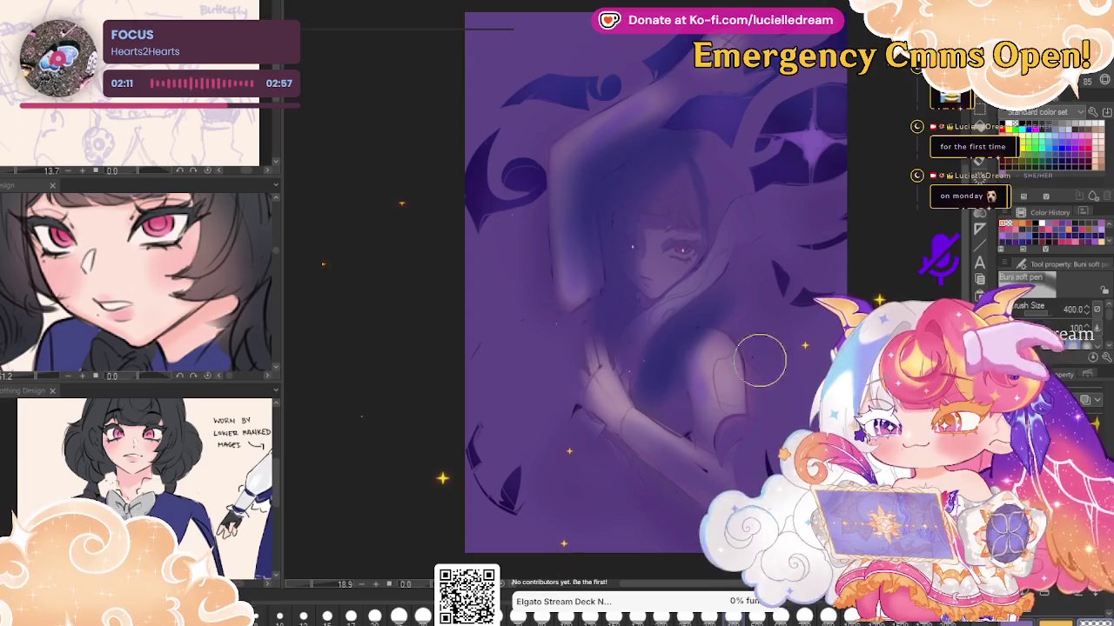
Paint darker purple over the hand, shoulder, head and upper arm
mouse_move(660, 452)
left_mouse_down()
mouse_move(589, 336)
mouse_move(698, 472)
left_mouse_up()
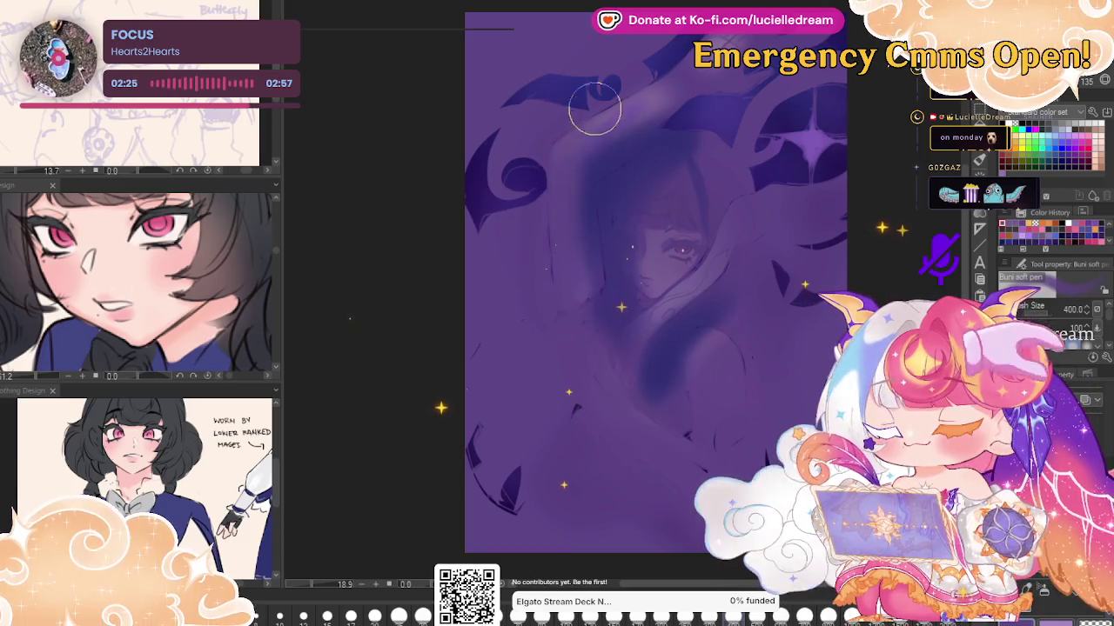
left_click_drag(592, 94, 731, 36)
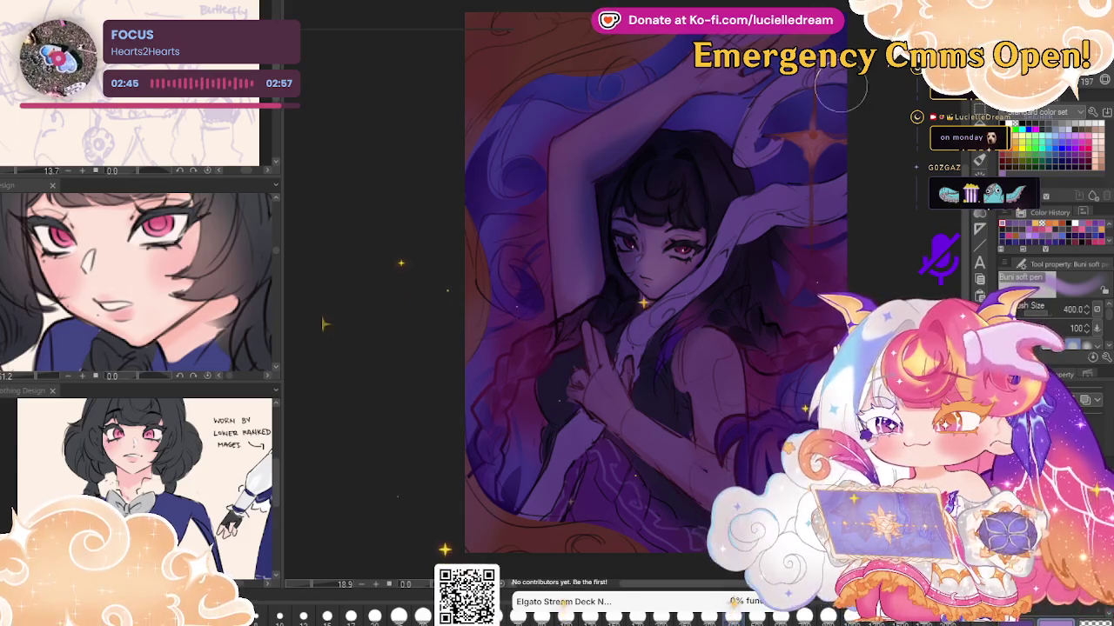
Darken the hair left of the face at size 400, then restore the orange-red glow
key("bracketleft")
key("bracketleft")
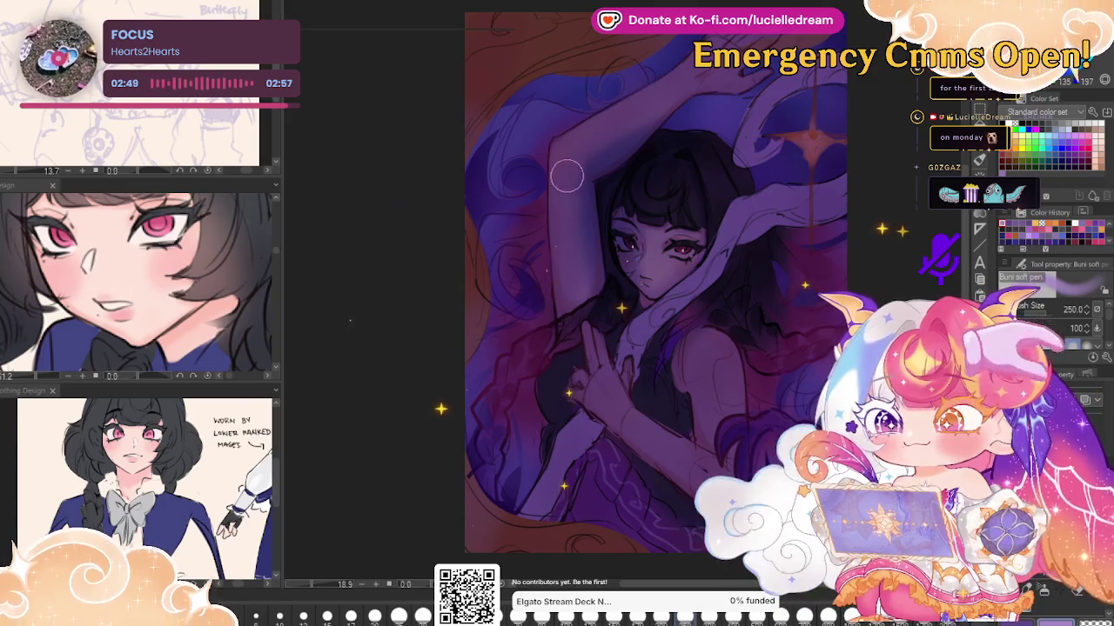
key("bracketright")
key("bracketright")
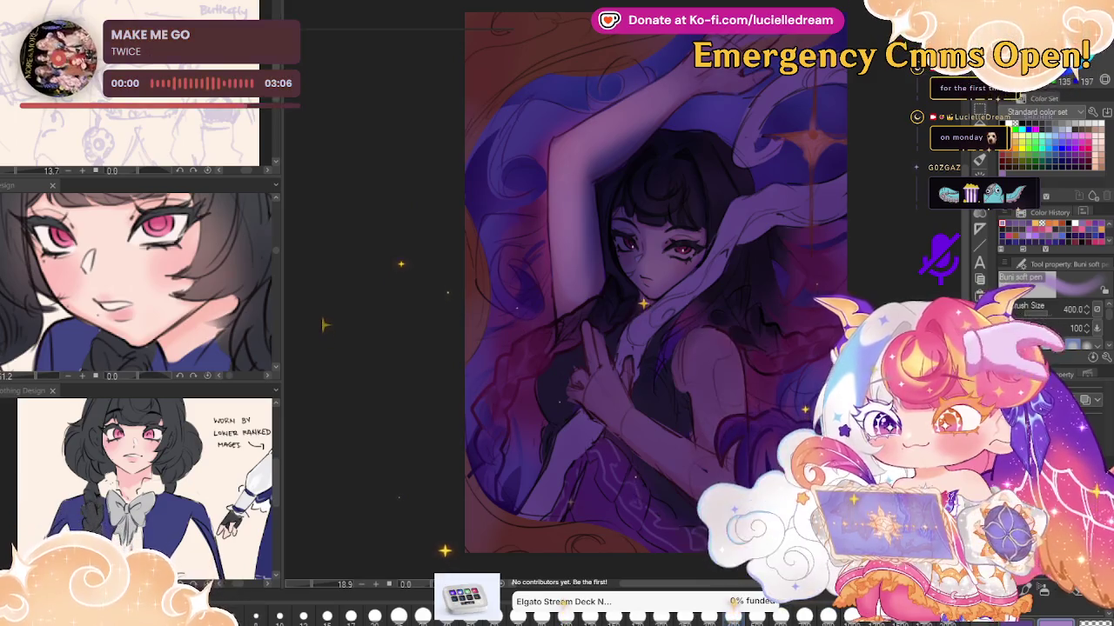
left_click_drag(609, 113, 562, 304)
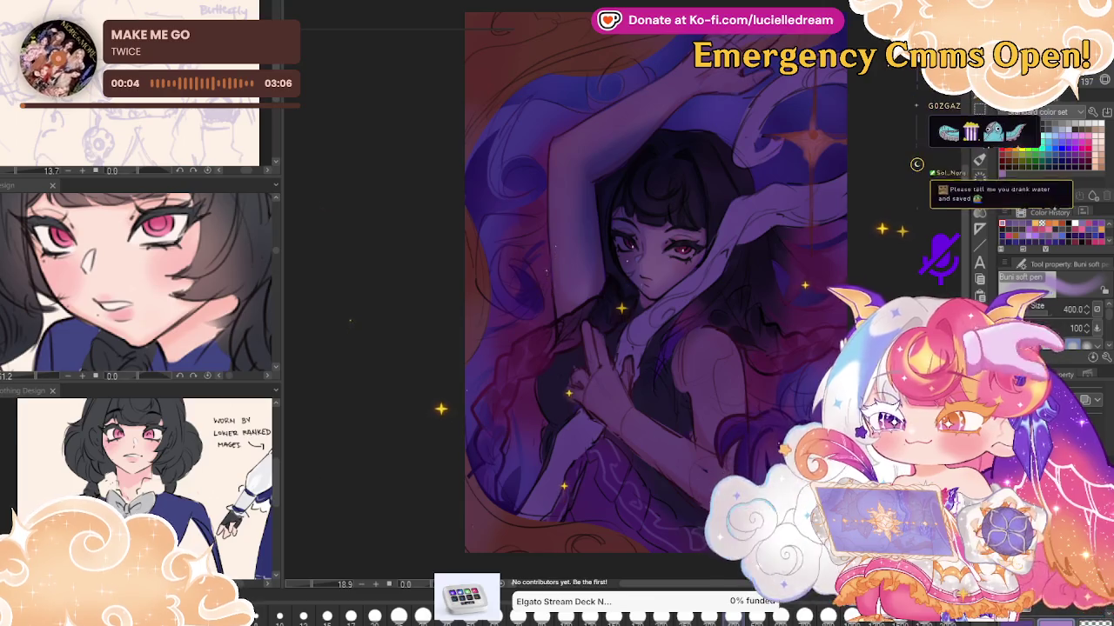
key("ctrl+z")
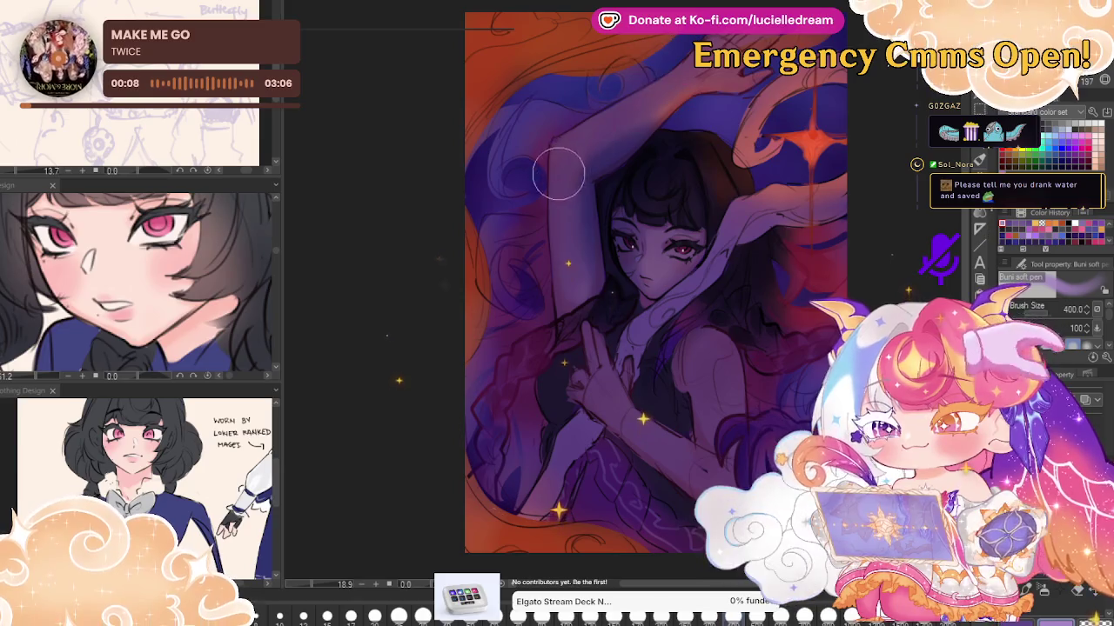
Refine and smooth the raised arm and hair shading, dropping the brush to size 300
left_click_drag(580, 112, 661, 87)
left_click_drag(591, 142, 589, 149)
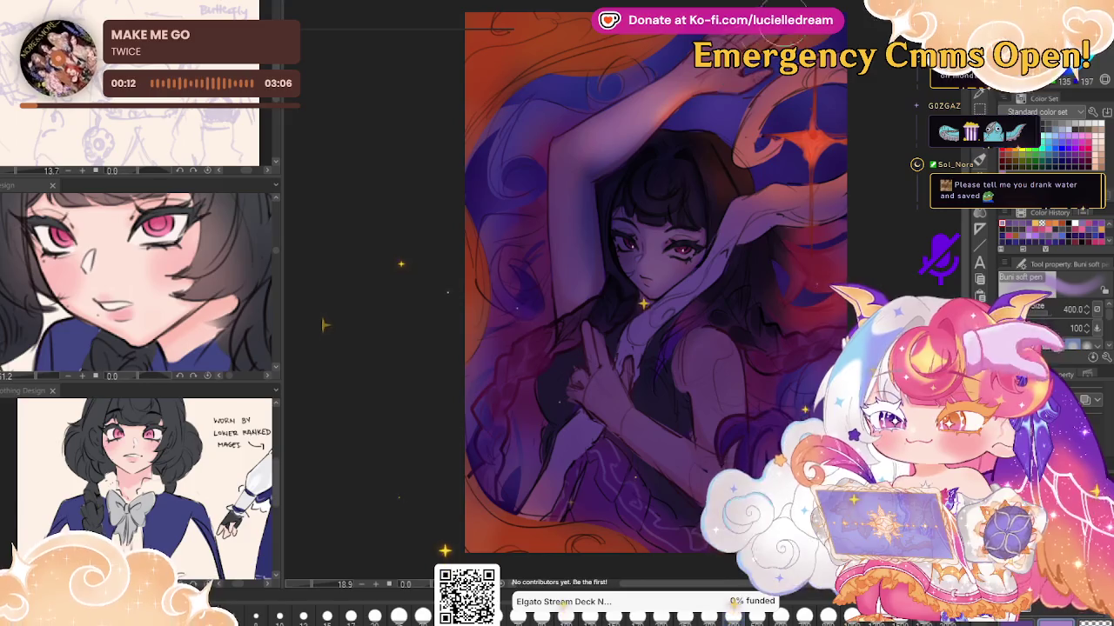
left_click_drag(692, 78, 609, 139)
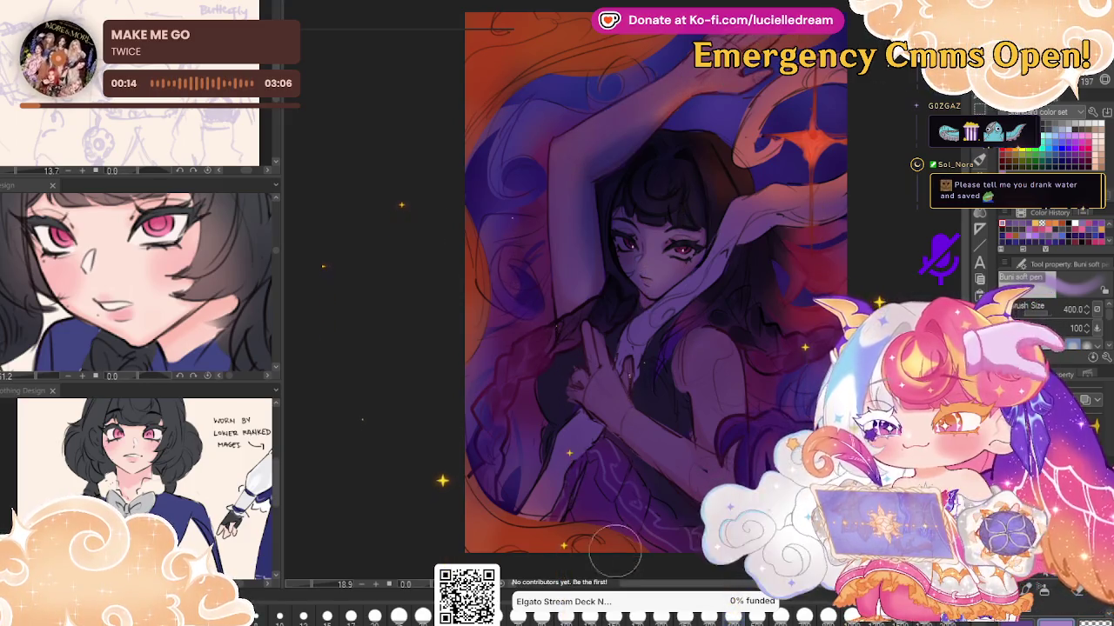
key("bracketleft")
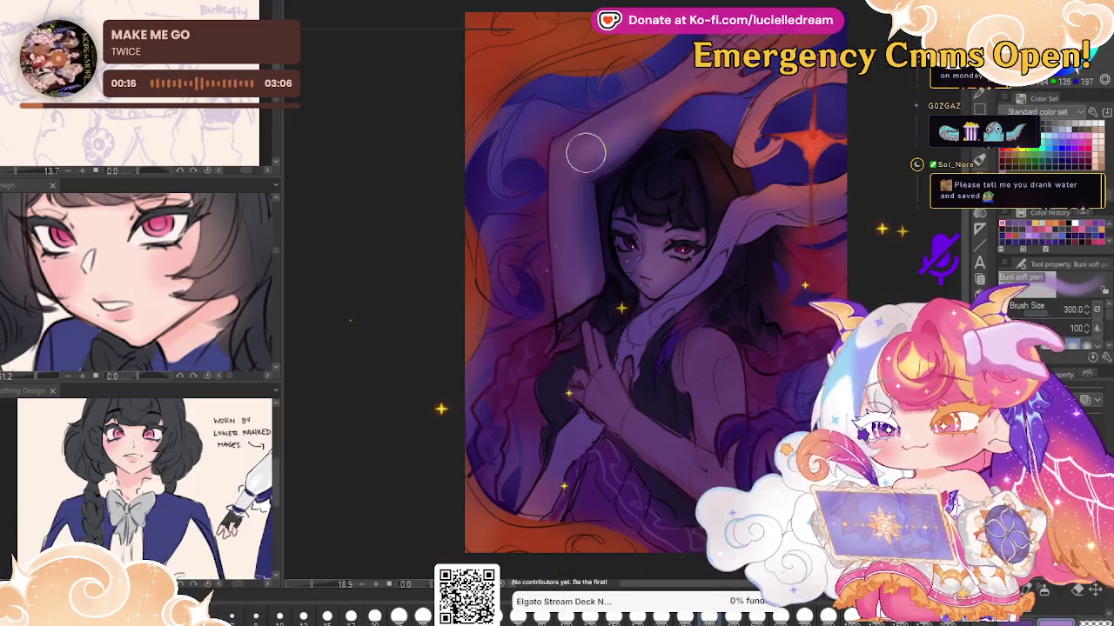
left_click_drag(585, 153, 651, 111)
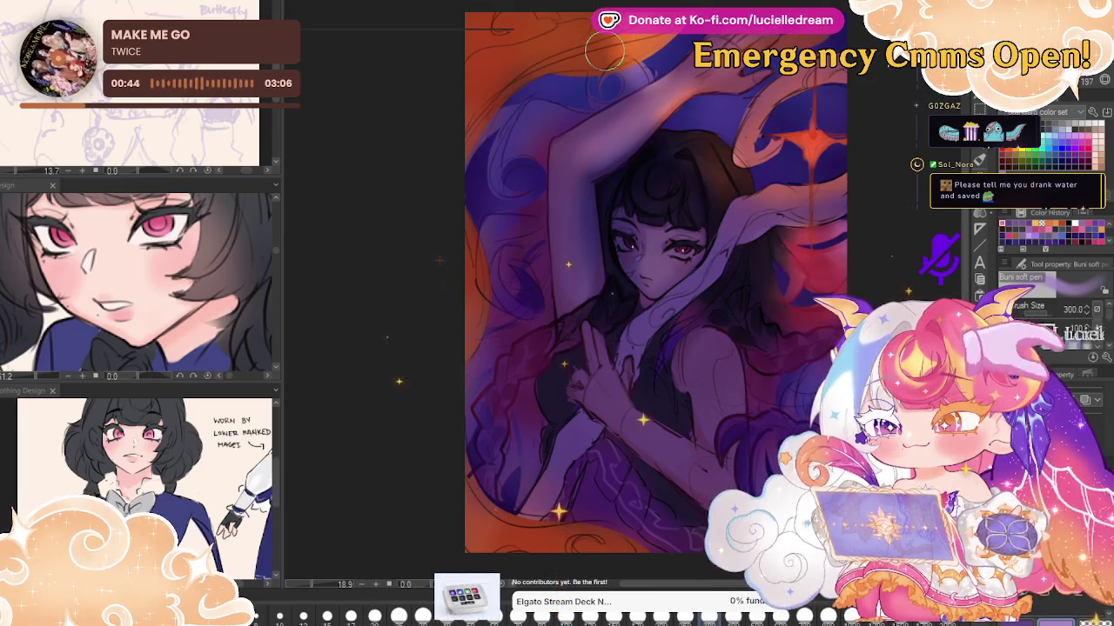
Mirror-check the composition, then paint a lighter pink highlight over the raised hand at size 150
key("bracketright")
key("bracketright")
key("bracketright")
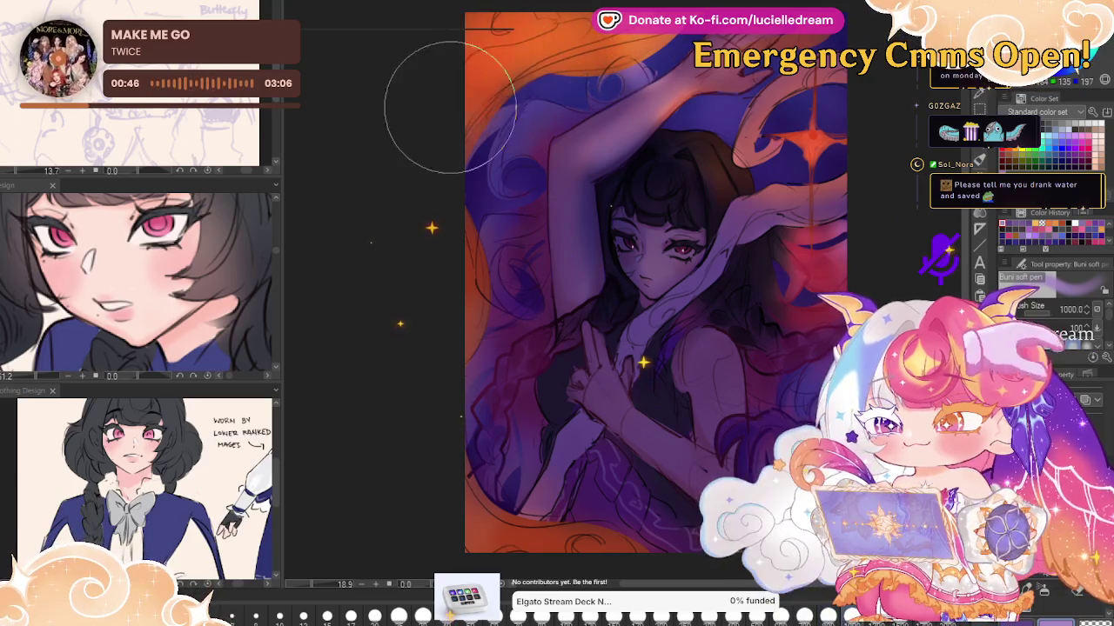
key("bracketleft")
key("bracketleft")
key("bracketleft")
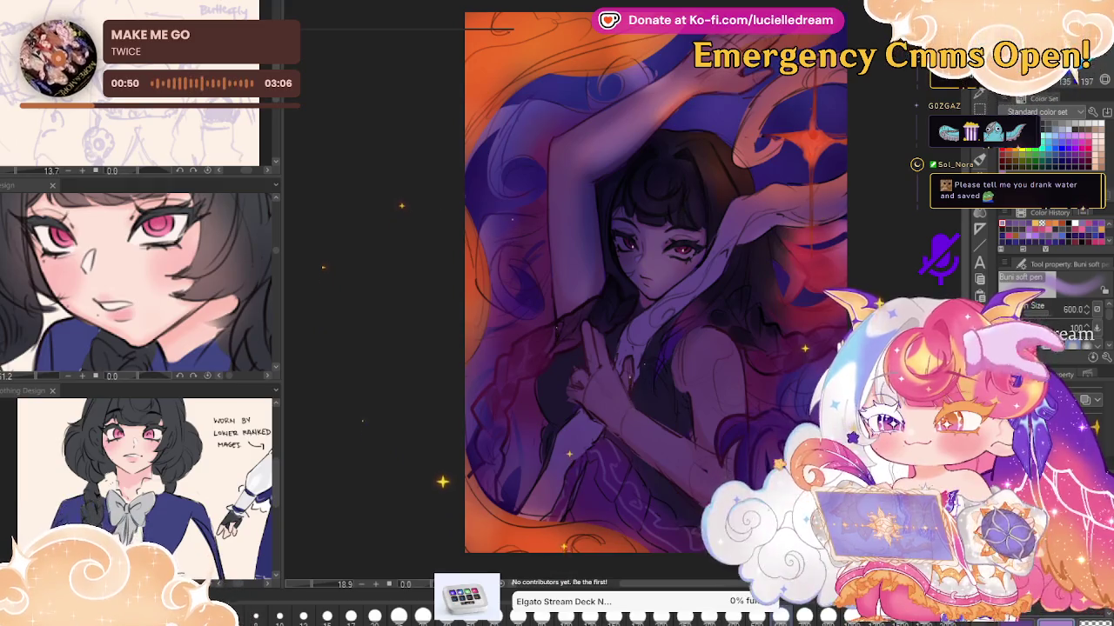
key("h")
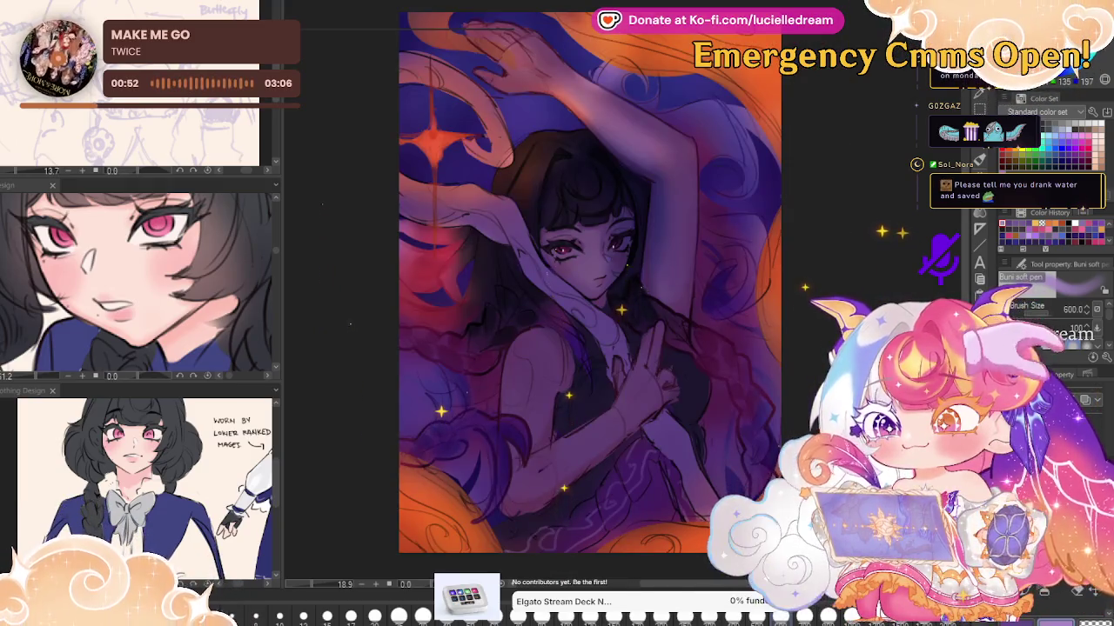
key("h")
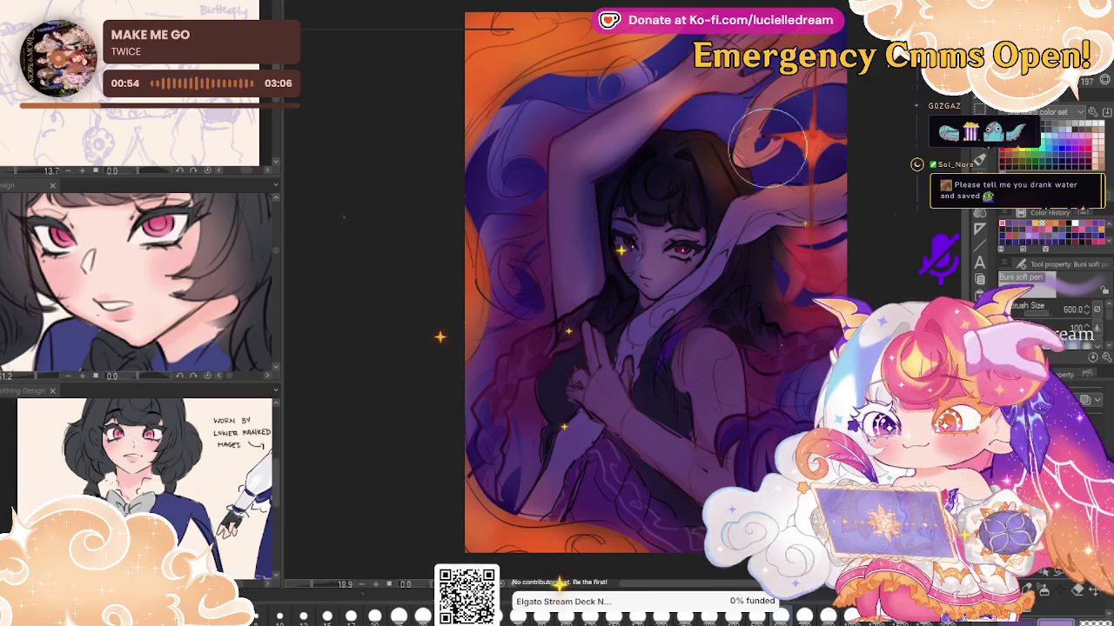
key("bracketleft")
key("bracketleft")
key("bracketleft")
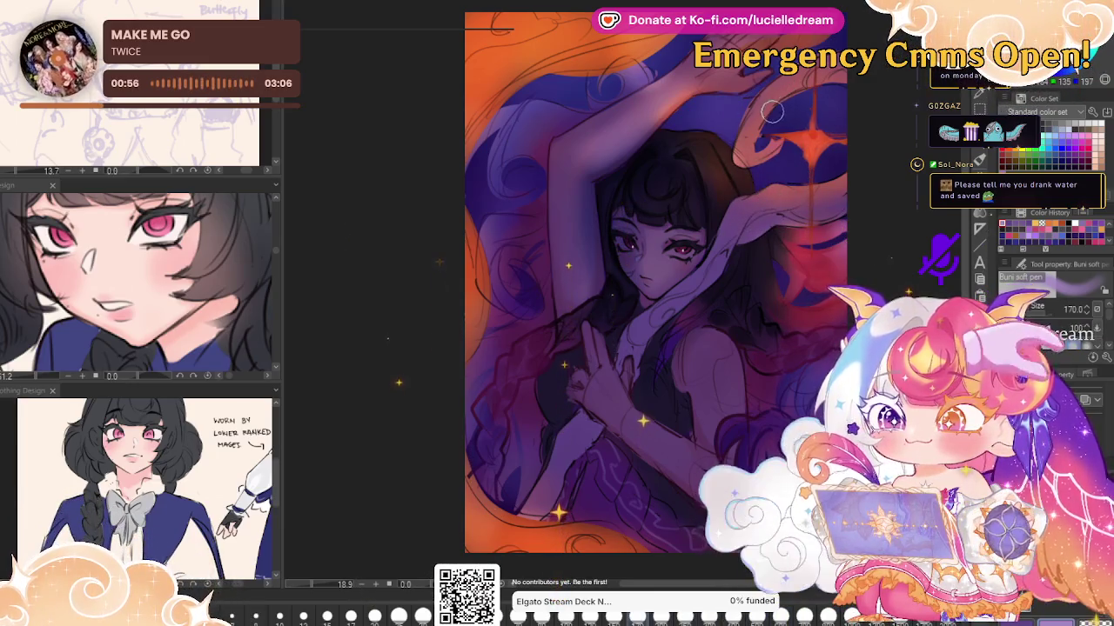
key("bracketleft")
left_click_drag(772, 110, 749, 157)
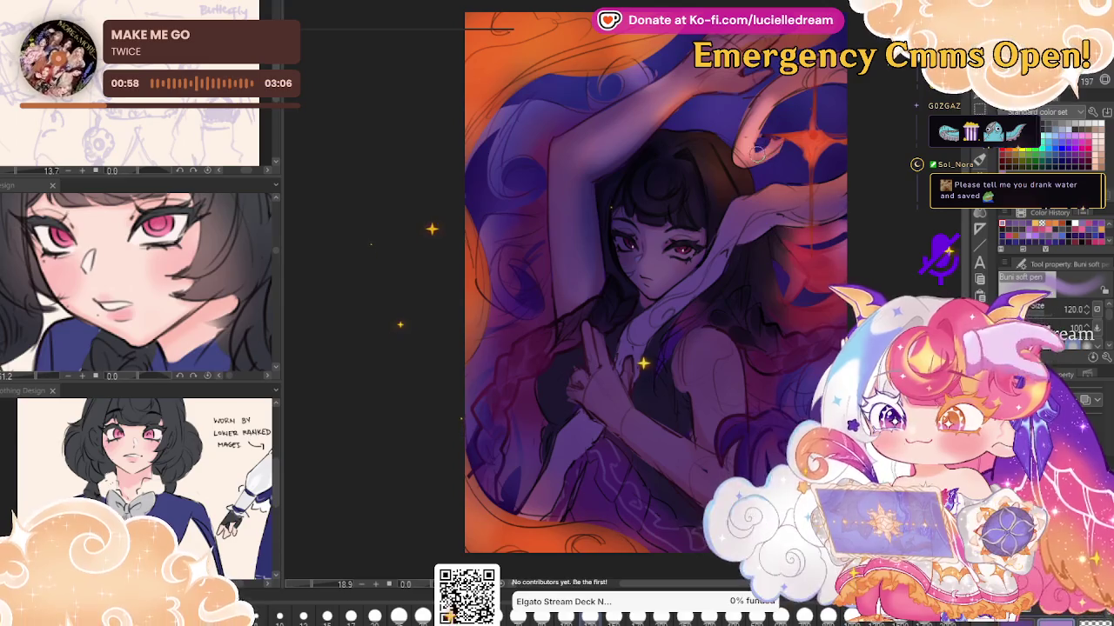
Toggle the orange glow and halo off and on to compare, settling the brush at 250
key("bracketright")
key("bracketright")
key("bracketright")
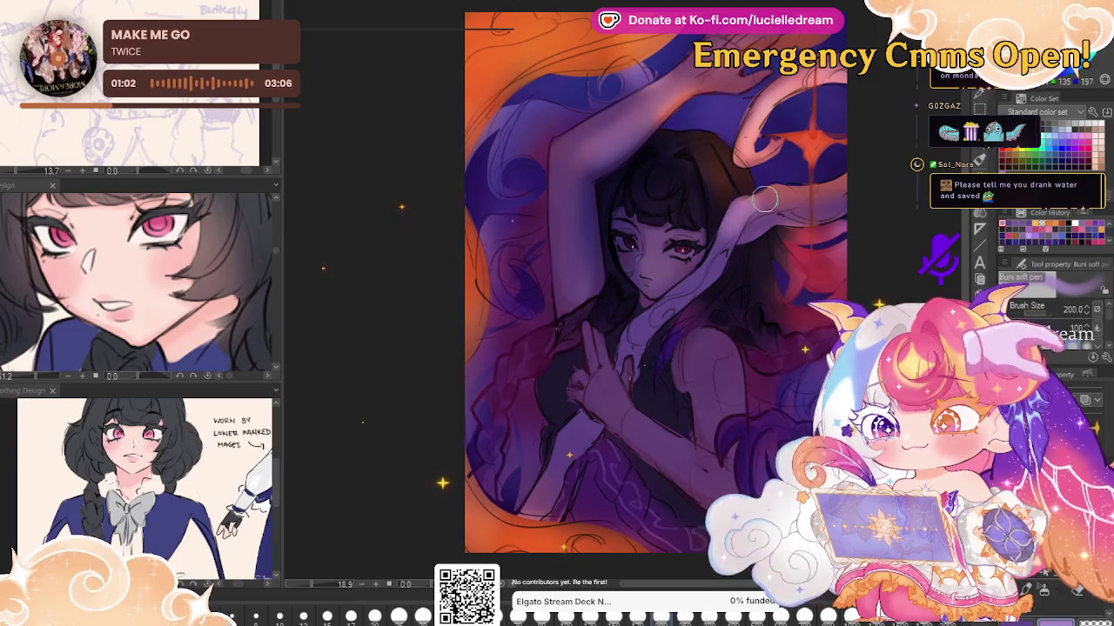
key("bracketright")
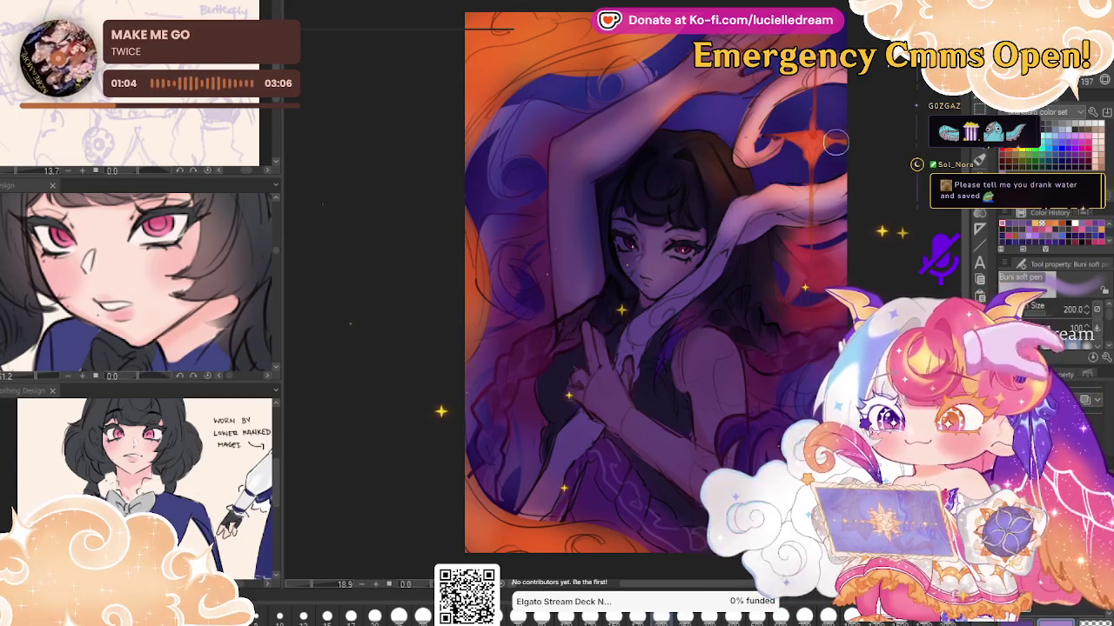
key("bracketright")
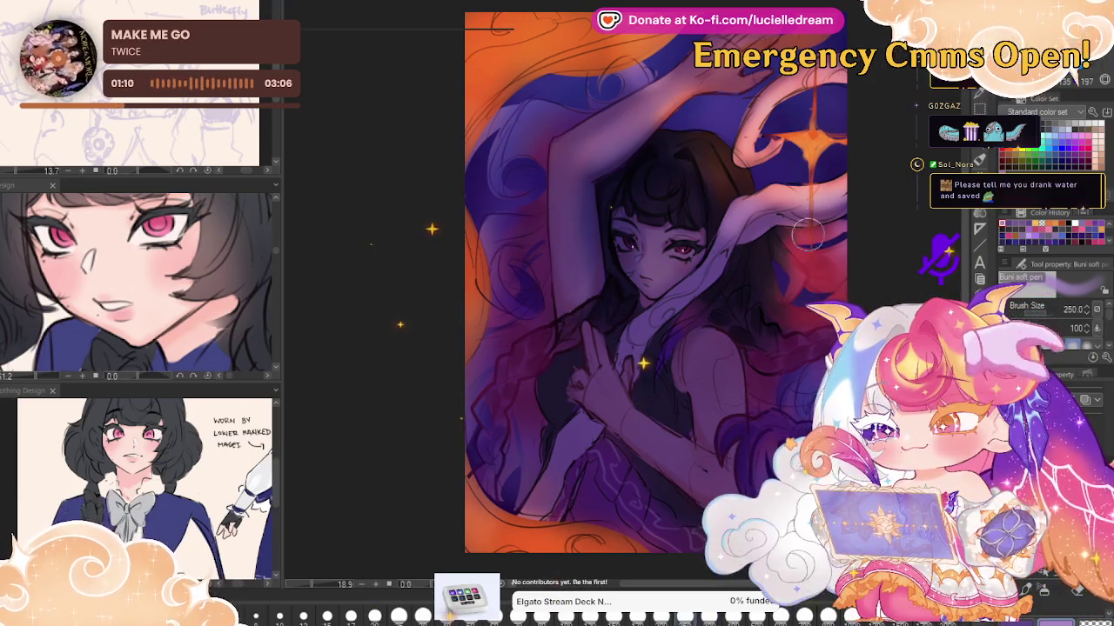
key("bracketleft")
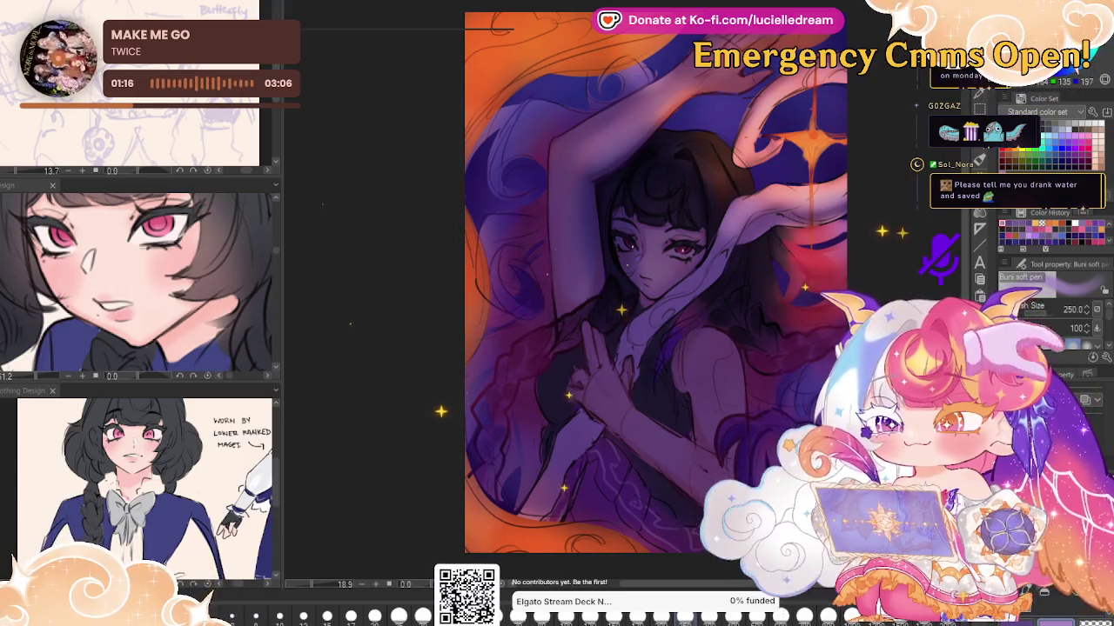
key("ctrl+y")
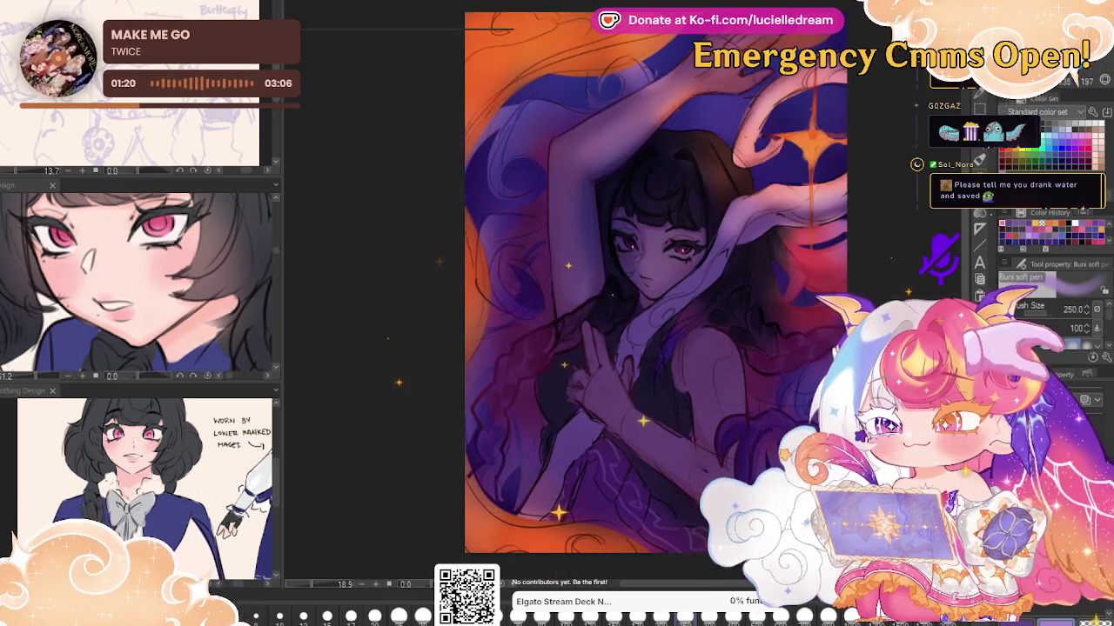
key("ctrl+z")
key("ctrl+y")
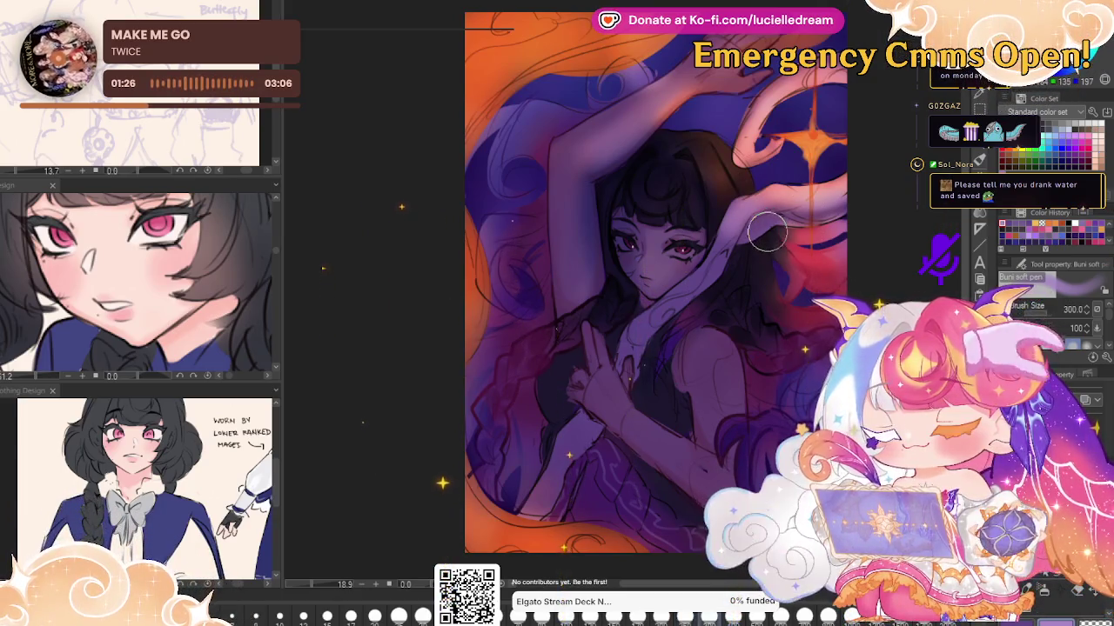
key("bracketleft")
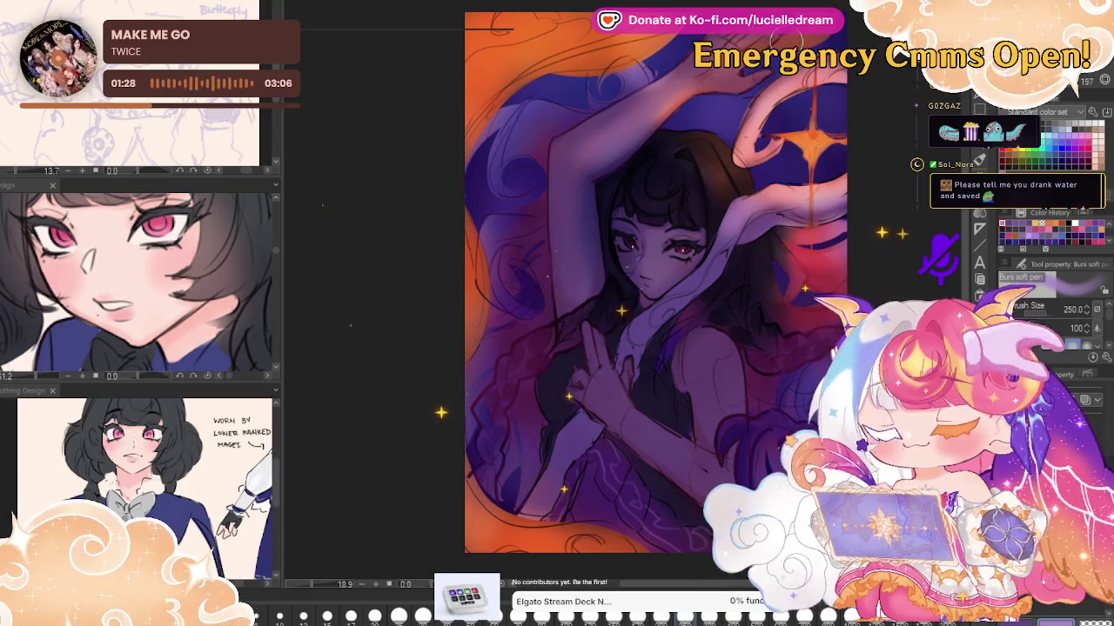
key("bracketleft")
key("bracketleft")
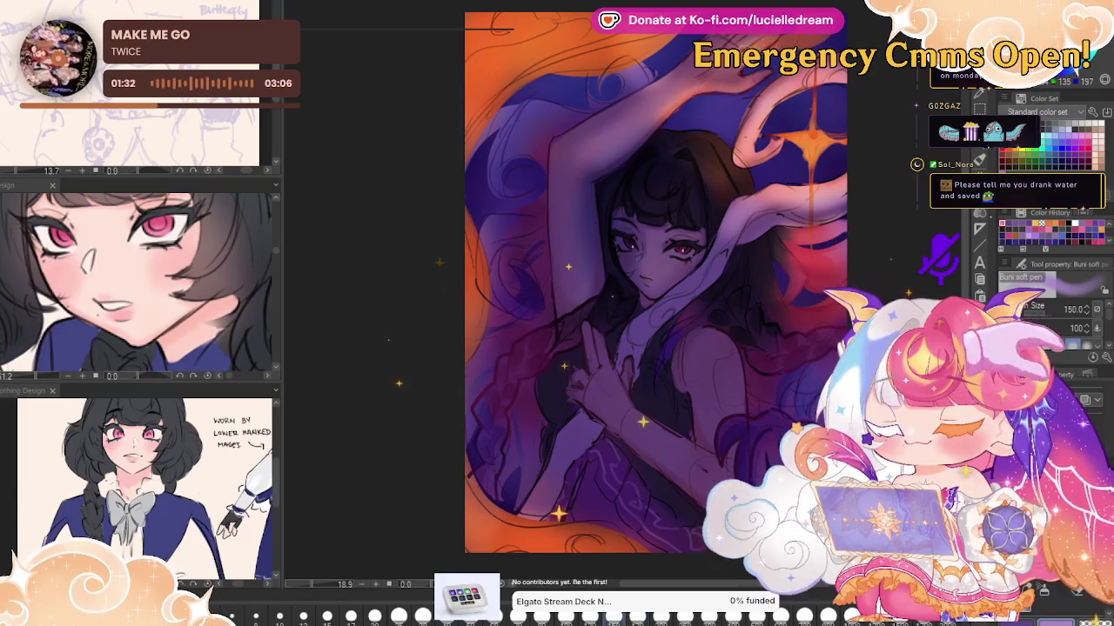
key("bracketright")
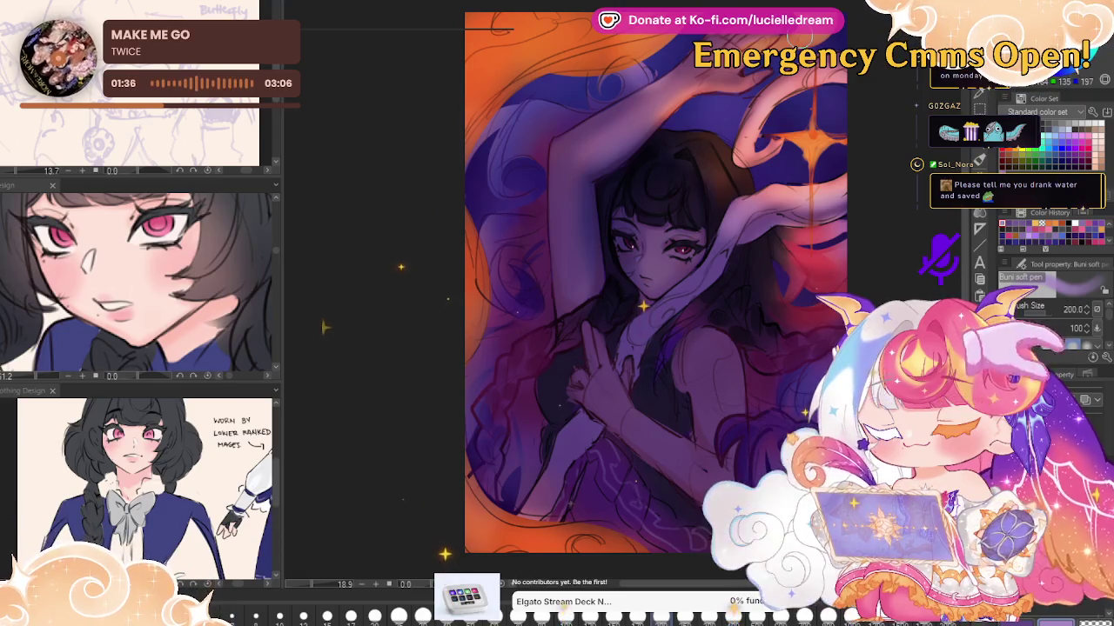
key("bracketright")
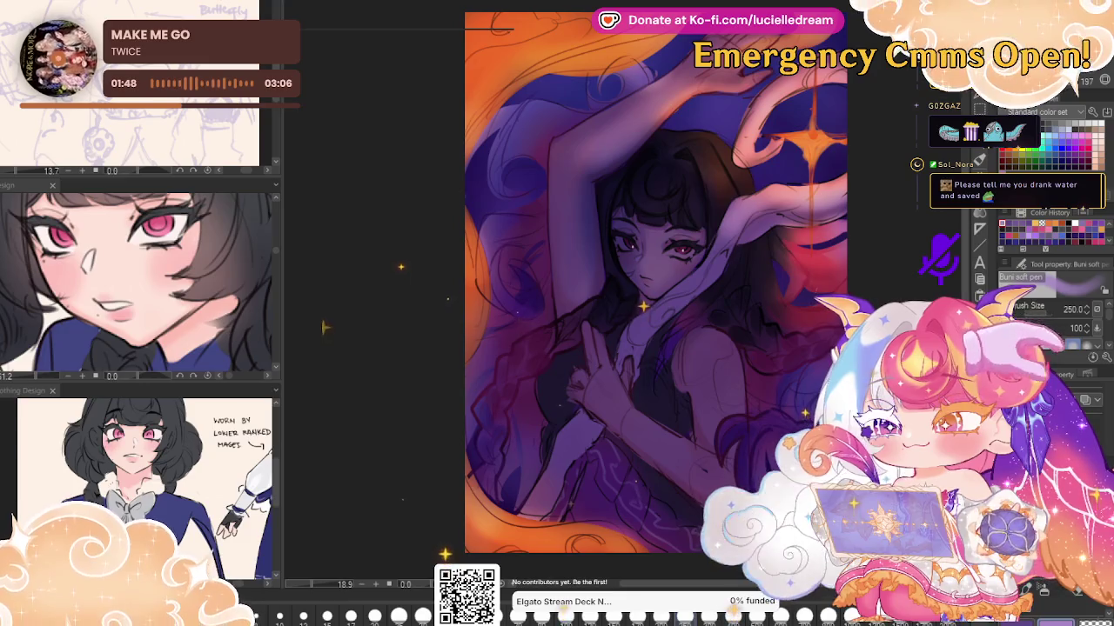
Wash soft purple over the head and face at size 600, then resize the brush to 150
key("bracketright")
key("bracketright")
key("bracketright")
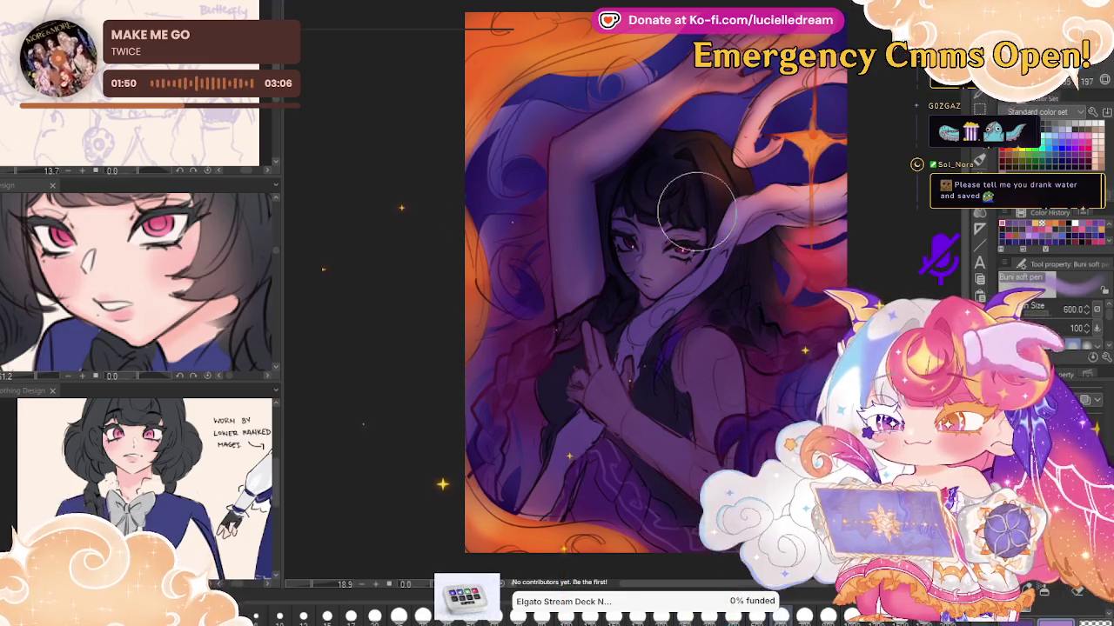
left_click_drag(696, 213, 662, 225)
key("bracketright")
key("bracketright")
key("bracketright")
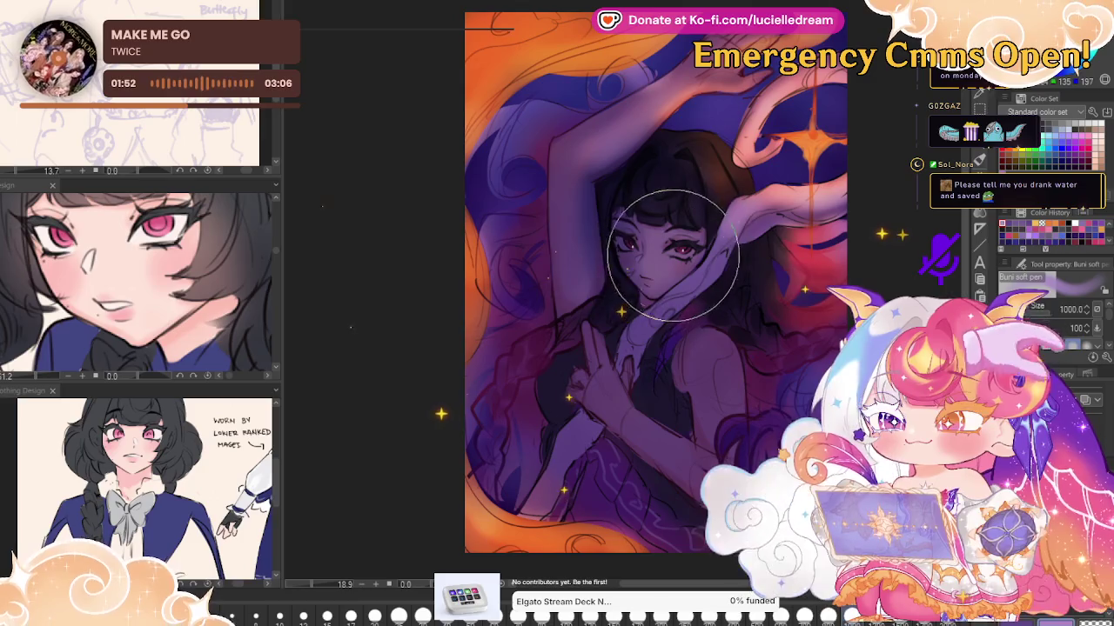
key("bracketleft")
key("bracketleft")
key("bracketleft")
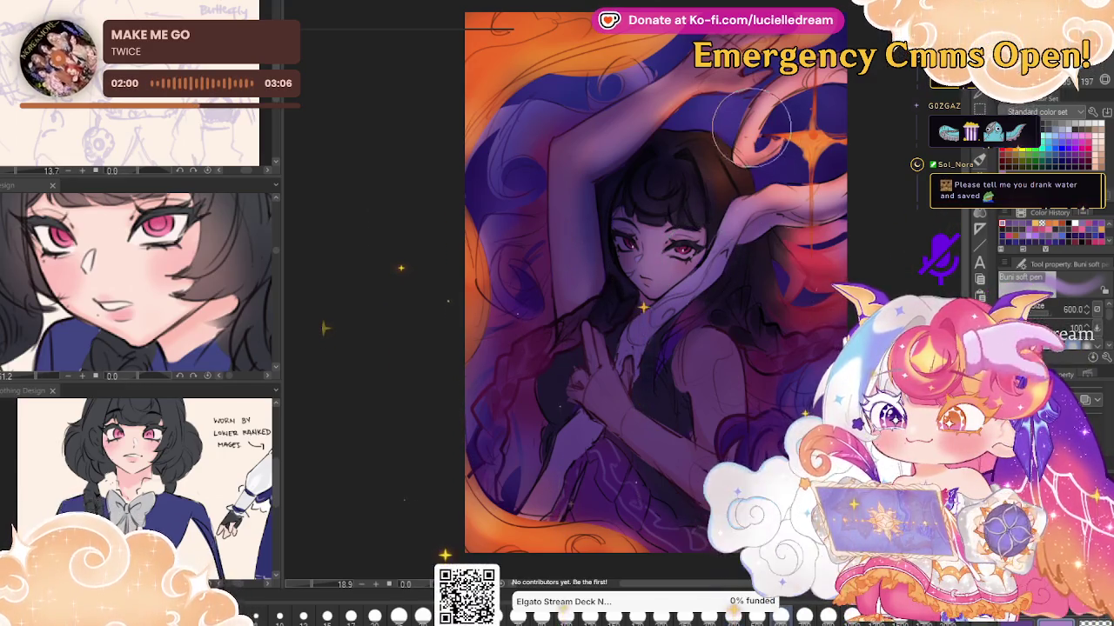
key("bracketleft")
key("bracketleft")
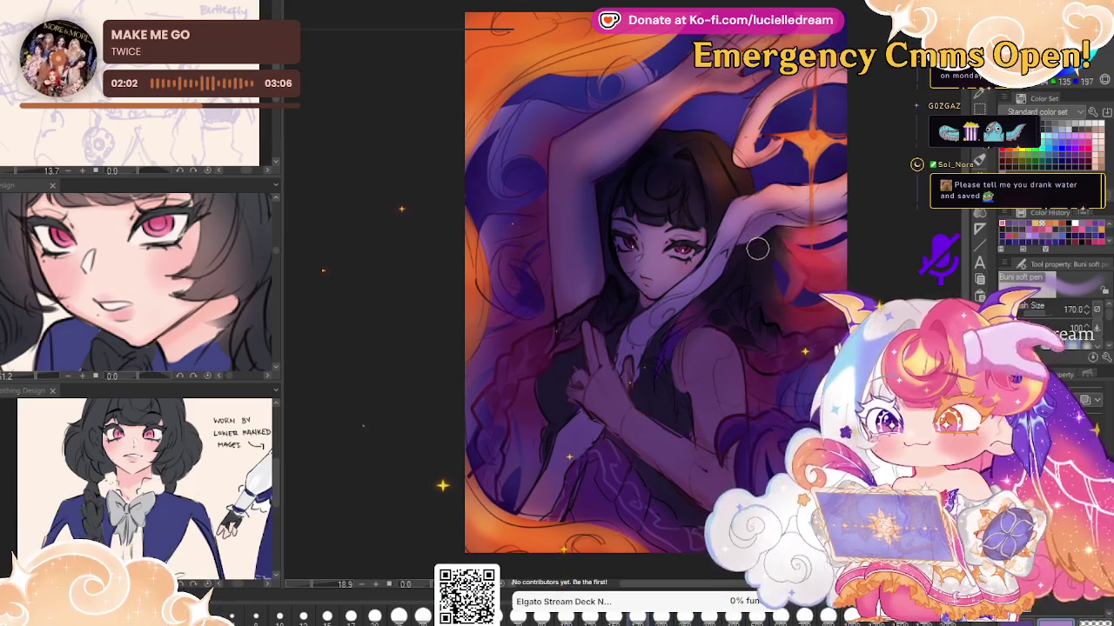
key("bracketright")
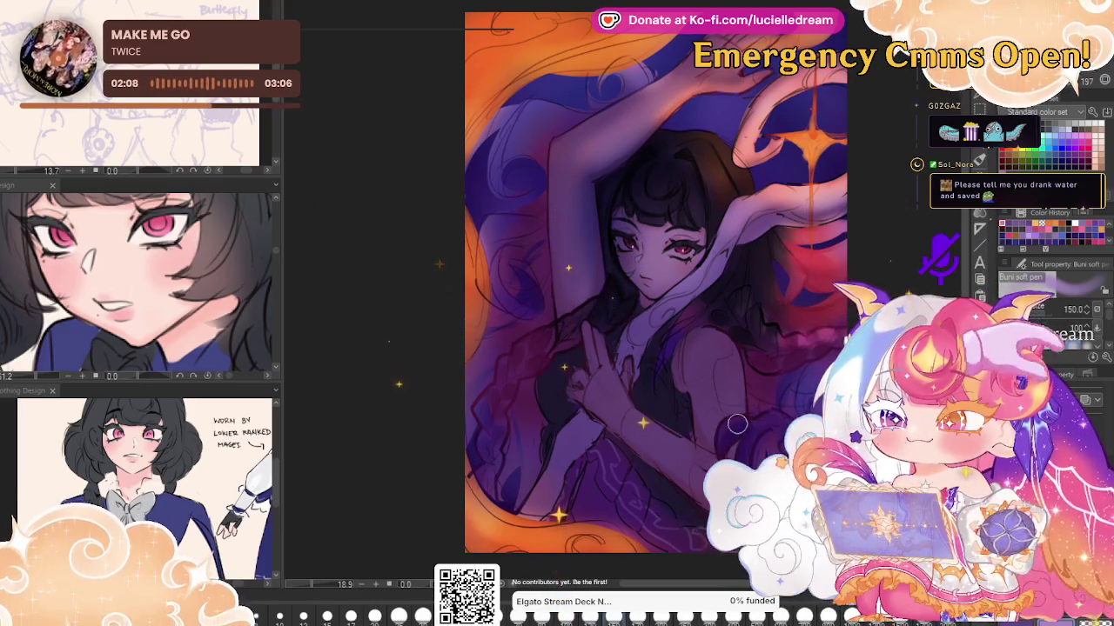
key("bracketright")
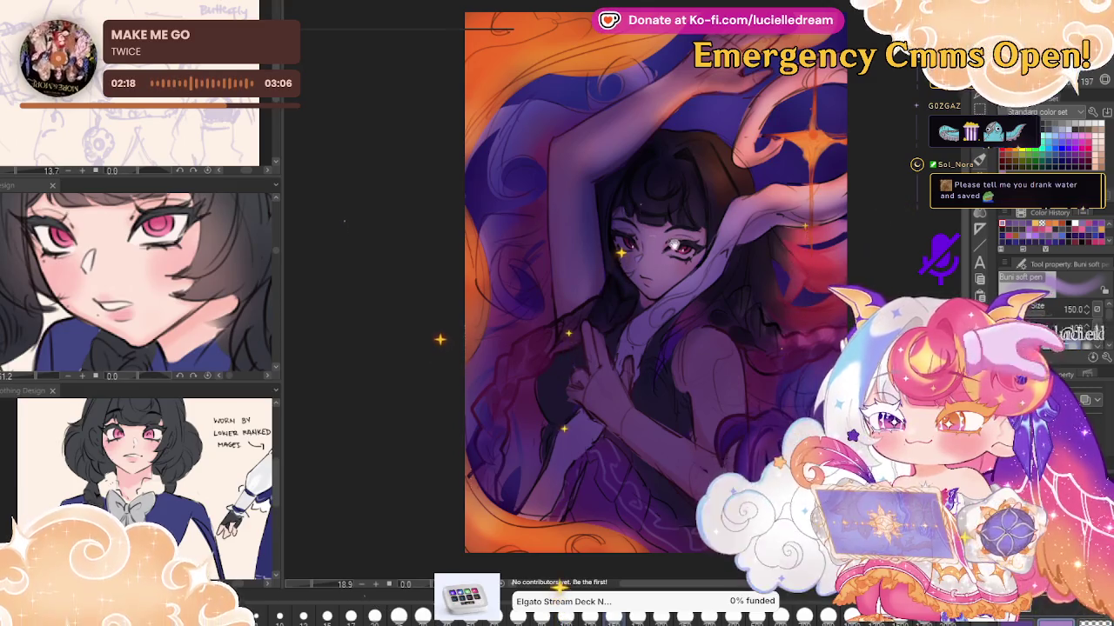
left_click_drag(799, 218, 824, 225)
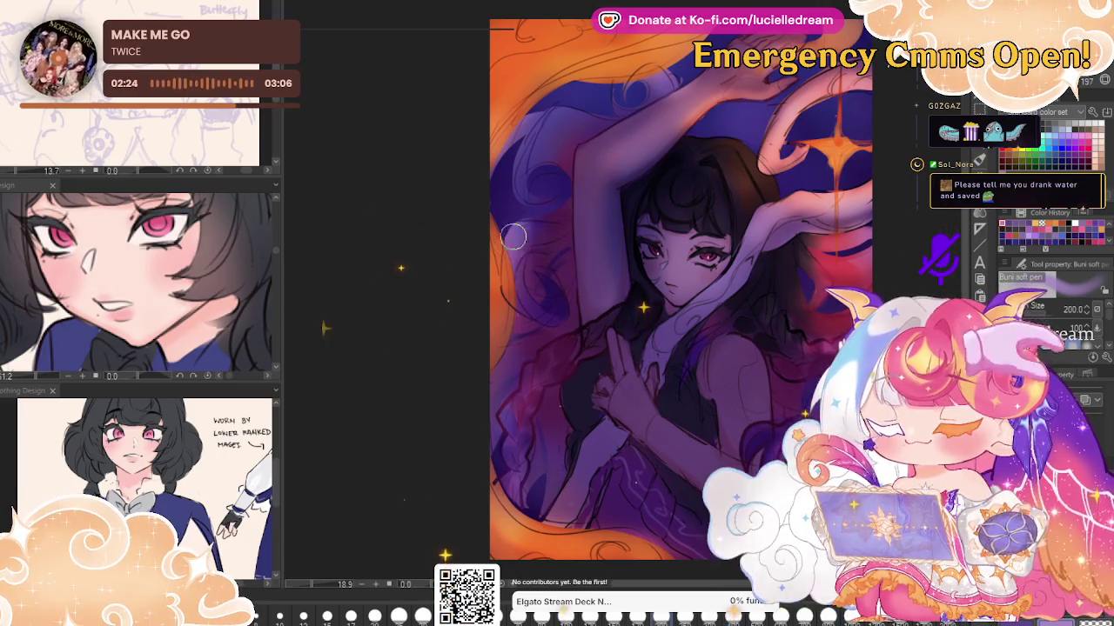
Lighten the purple hair at the upper left and brighten the collar area
left_click_drag(509, 168, 513, 156)
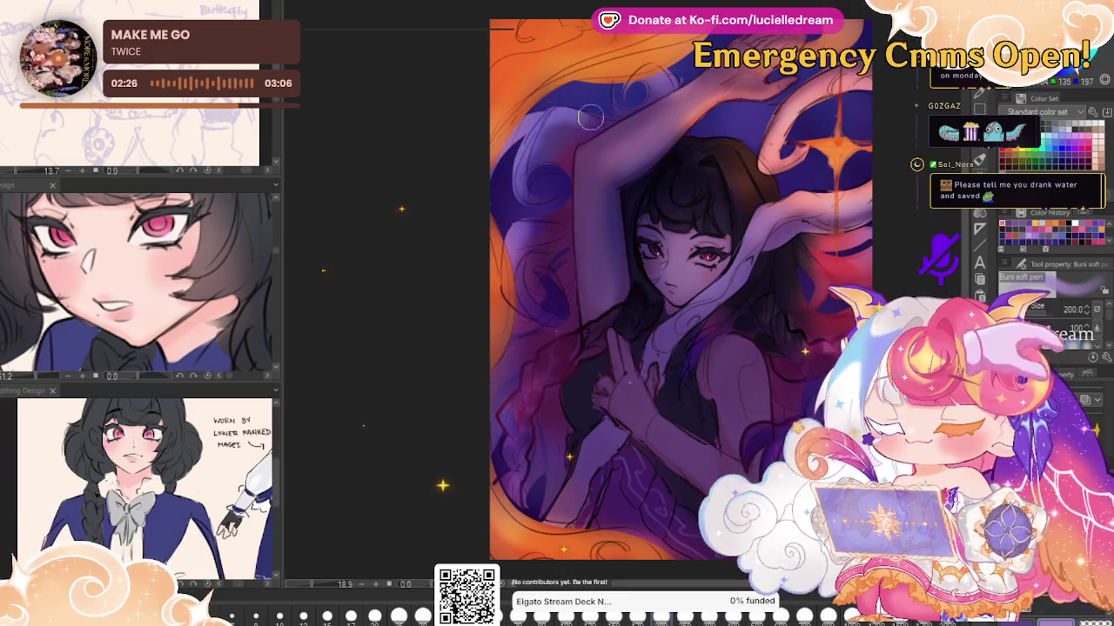
left_click_drag(572, 108, 645, 87)
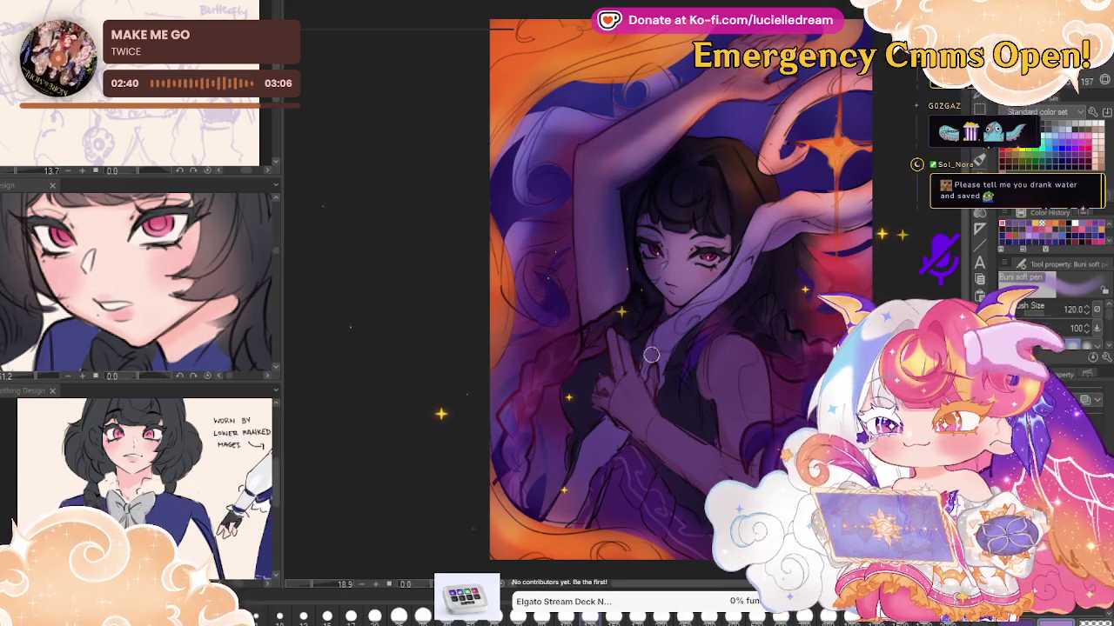
left_click_drag(650, 355, 676, 316)
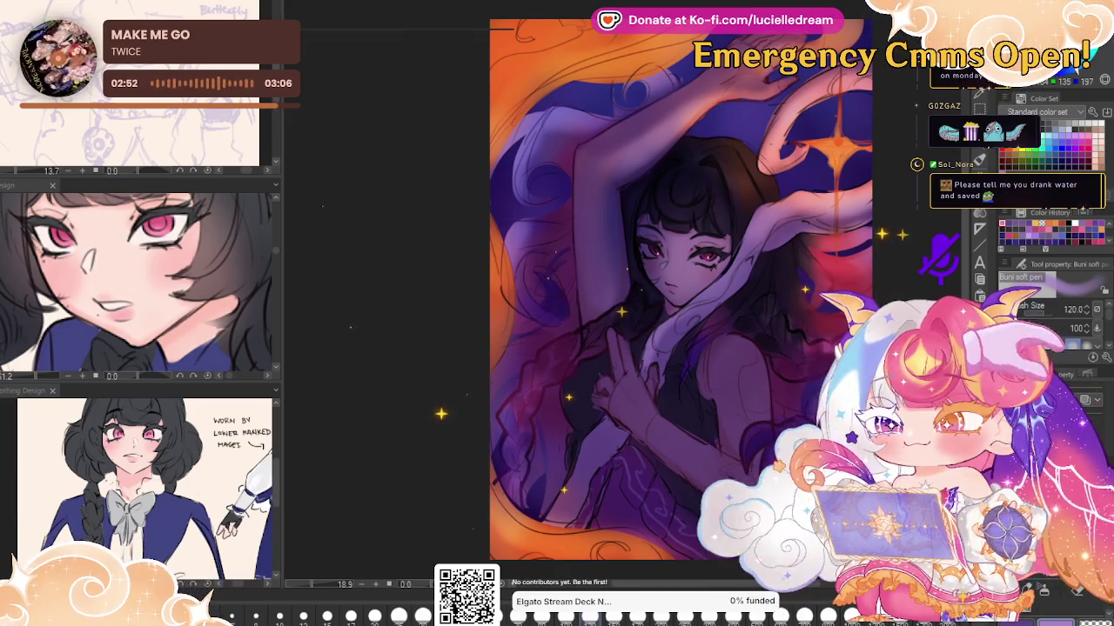
Paint a curved orange stroke with the size-20 CIRO brush, then use a size-200 soft brush
key("b")
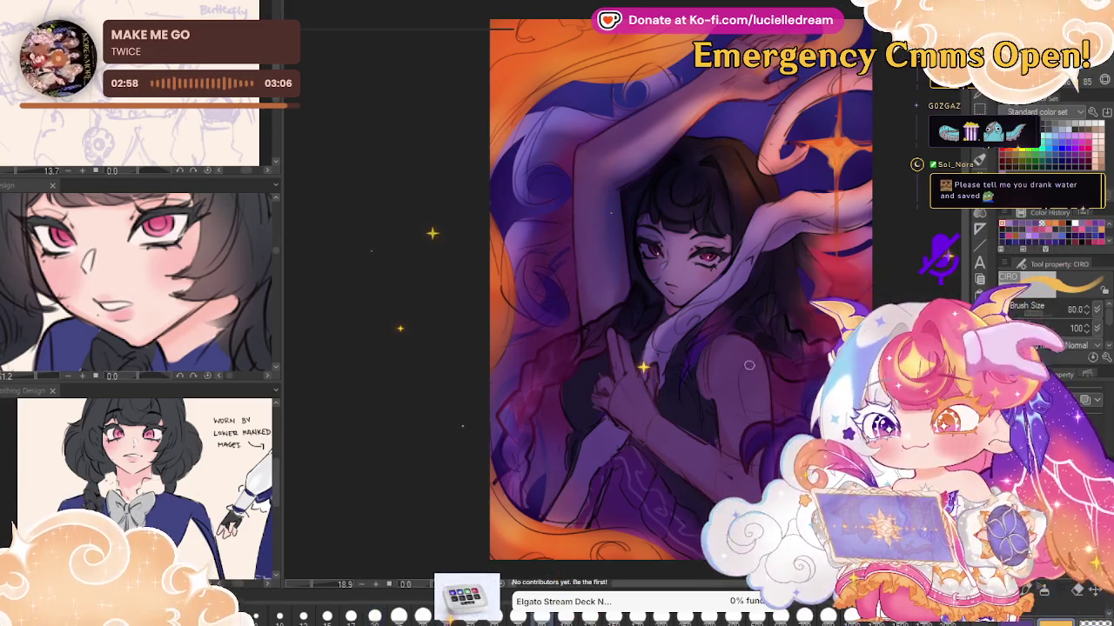
left_click_drag(749, 365, 740, 390)
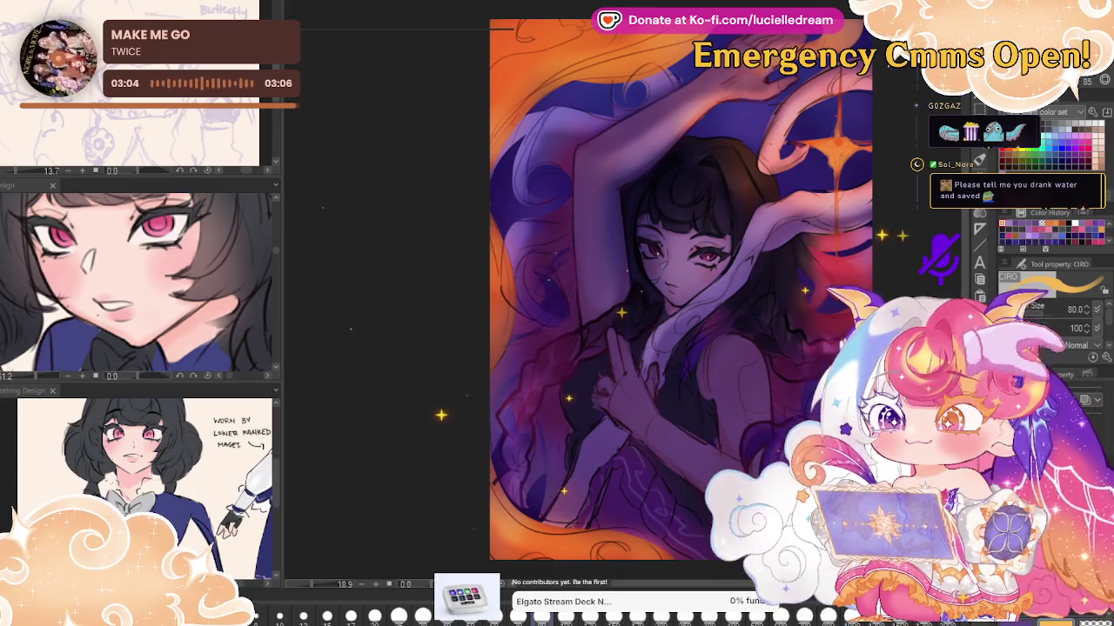
key("b")
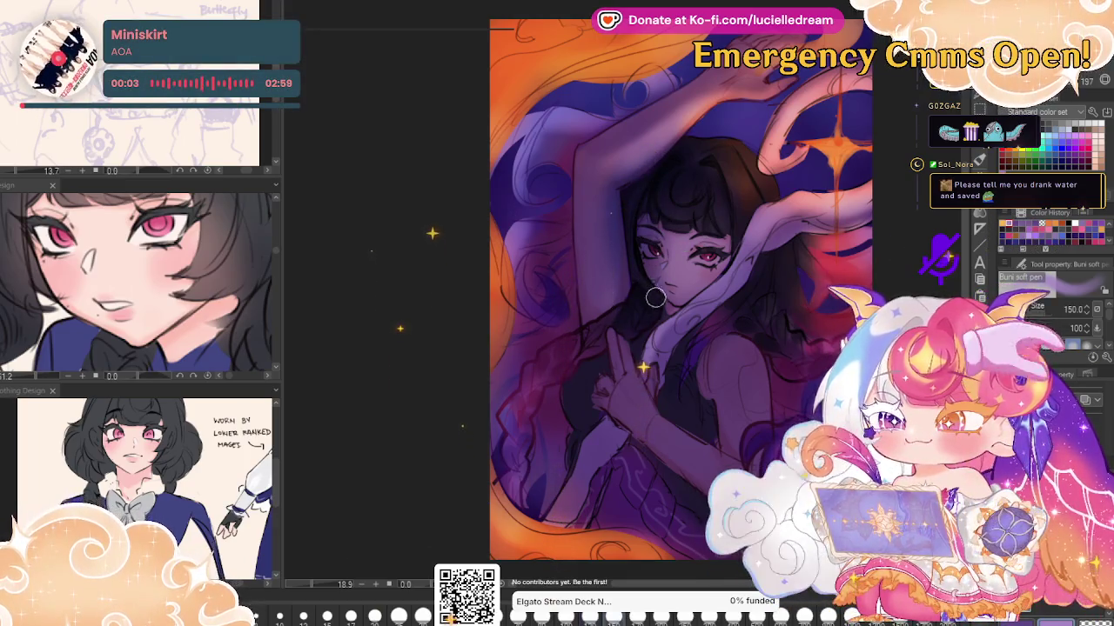
key("bracketright")
key("bracketright")
key("bracketright")
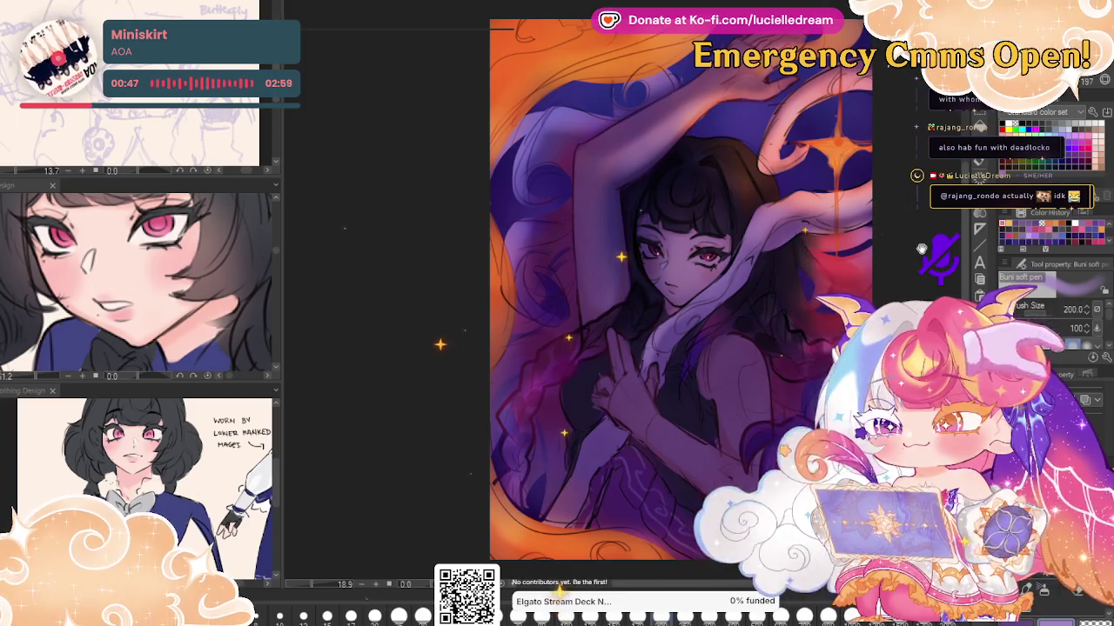
Shift the painting up and left, then softly brighten the raised arm
left_click_drag(881, 235, 856, 188)
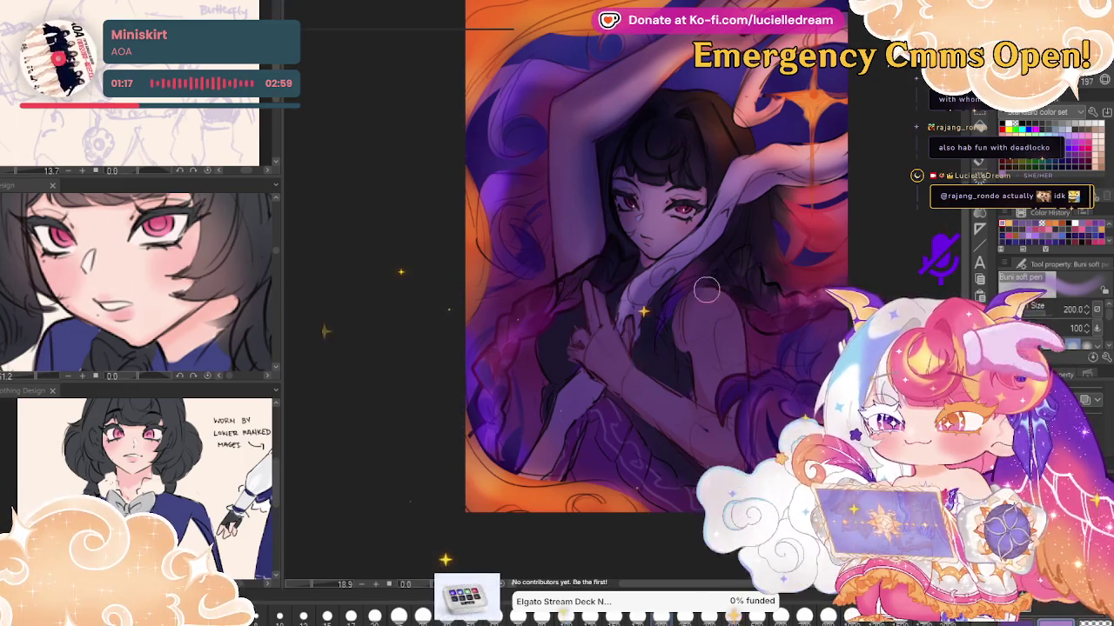
left_click_drag(705, 290, 727, 314)
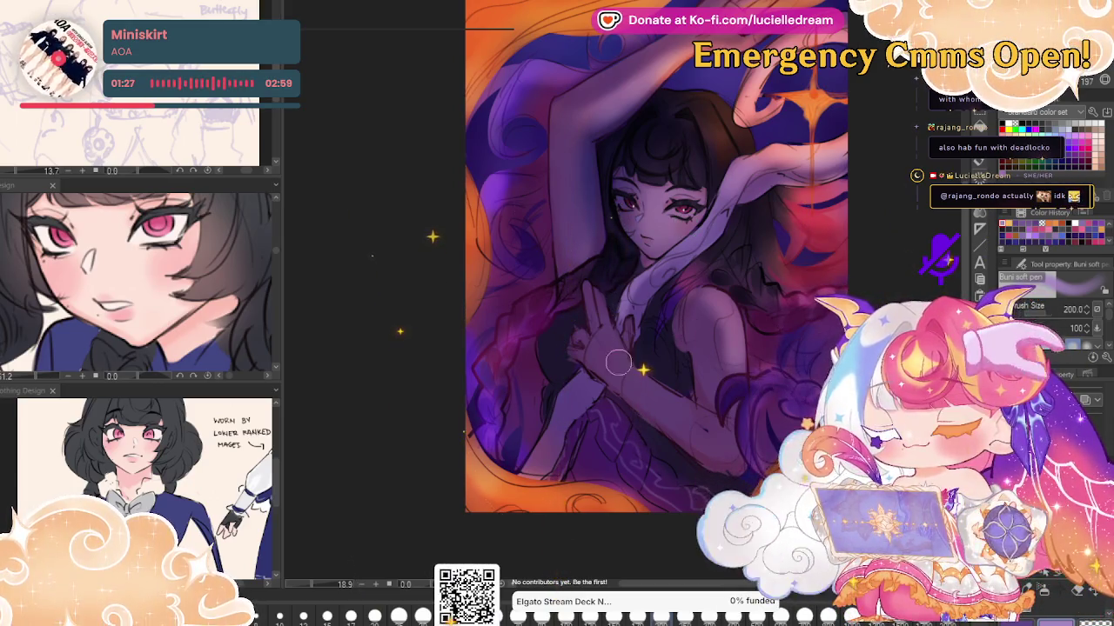
Soften the forearm shading and blend smooth soft shading down the raised arm
left_click_drag(615, 381, 715, 446)
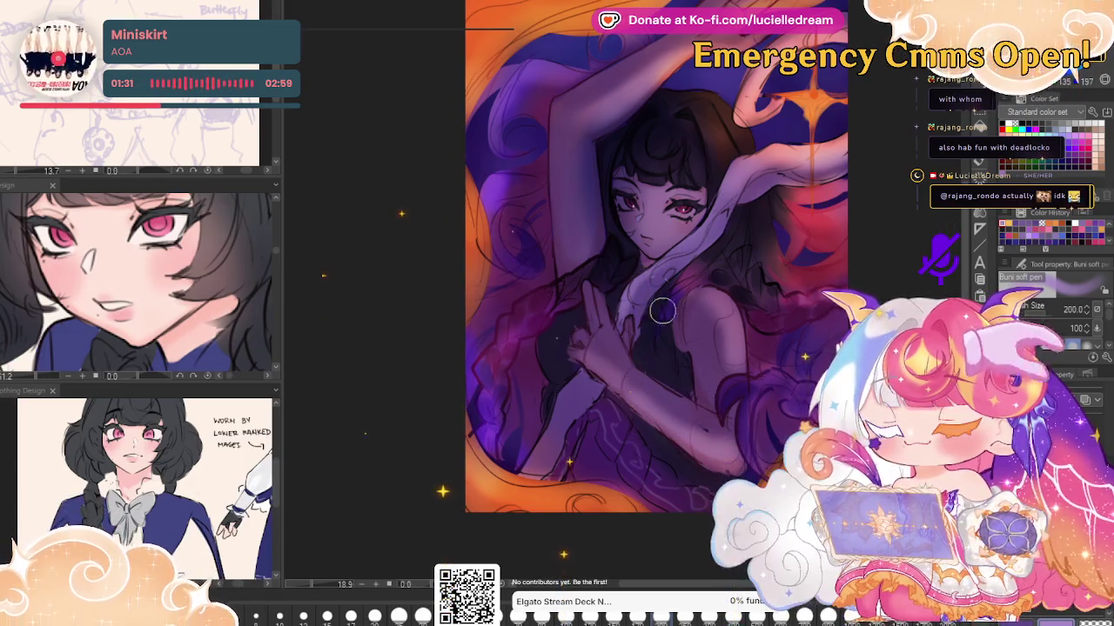
left_click_drag(564, 90, 583, 235)
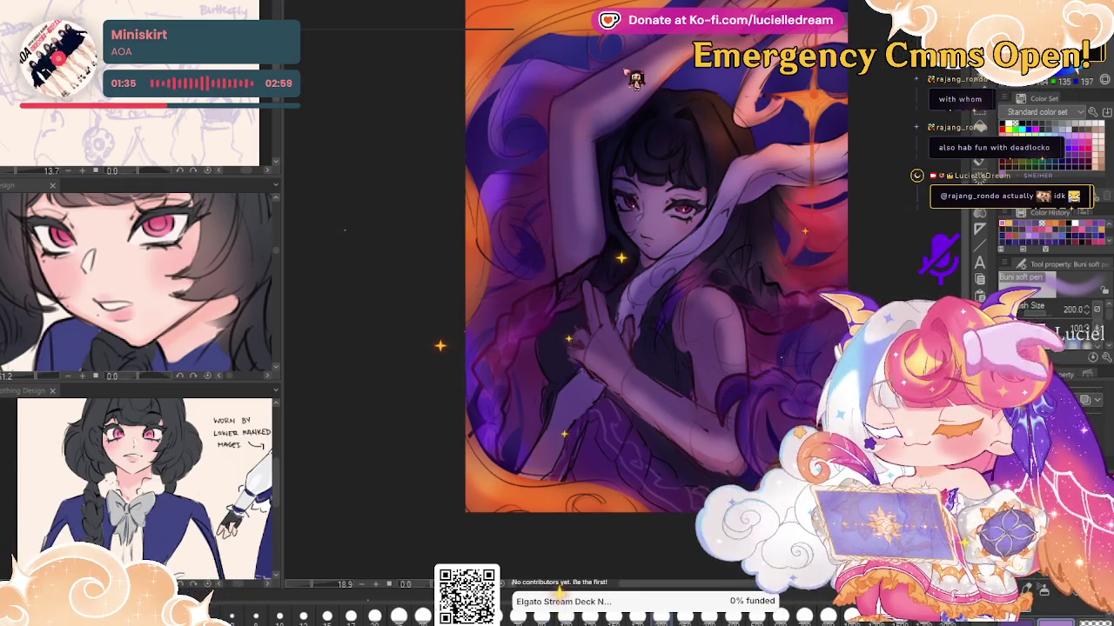
left_click_drag(597, 112, 592, 217)
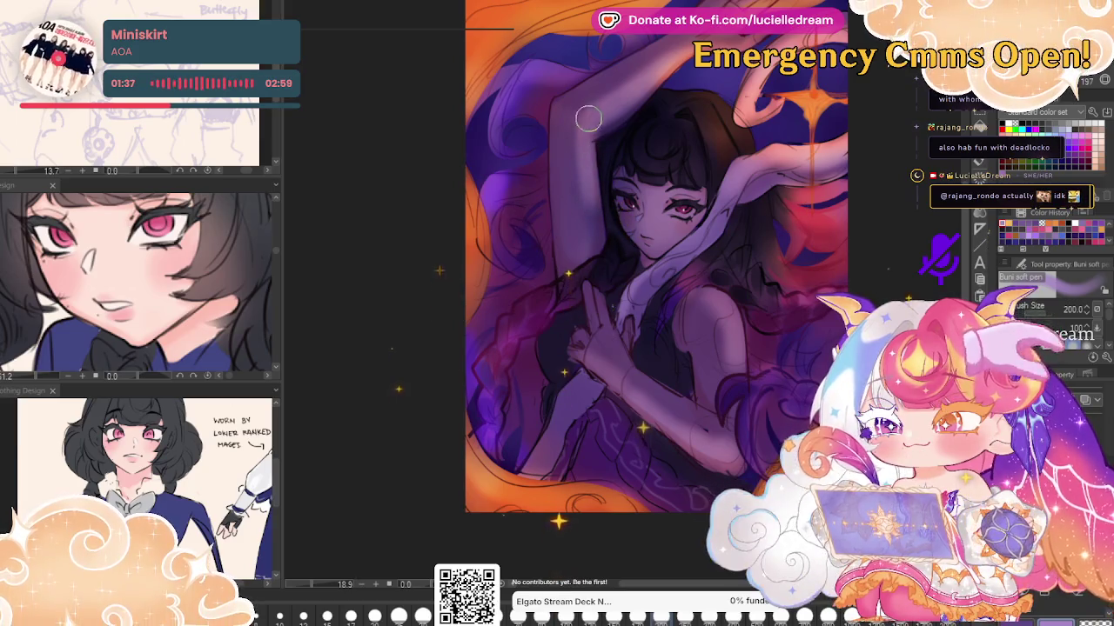
left_click_drag(585, 121, 592, 209)
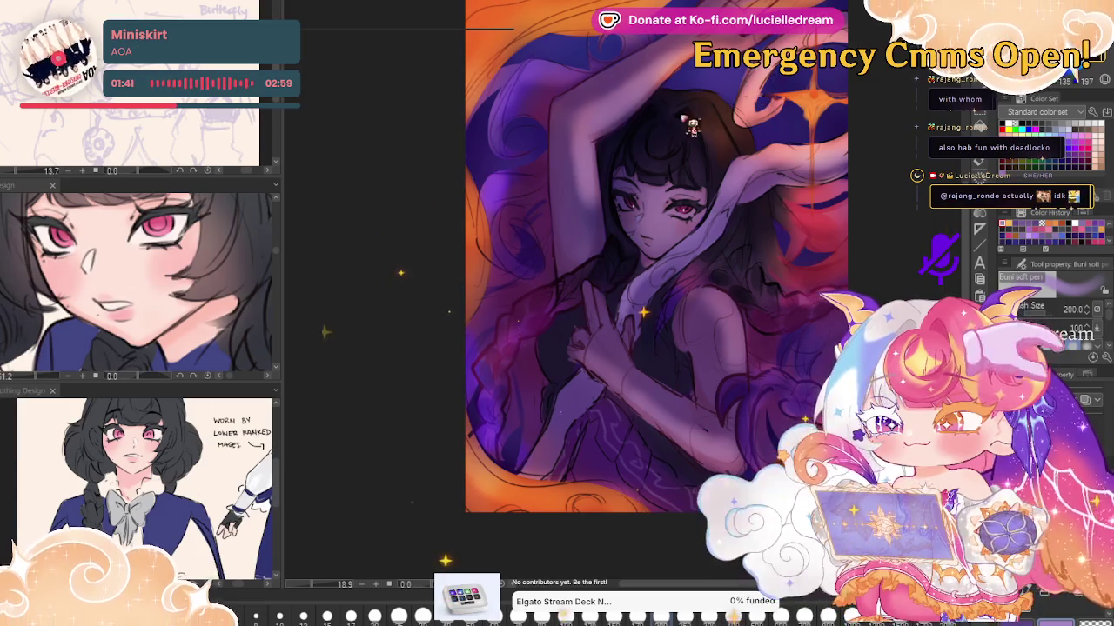
left_click_drag(590, 118, 588, 200)
mouse_move(590, 108)
left_mouse_down()
mouse_move(588, 209)
mouse_move(597, 180)
left_mouse_up()
left_click_drag(582, 139, 591, 187)
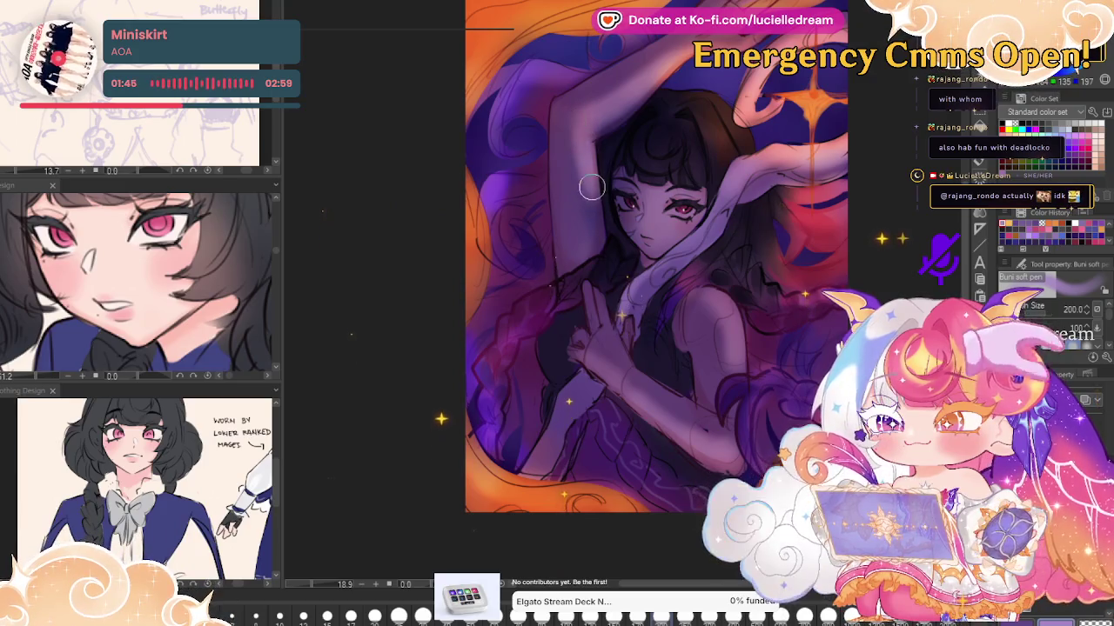
Mirror-check the composition, undo the pink glow on face and arm, and set brush size 400
key("h")
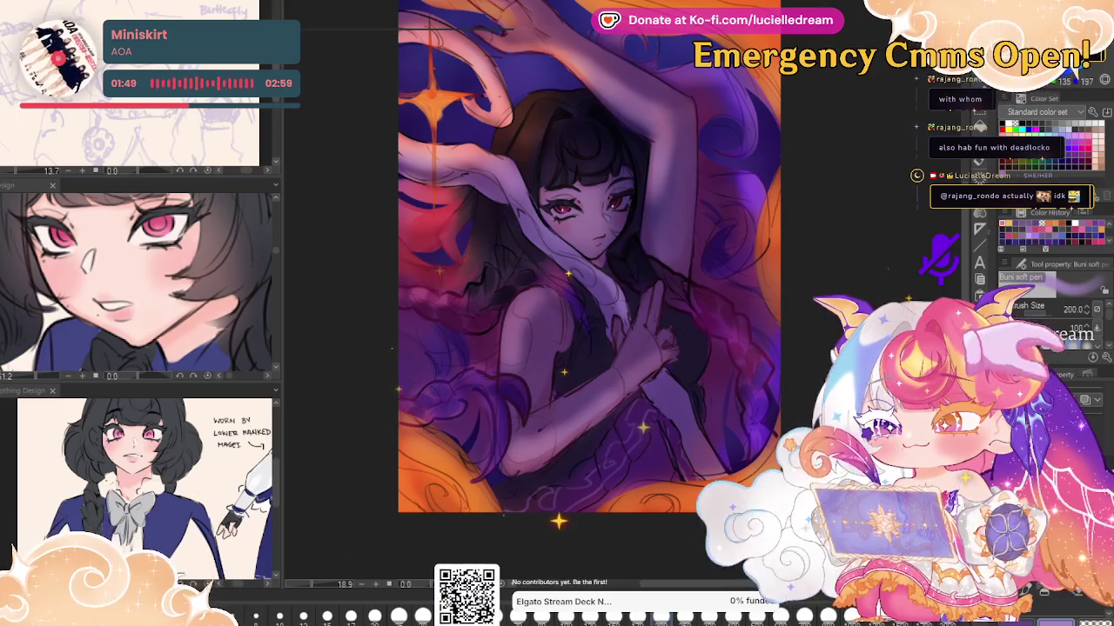
key("h")
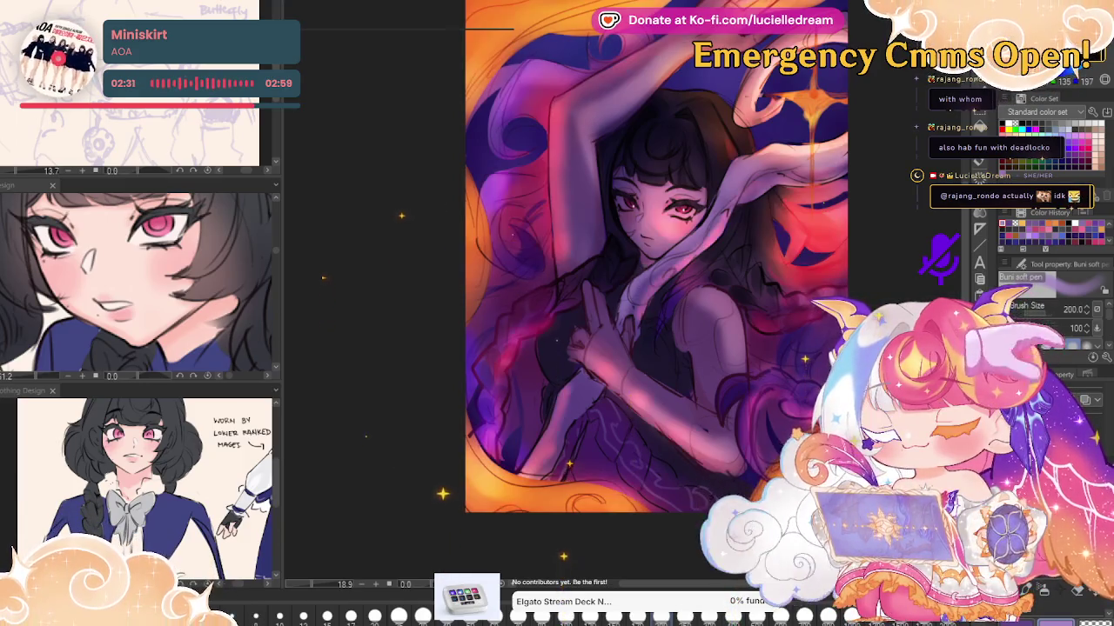
key("ctrl+z")
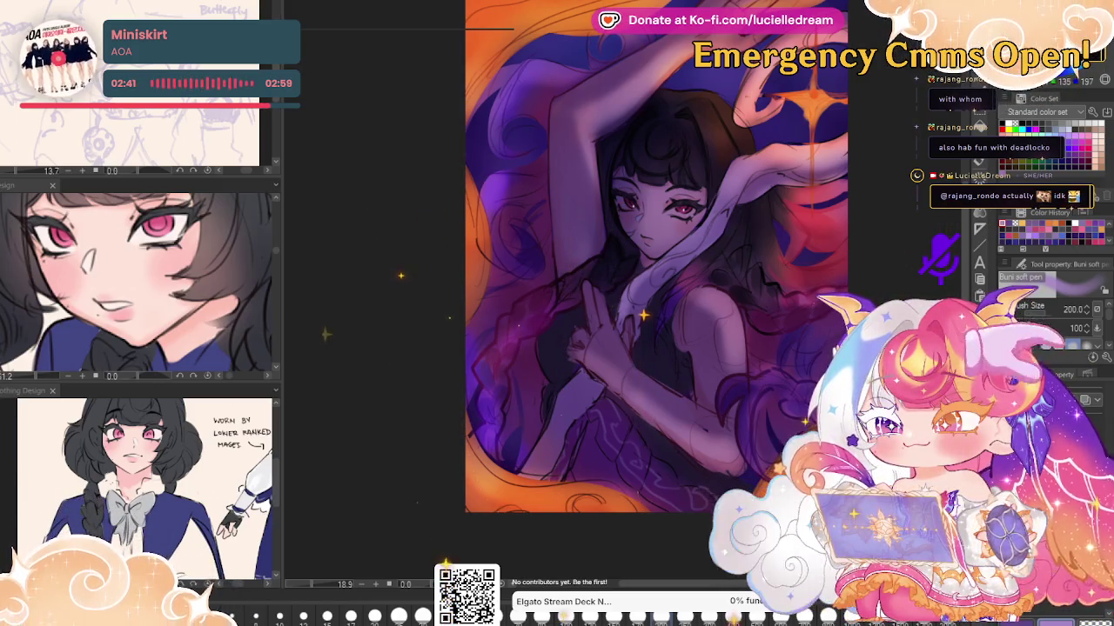
key("bracketright")
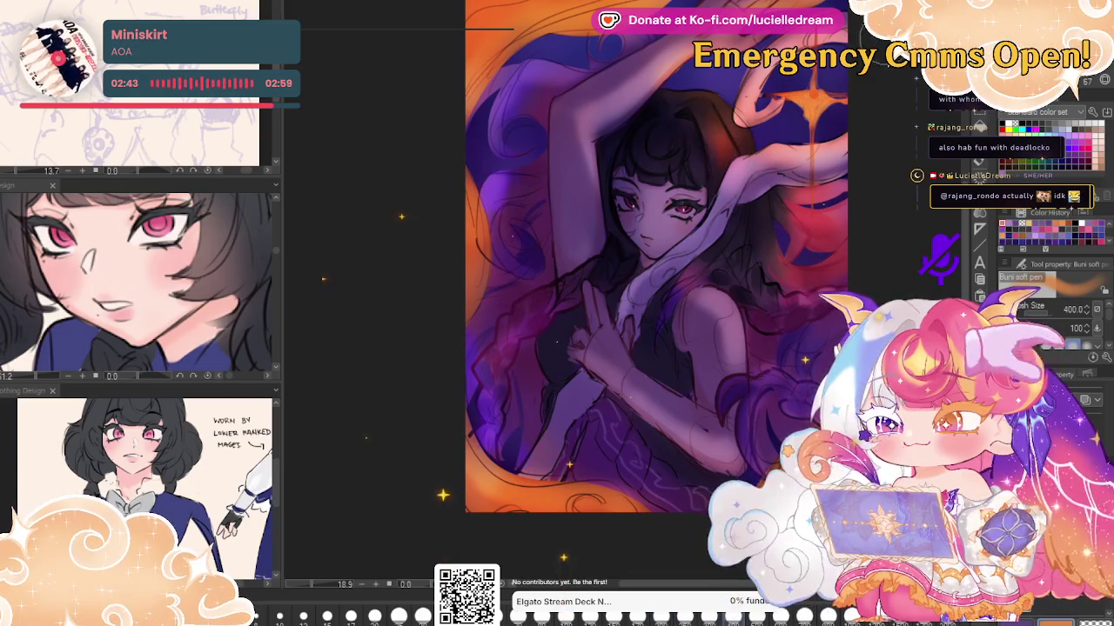
Try a soft pink glow over the hair at brush size 700, then undo it
key("bracketright")
key("bracketright")
key("bracketright")
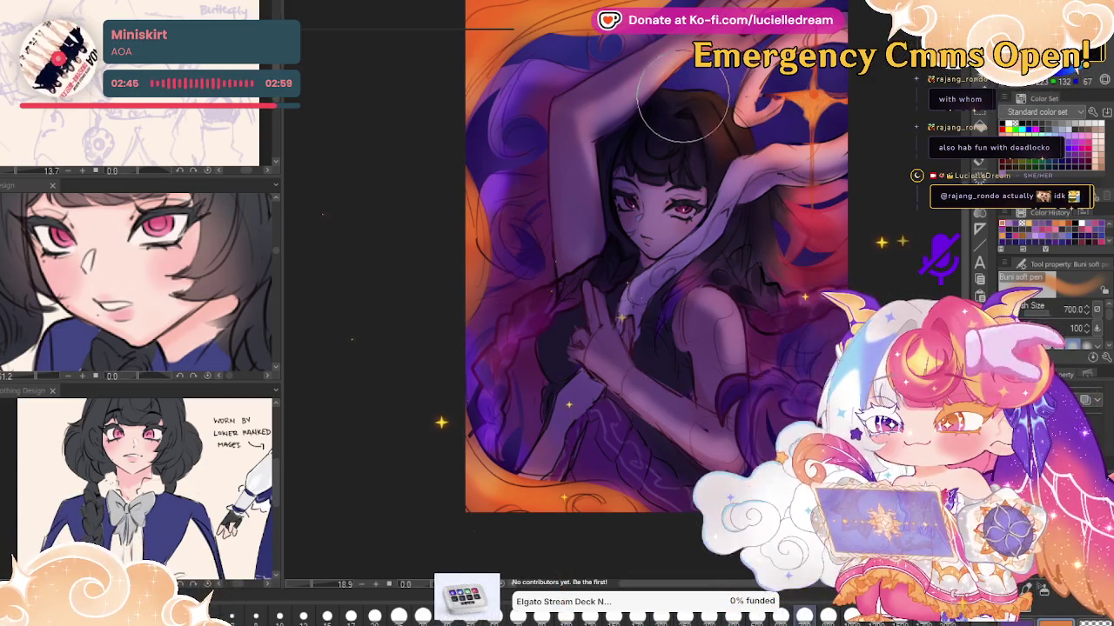
left_click_drag(621, 112, 670, 79)
key("bracketleft")
key("bracketleft")
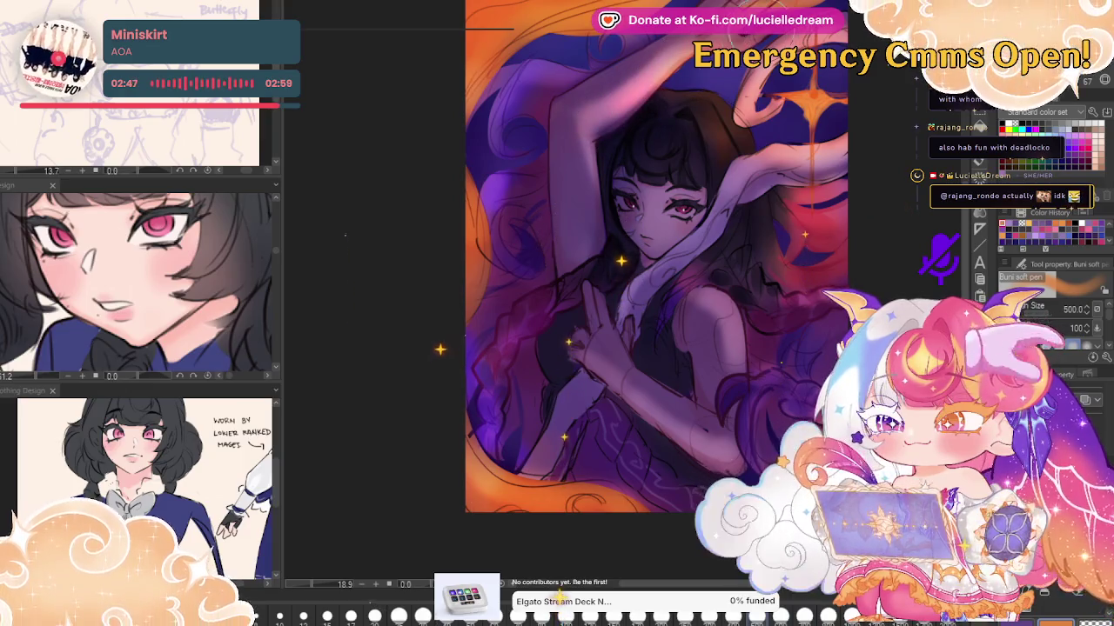
key("ctrl+z")
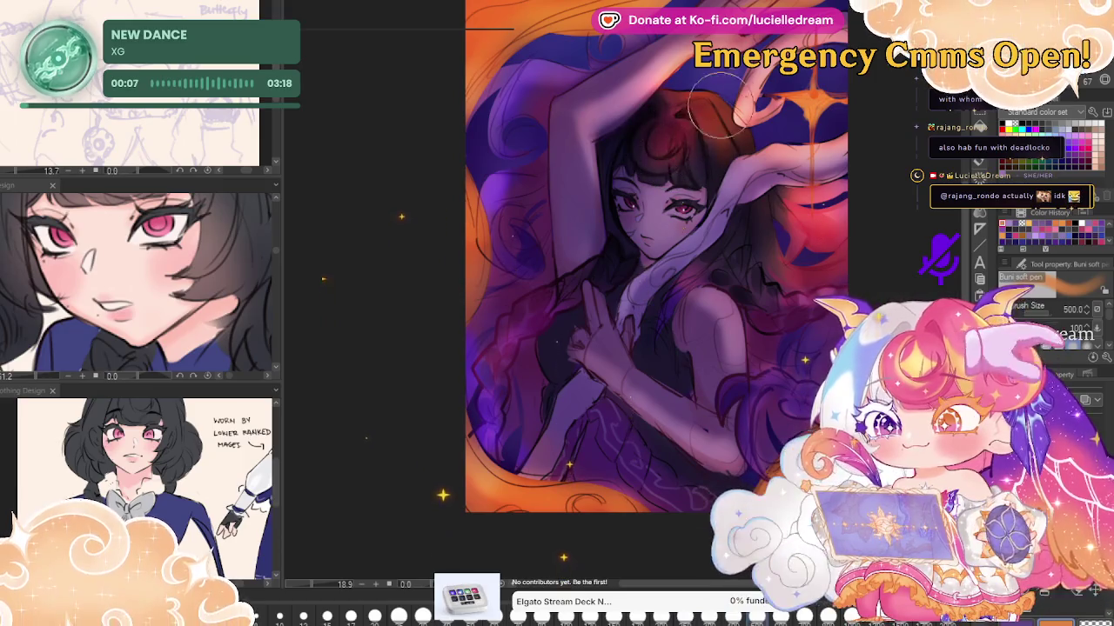
Darken the hair near the horn, lighten the horn, and add bright pink glow beside the shoulder
left_click_drag(659, 148, 696, 118)
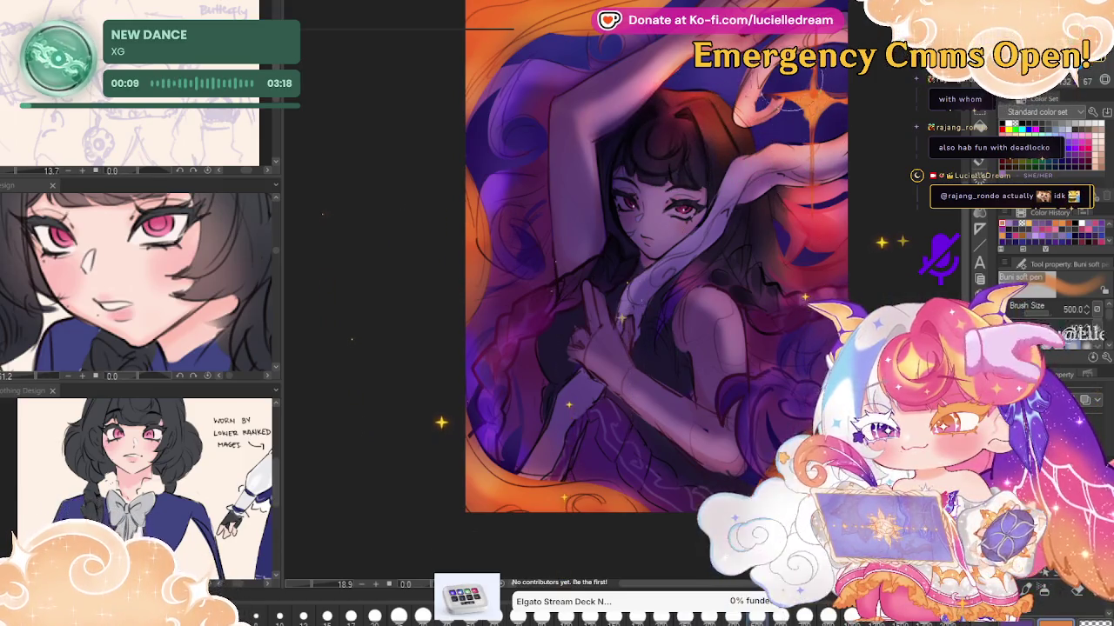
left_click_drag(741, 177, 758, 150)
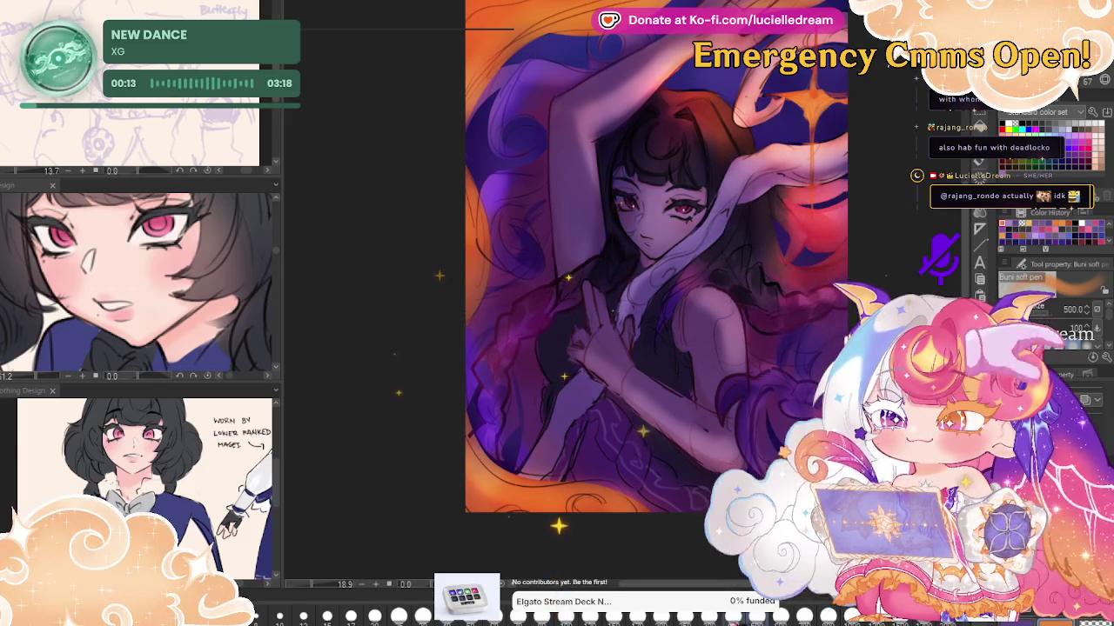
left_click_drag(824, 272, 844, 276)
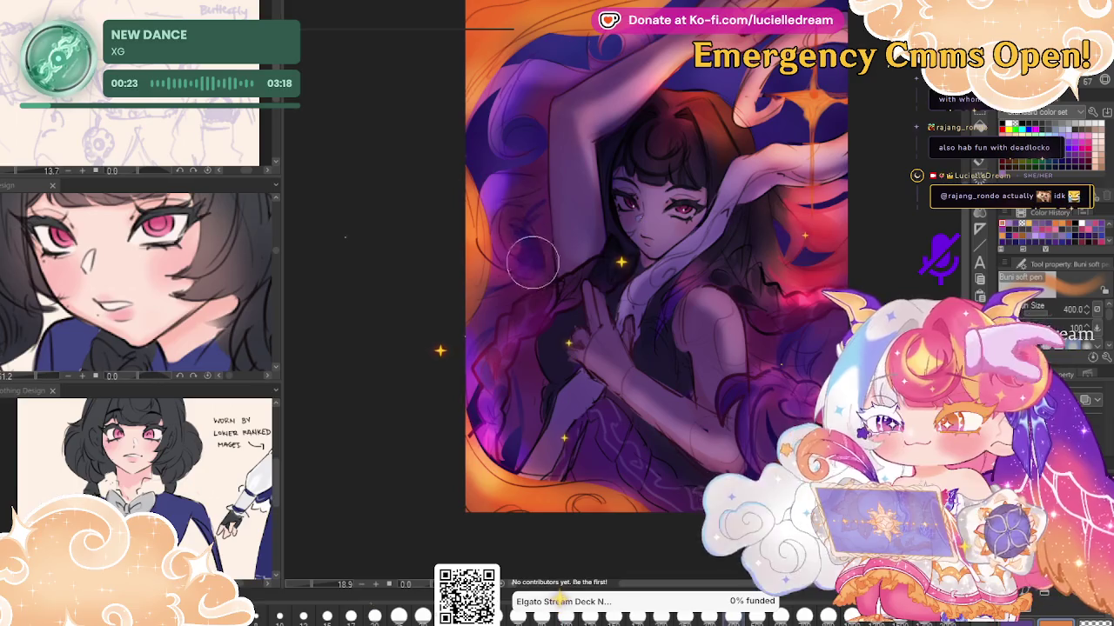
Paint a reddish-pink glow along the painting's left edge with a smaller brush
key("bracketleft")
key("bracketleft")
key("bracketleft")
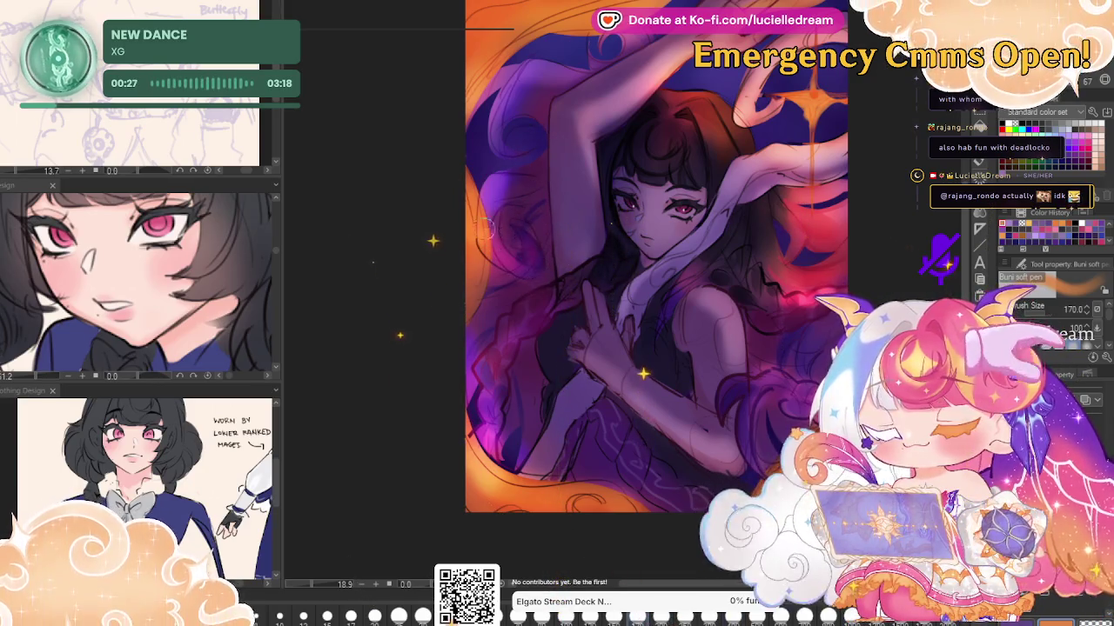
key("bracketright")
key("bracketright")
key("bracketright")
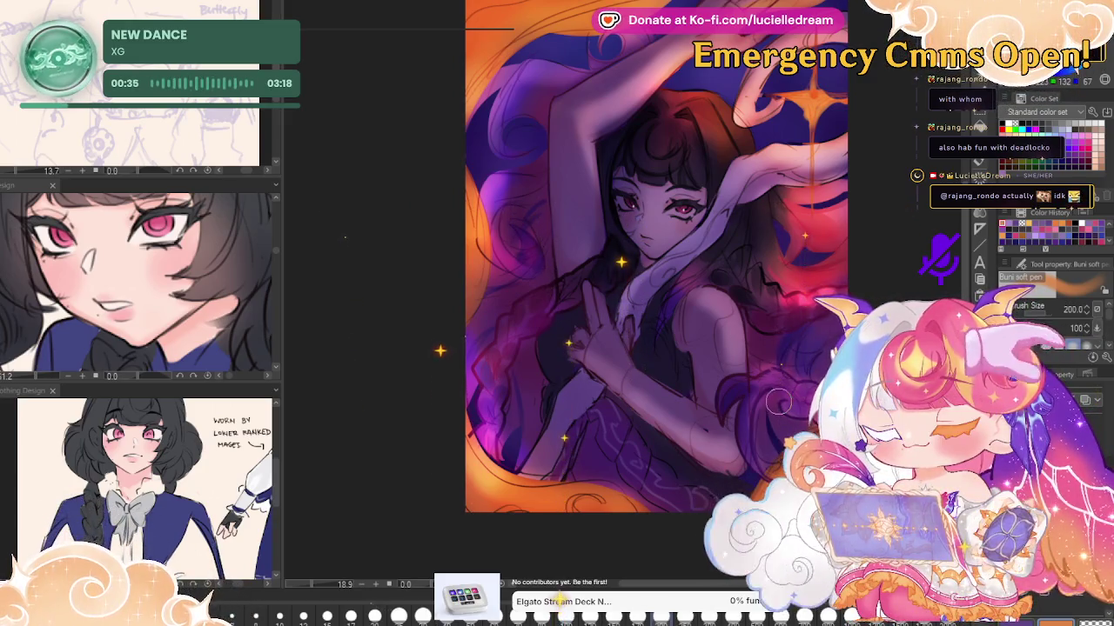
key("bracketleft")
key("bracketleft")
key("bracketleft")
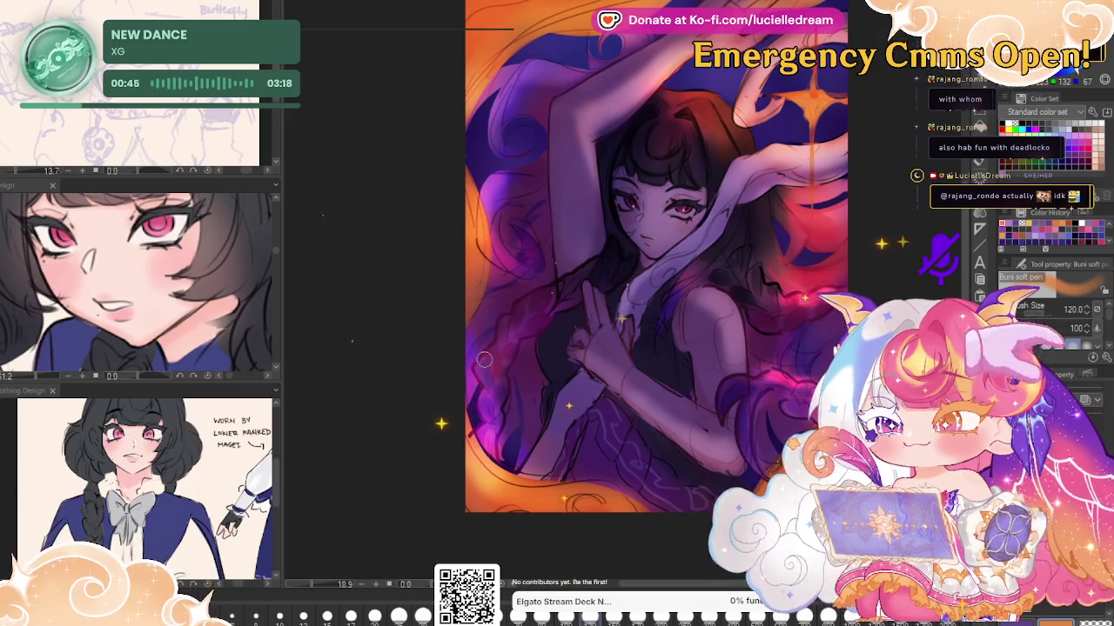
left_click_drag(484, 383, 500, 331)
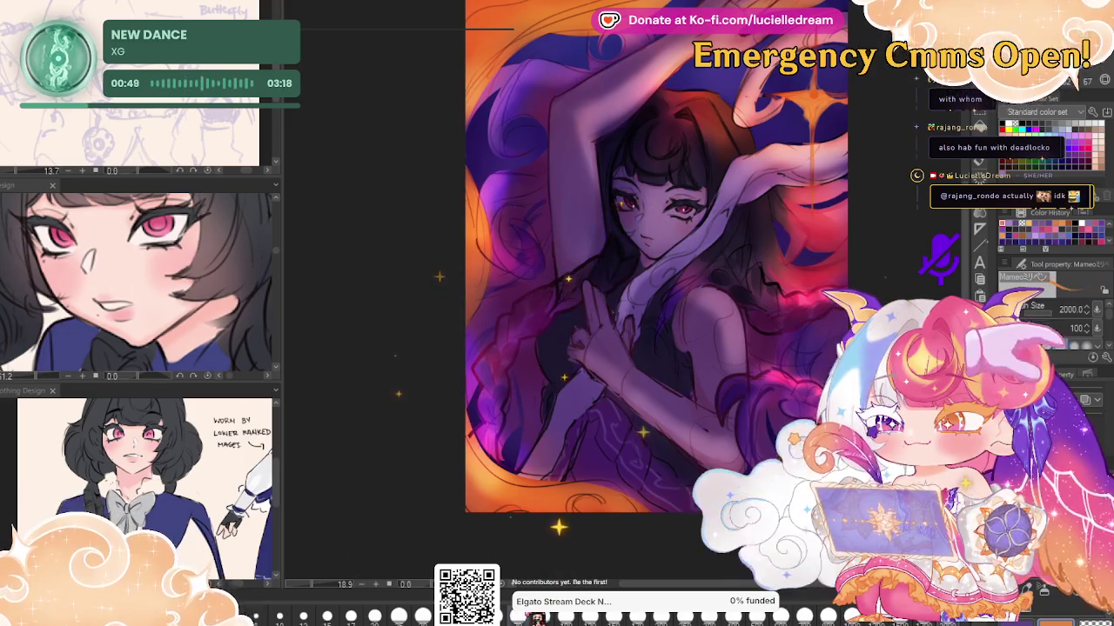
key("bracketleft")
key("bracketleft")
key("bracketleft")
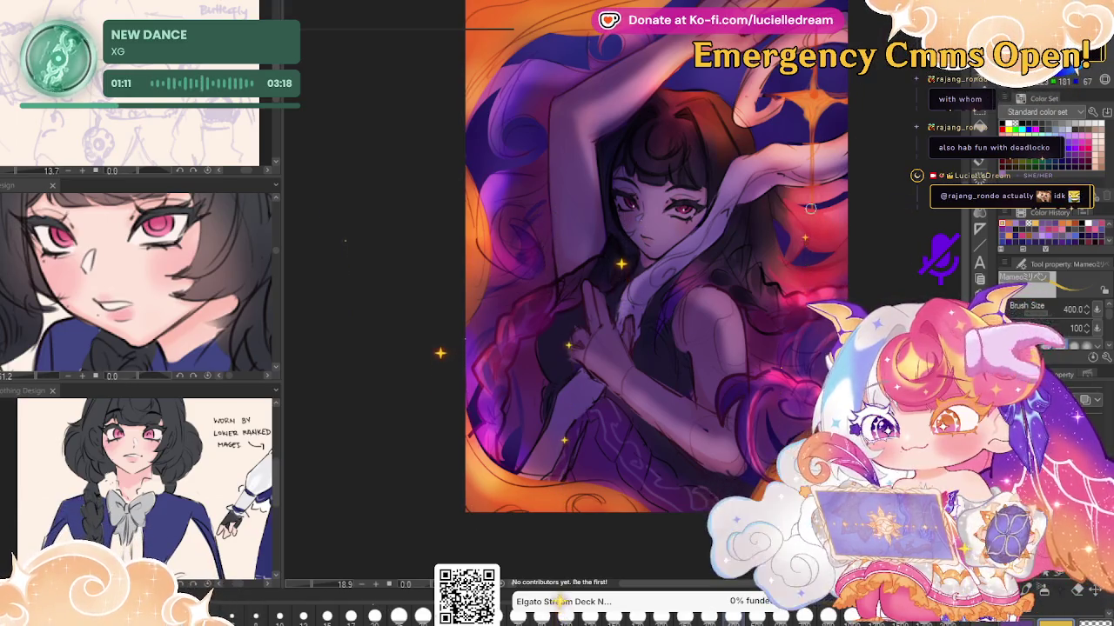
Enlarge the brush to 800 and mirror the canvas horizontally to check it, then flip back
key("bracketright")
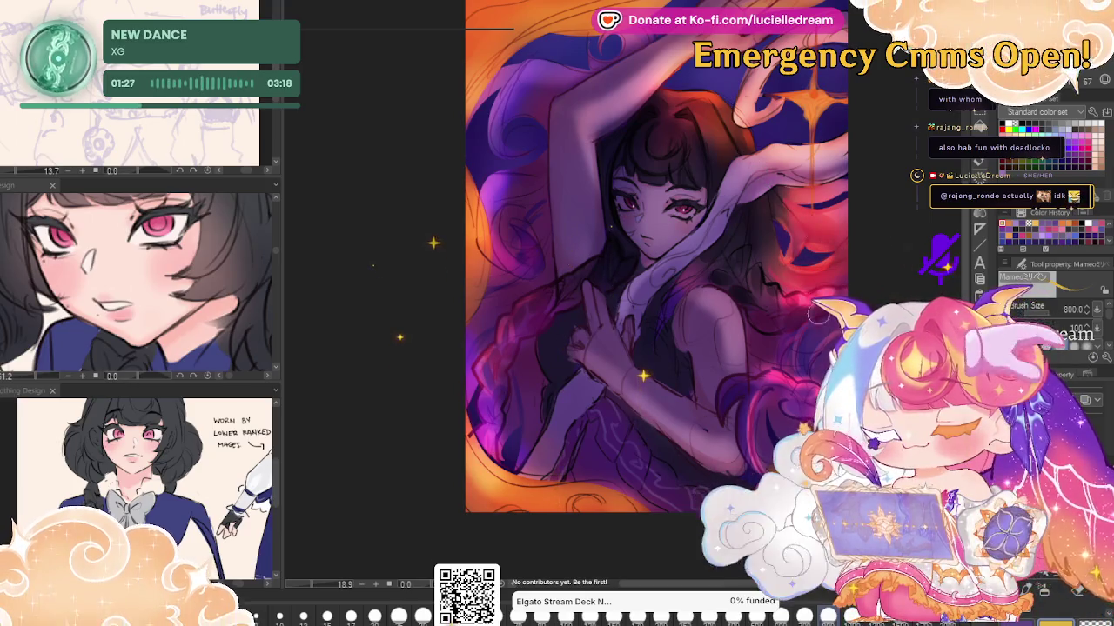
key("h")
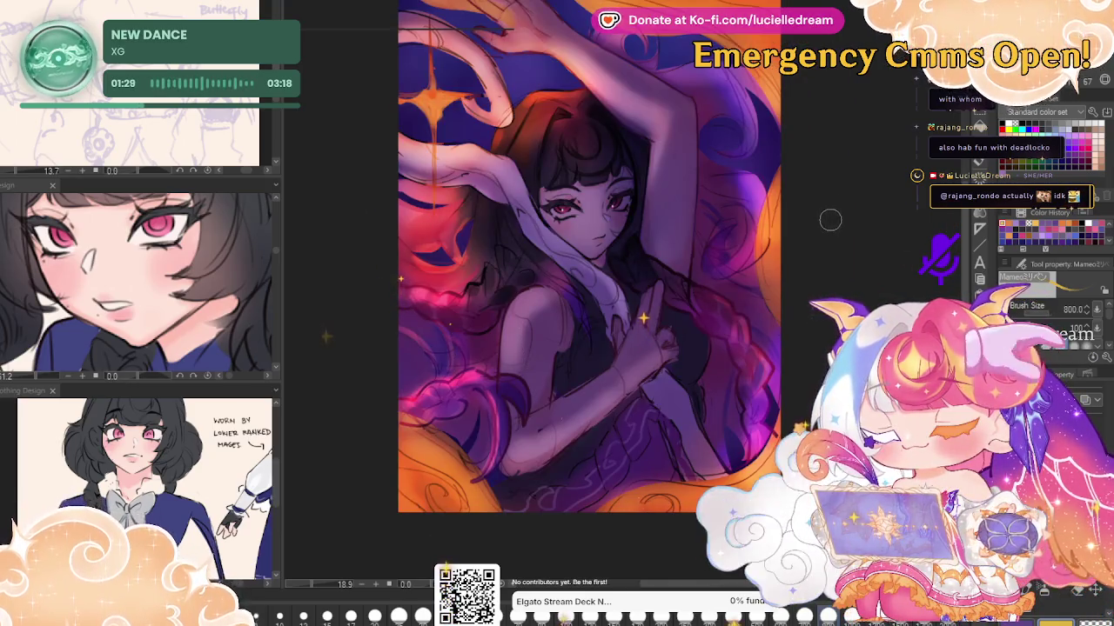
key("h")
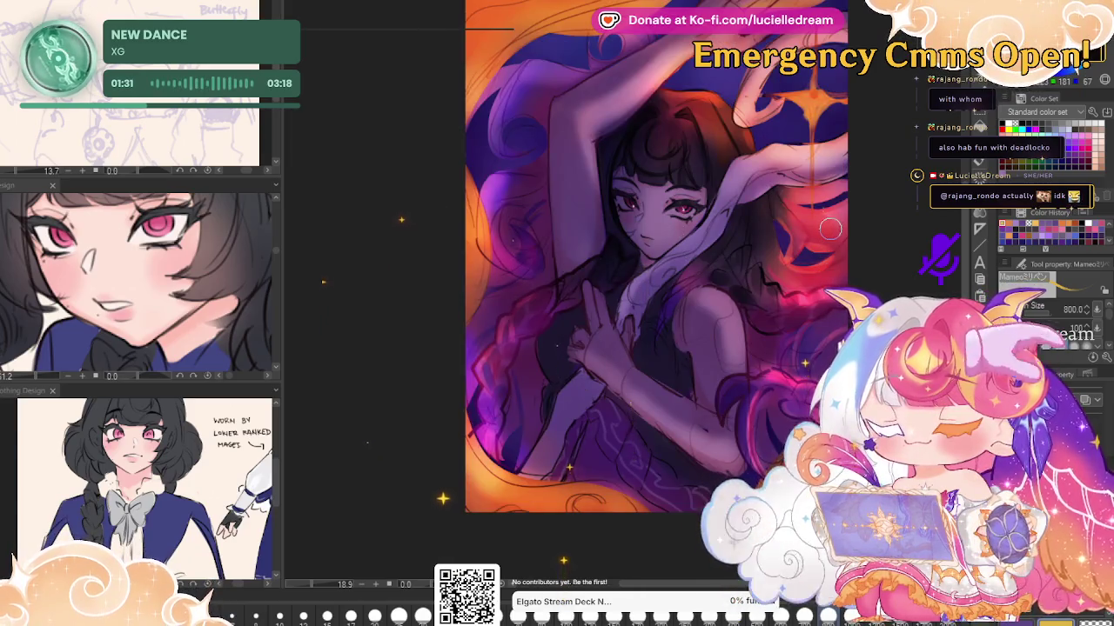
Try darker shading on top of the hair with a large soft pen, compare via undo/redo, and remove it
key("p")
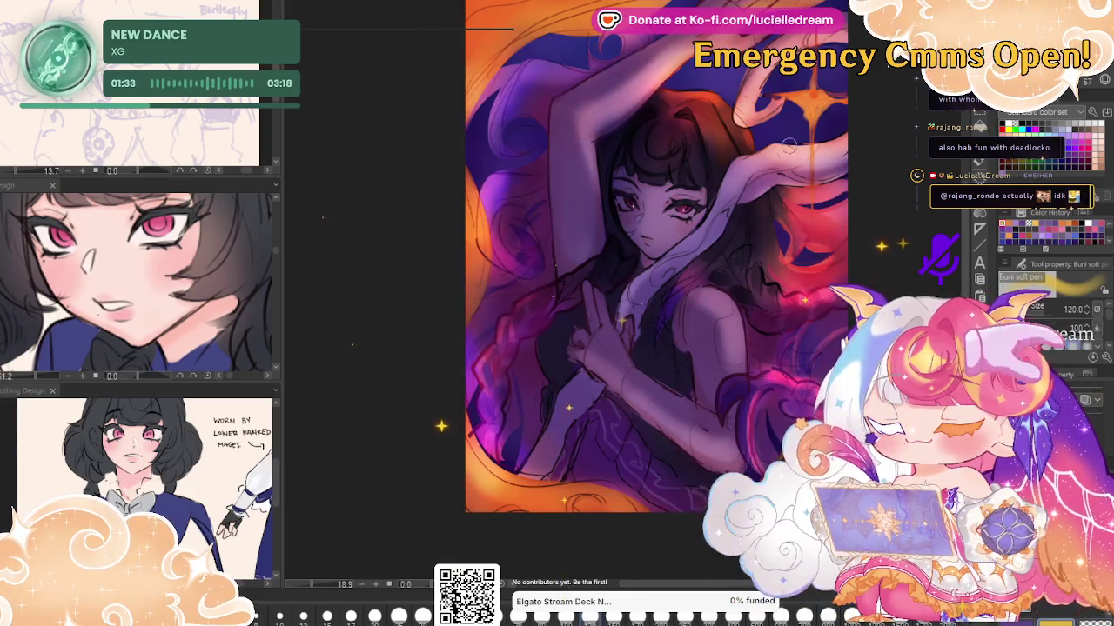
left_click_drag(805, 155, 870, 155)
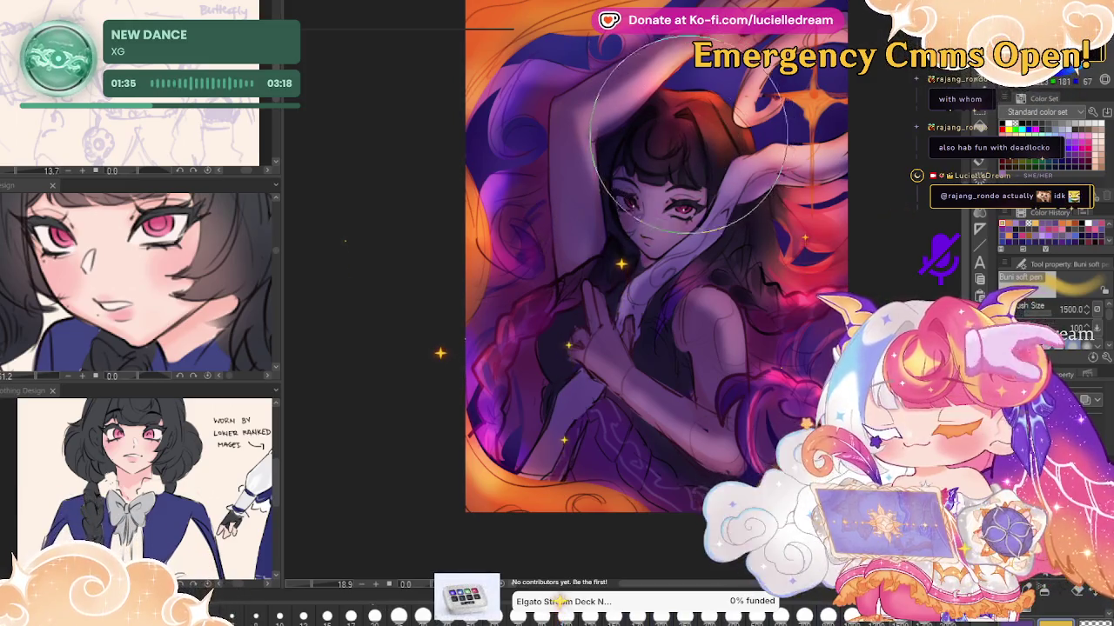
mouse_move(744, 122)
left_mouse_down()
mouse_move(732, 113)
mouse_move(712, 126)
left_mouse_up()
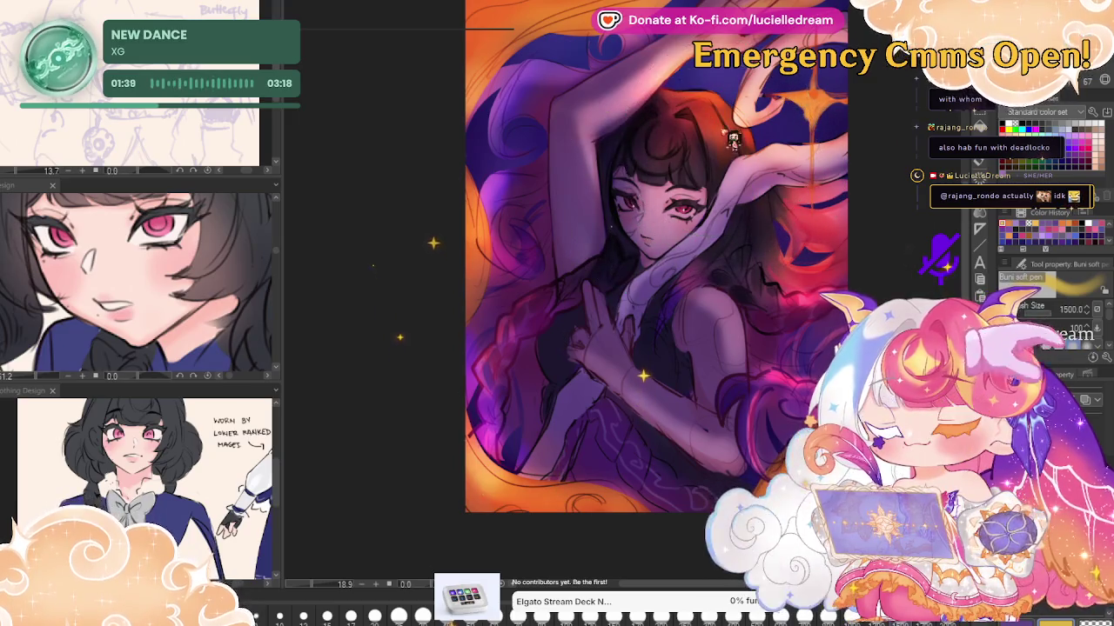
key("ctrl+z")
key("ctrl+z")
key("ctrl+y")
key("ctrl+z")
key("ctrl+y")
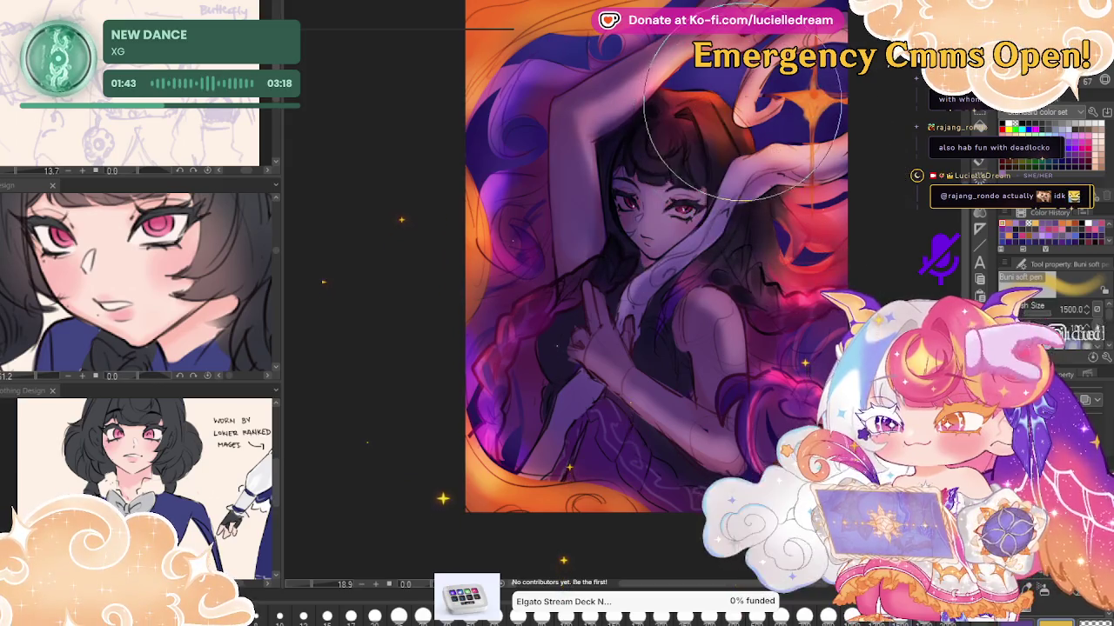
key("ctrl+z")
Shade the hair over the right shoulder darker and give the braid a violet-magenta glow
left_click_drag(749, 261, 793, 239)
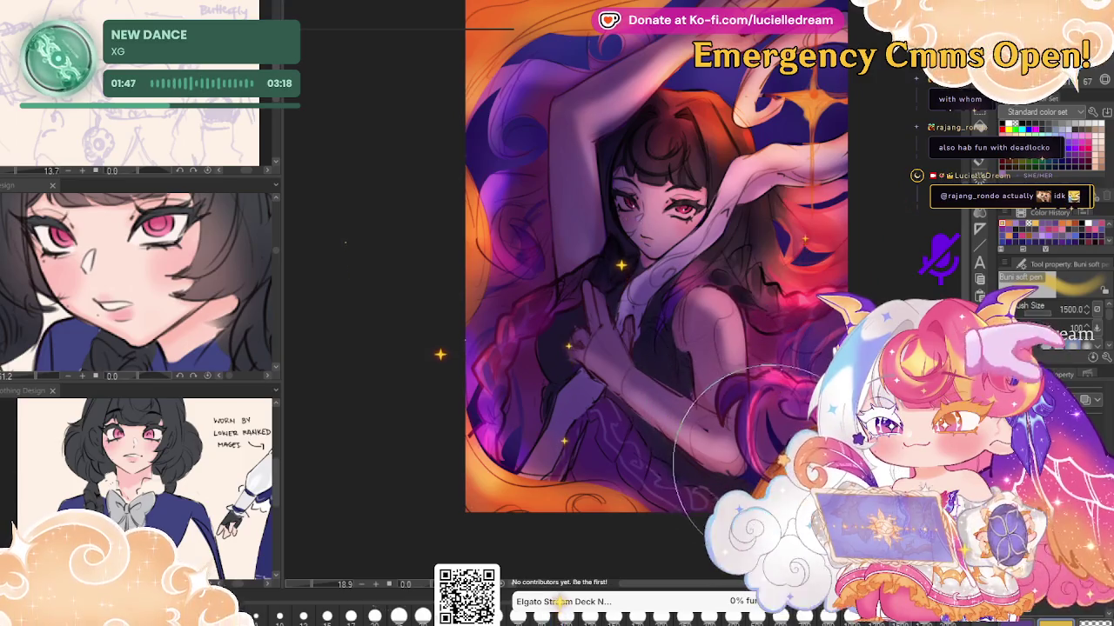
key("h")
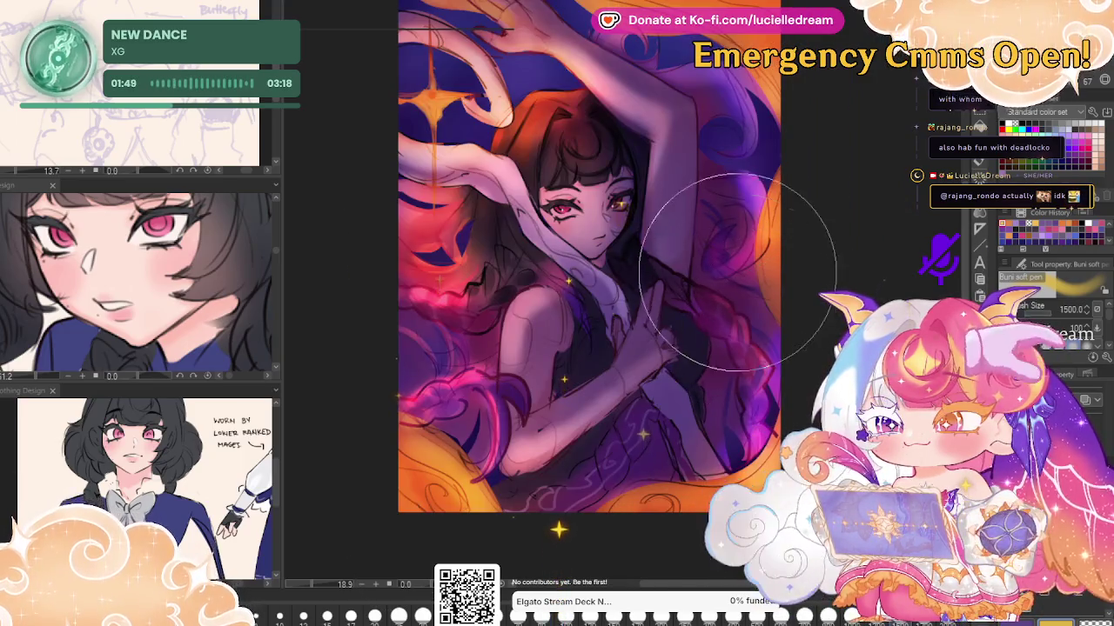
left_click_drag(738, 287, 754, 381)
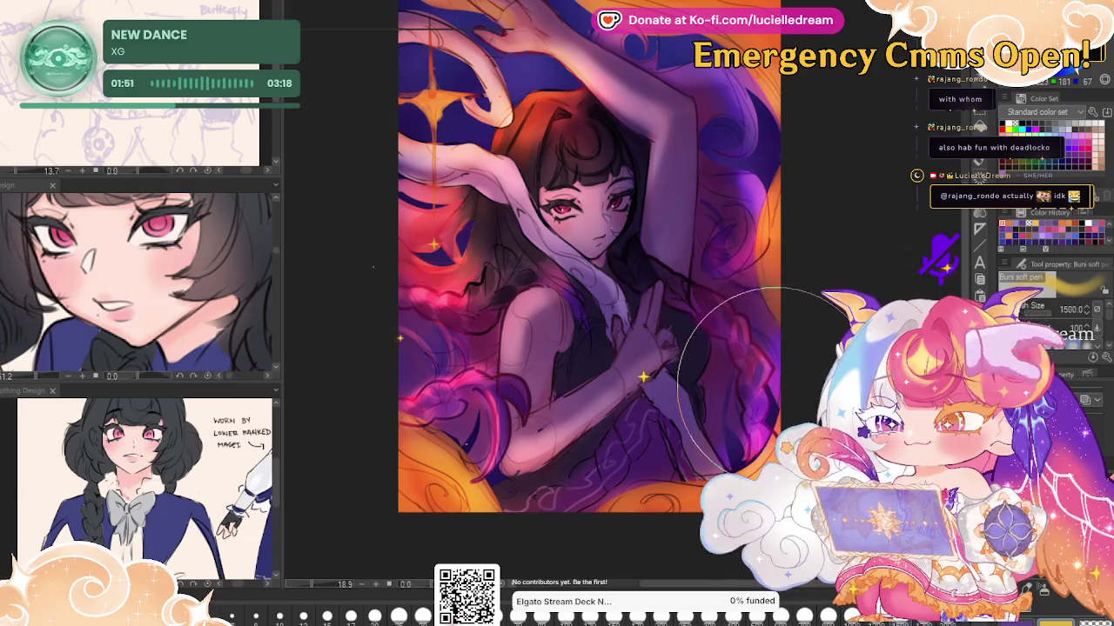
key("h")
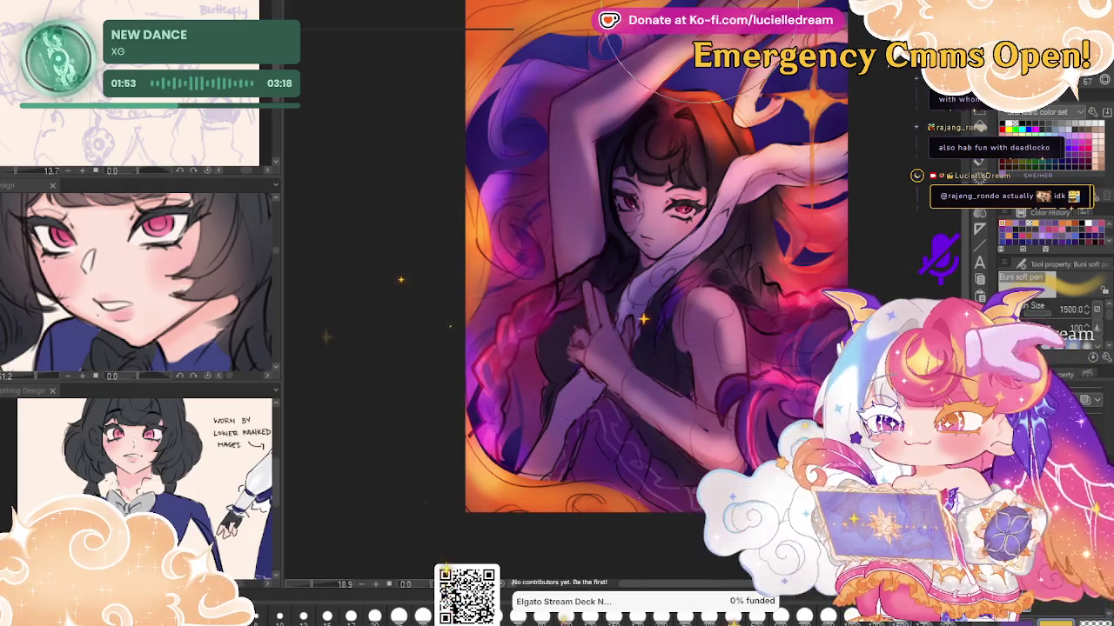
Darken and redden the hair atop the head and repaint the raised arm at brush size 600
left_click_drag(669, 96, 609, 218)
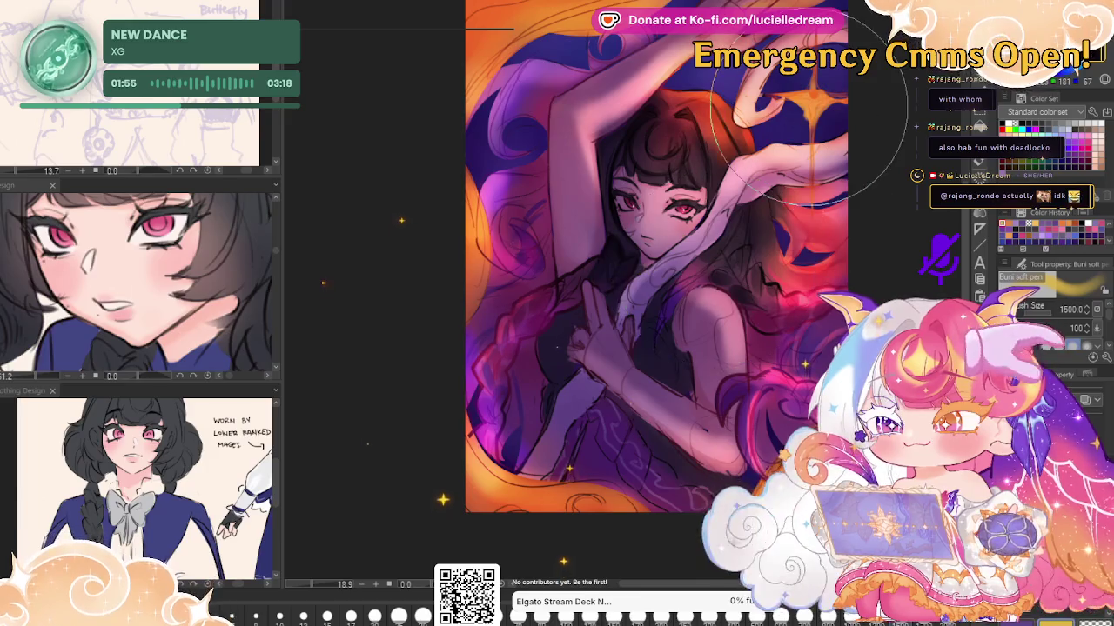
left_click_drag(809, 113, 565, 174)
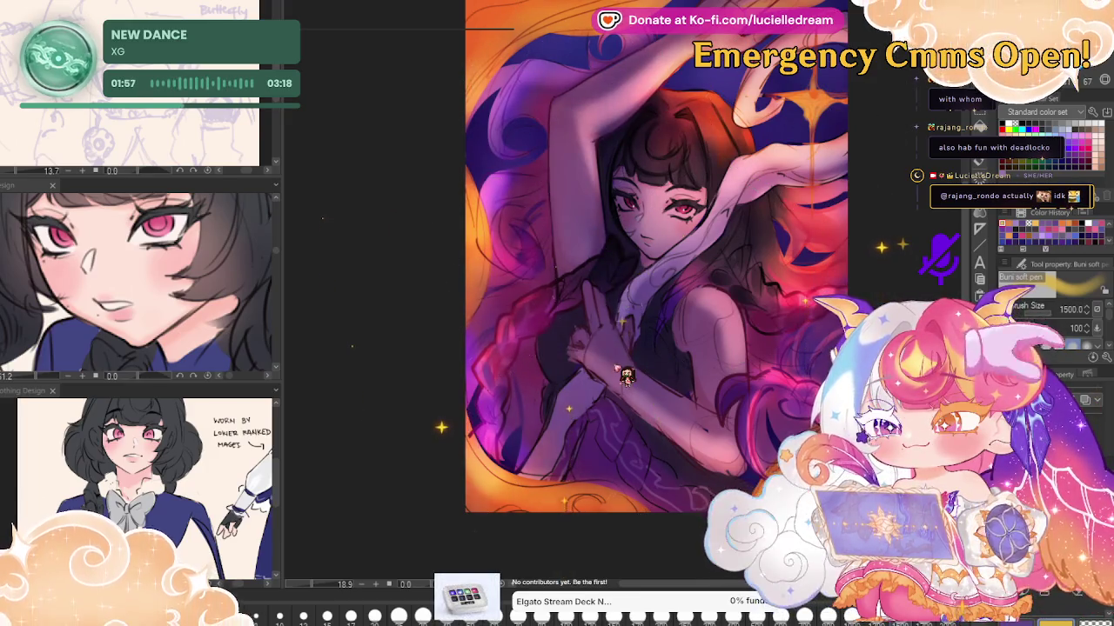
key("bracketleft")
key("bracketleft")
key("bracketleft")
mouse_move(626, 65)
left_mouse_down()
mouse_move(571, 157)
mouse_move(772, 387)
mouse_move(531, 39)
left_mouse_up()
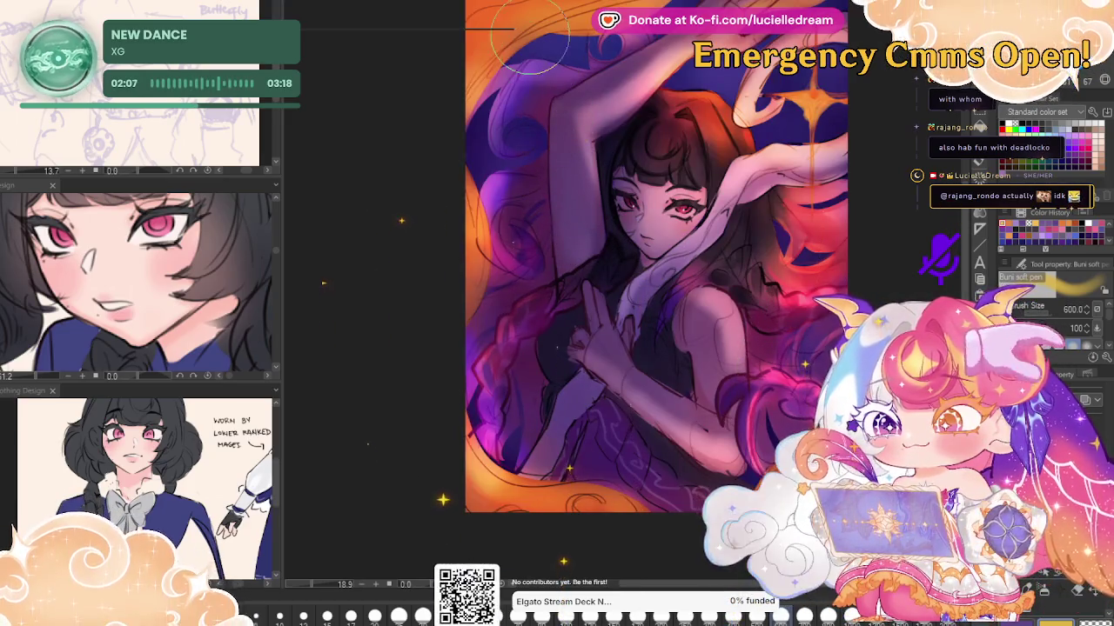
mouse_move(531, 39)
left_mouse_down()
mouse_move(558, 111)
mouse_move(554, 265)
mouse_move(559, 106)
mouse_move(550, 227)
left_mouse_up()
Darken the hair strand beside the raised arm with a slightly smaller brush
key("bracketleft")
mouse_move(549, 180)
left_mouse_down()
mouse_move(554, 261)
mouse_move(564, 78)
mouse_move(555, 169)
left_mouse_up()
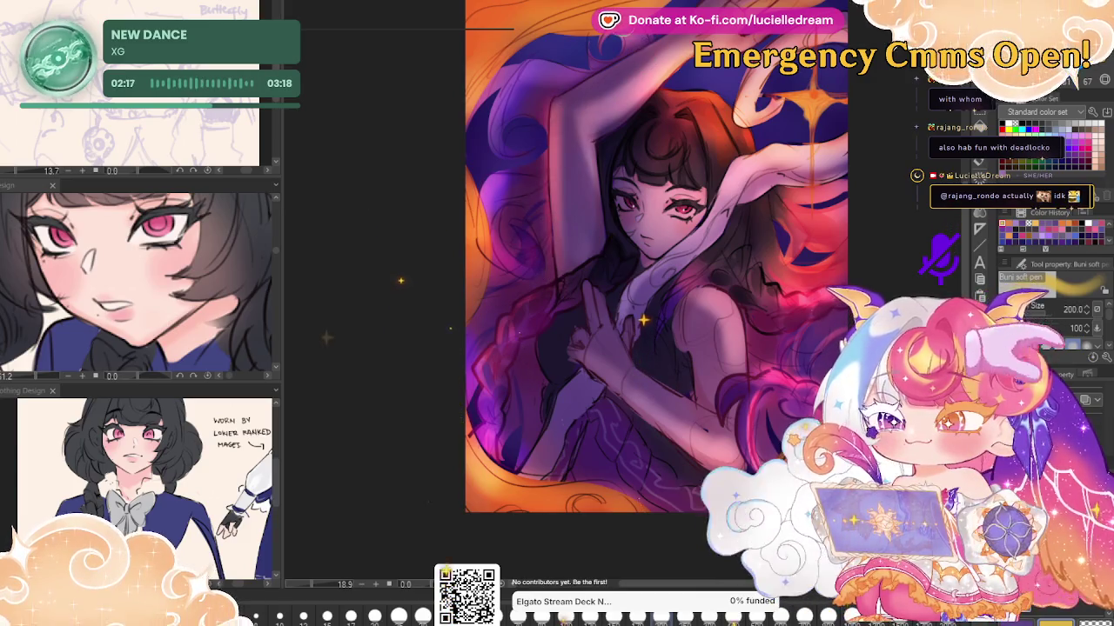
mouse_move(554, 261)
left_mouse_down()
mouse_move(561, 100)
mouse_move(561, 287)
left_mouse_up()
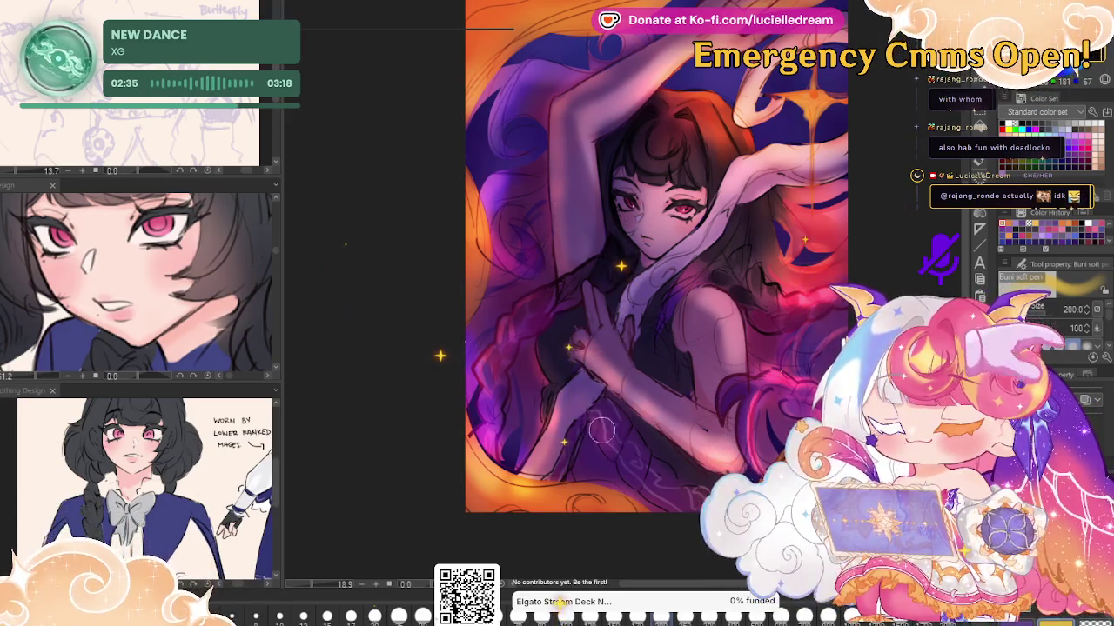
key("bracketright")
key("bracketright")
key("bracketright")
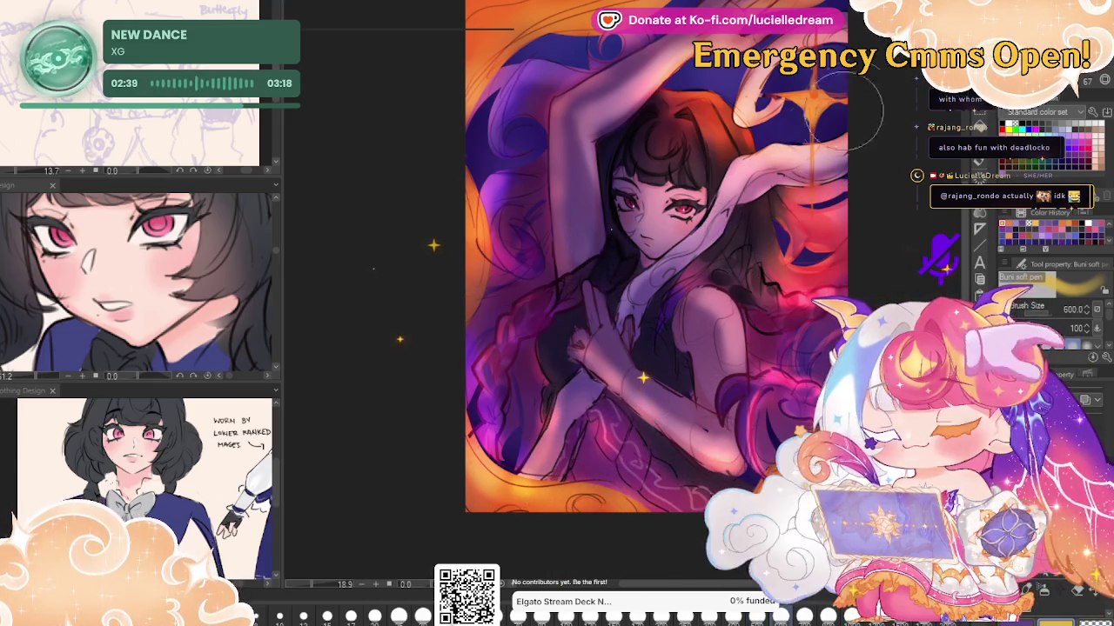
Pick and enlarge the blending brush, then switch to Liquify and check the figure mirrored
key("j")
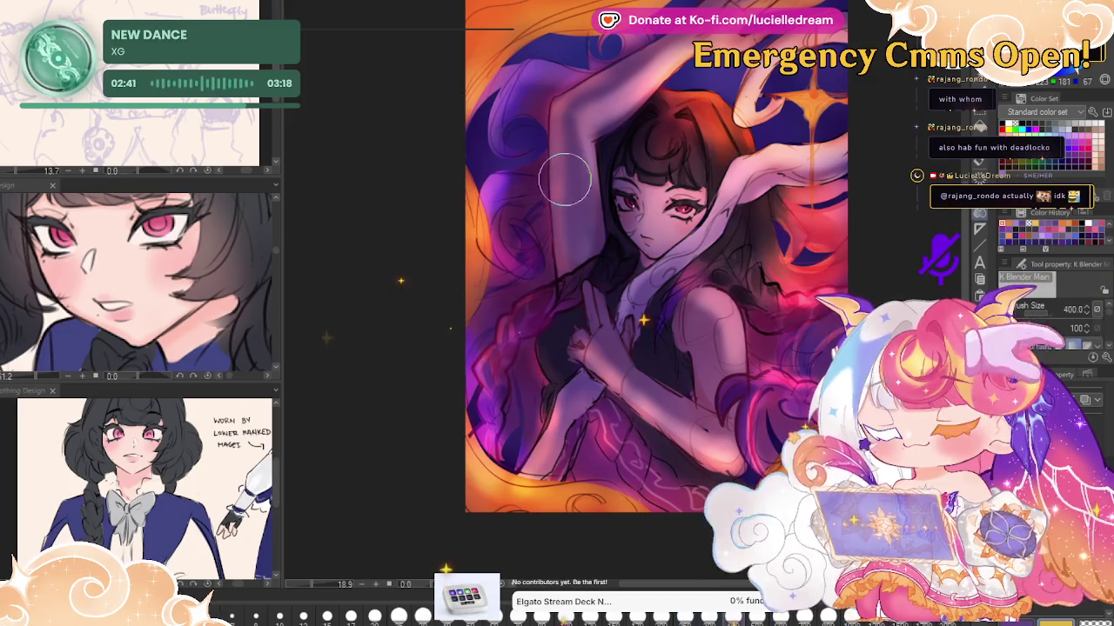
key("bracketright")
key("bracketright")
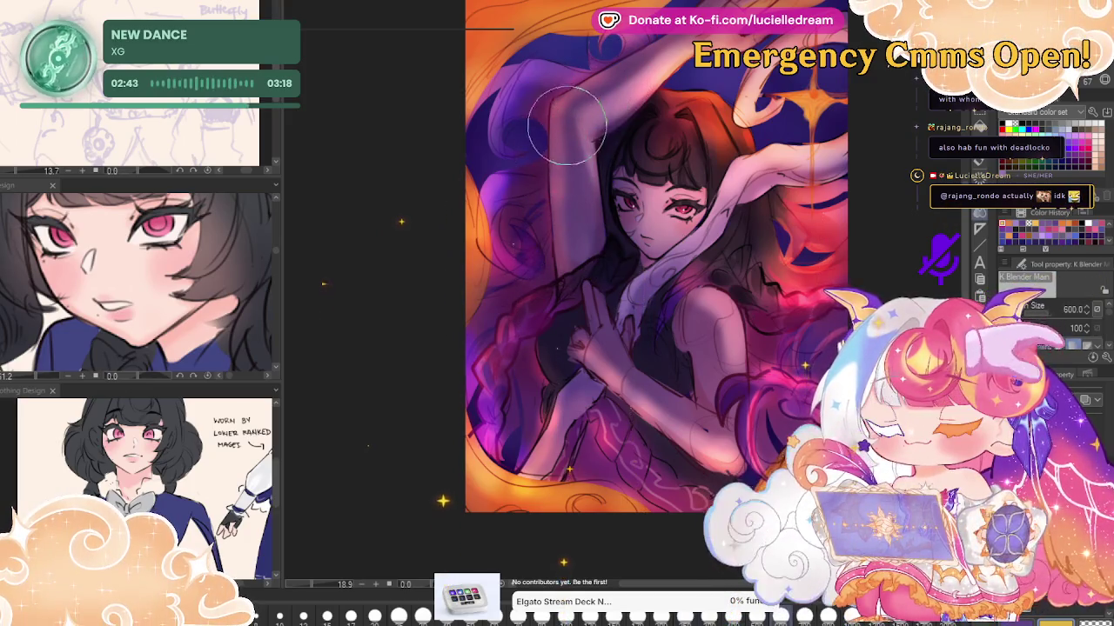
key("j")
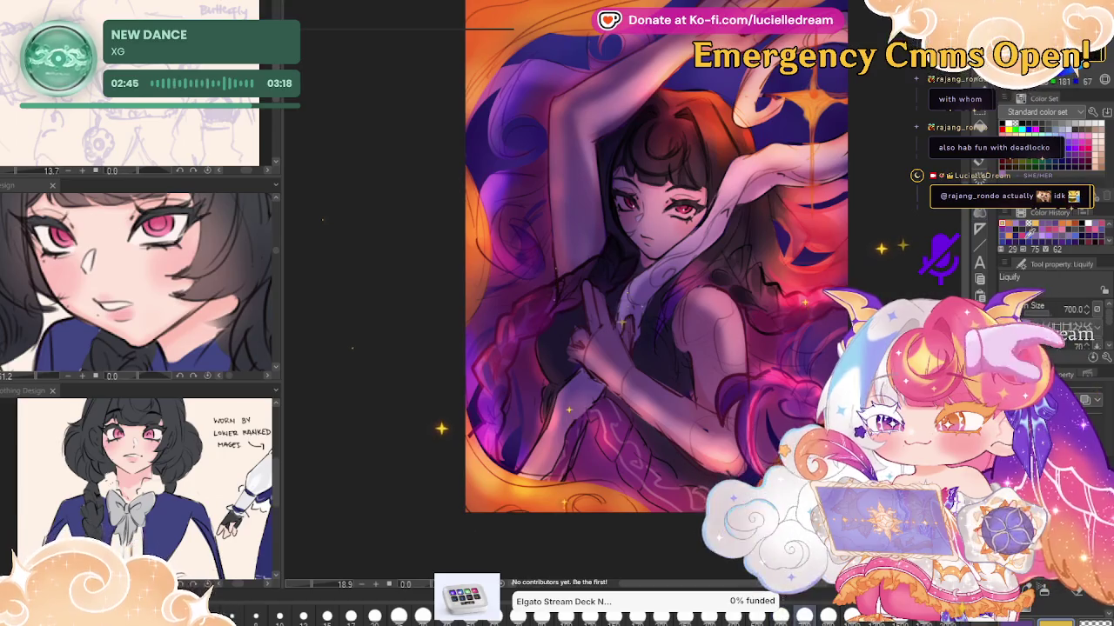
key("h")
key("h")
key("h")
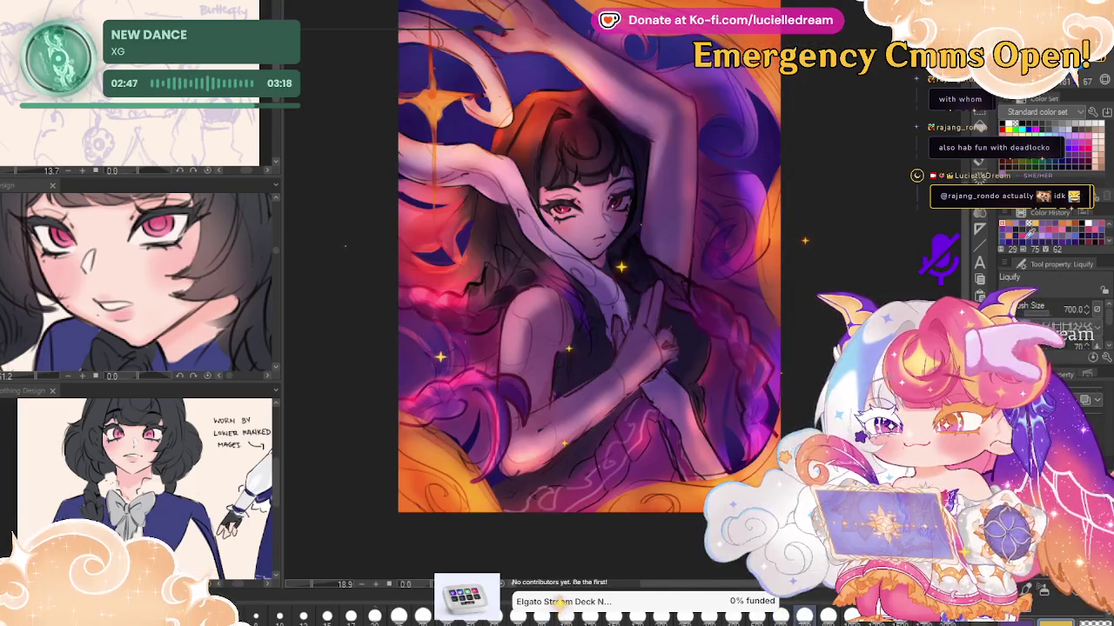
key("h")
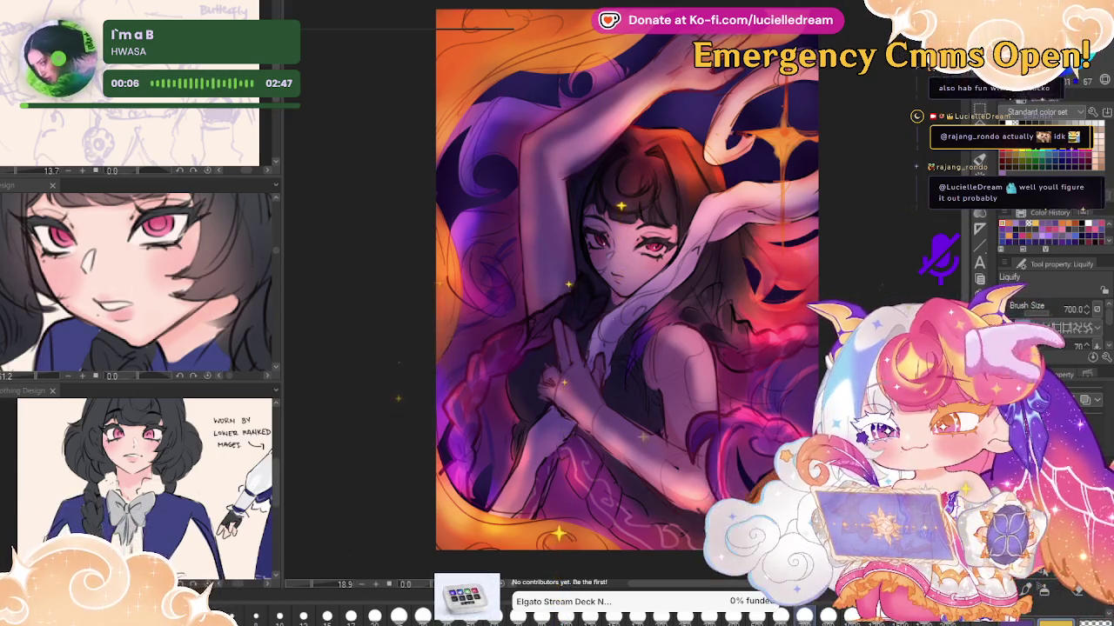
Cycle through the spray, twinkle, glitter and Sunlit Grass 3 brushes, settling on Crystal sparkles
key("b")
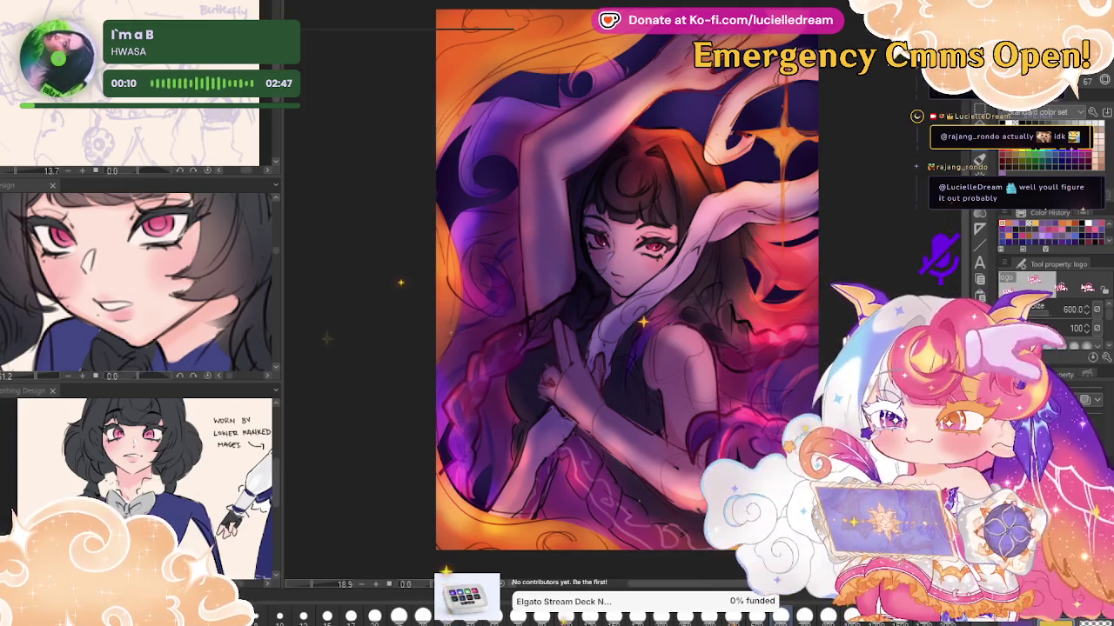
key("b")
key("b")
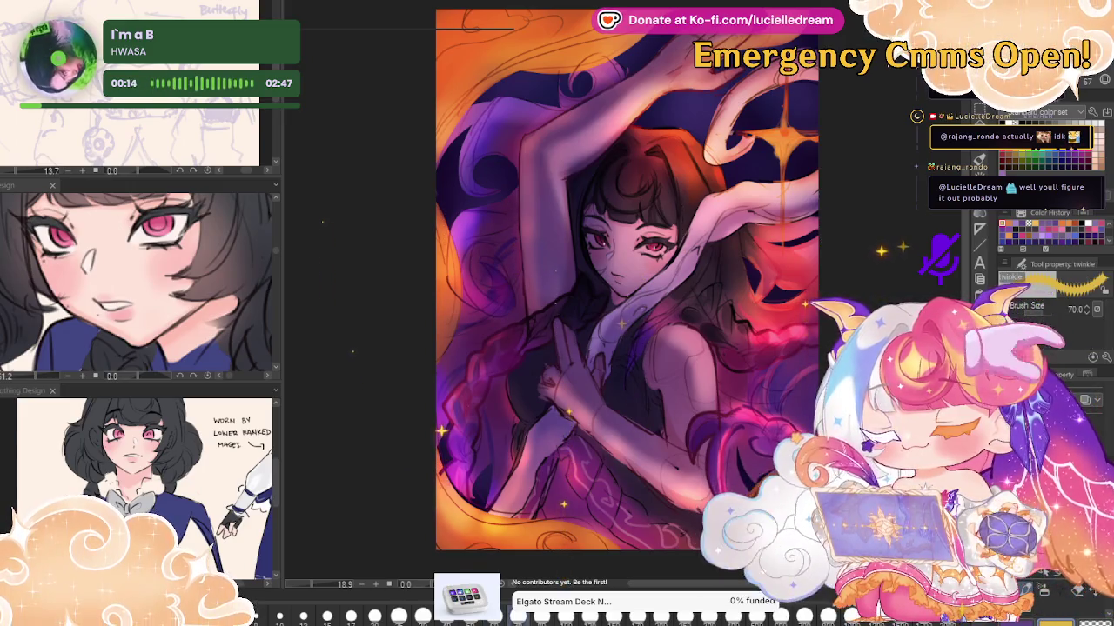
key("b")
key("b")
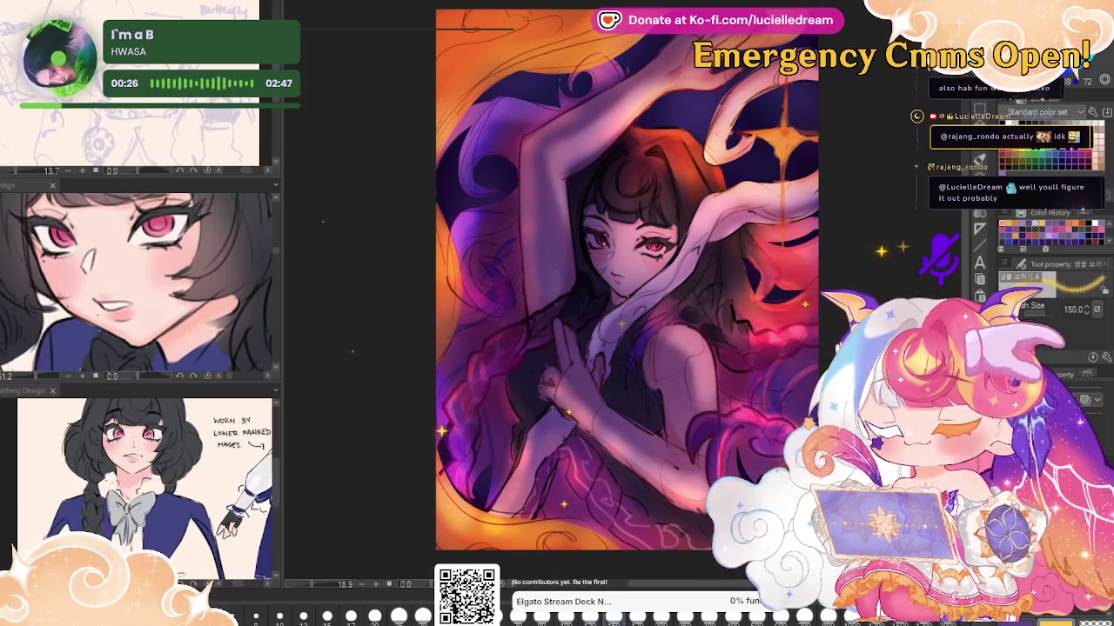
key("bracketright")
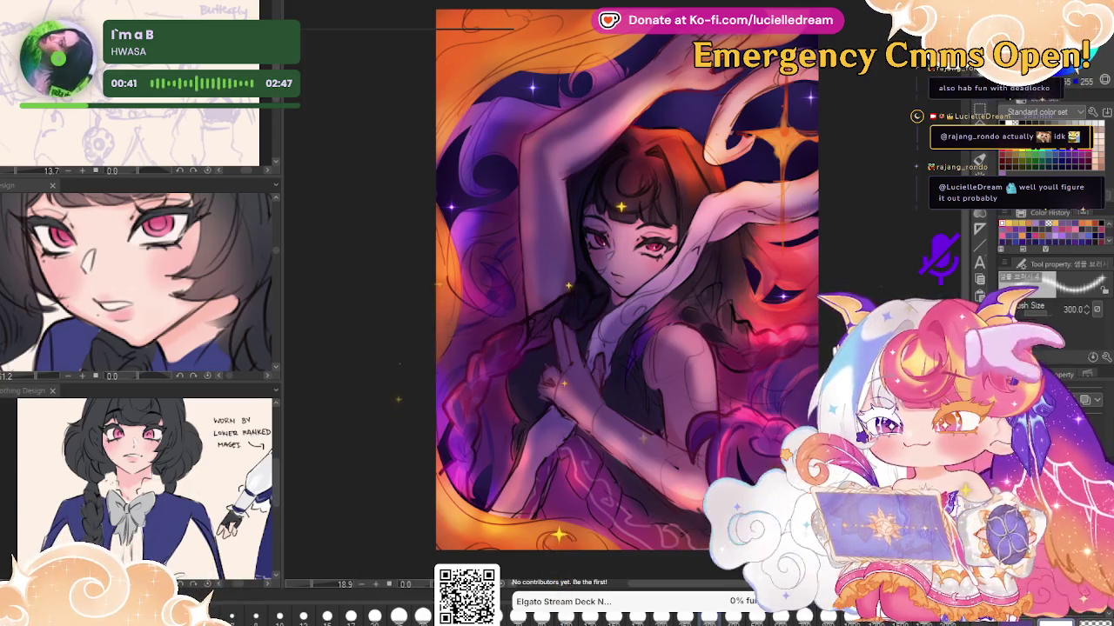
key("b")
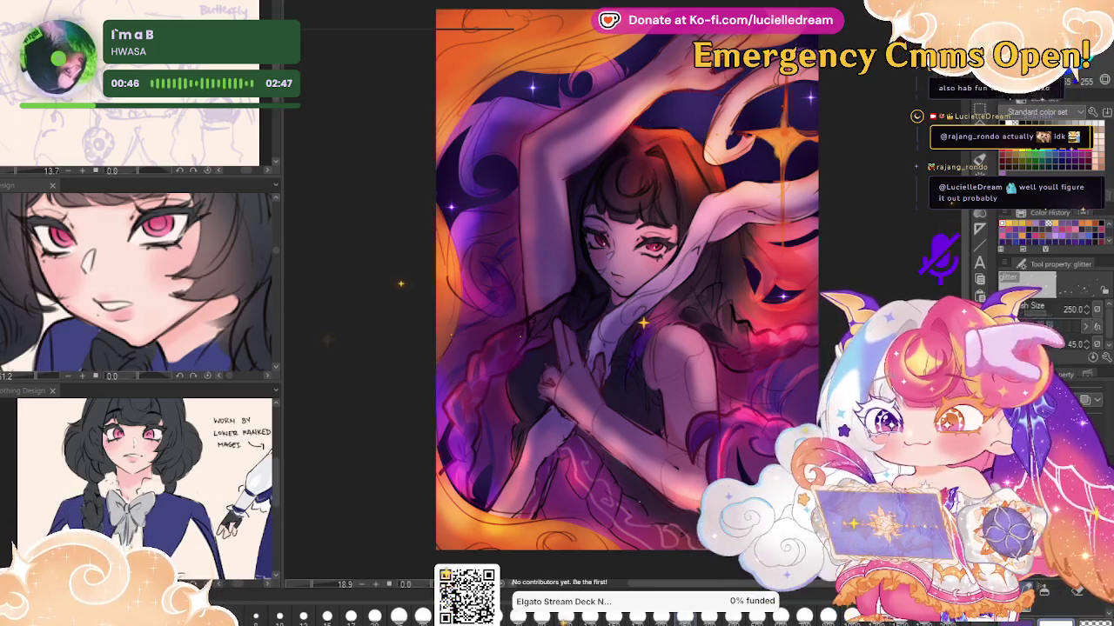
key("b")
key("b")
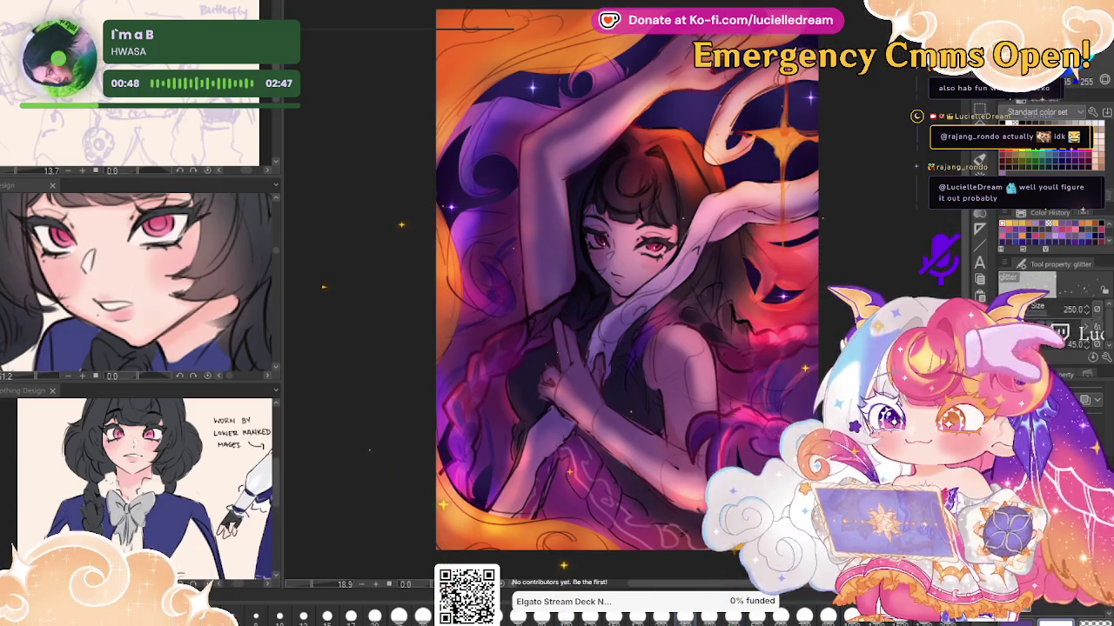
key("b")
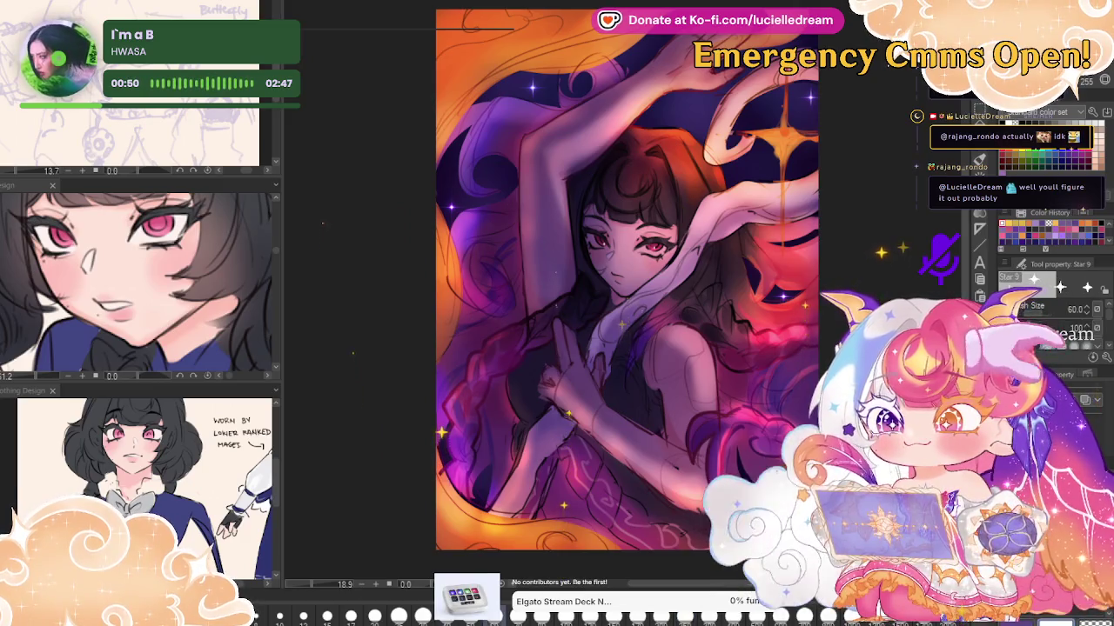
key("b")
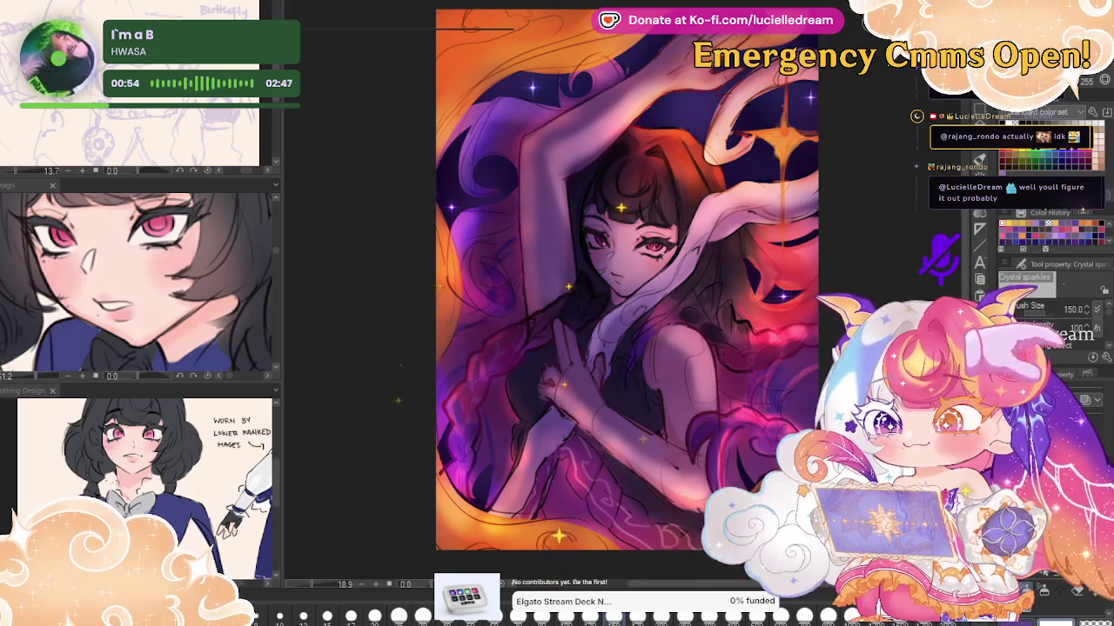
Stamp crystal-line sparkles into two dark background areas, then select the Sparkle decoration brush
scroll(779, 165, "up", 5)
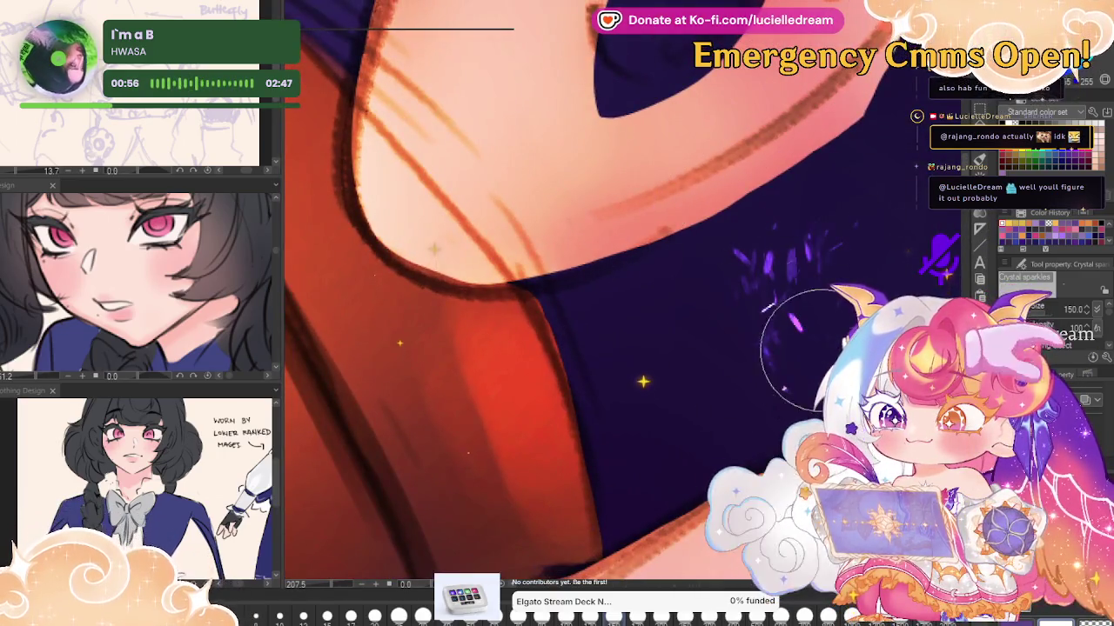
left_click_drag(609, 217, 705, 304)
left_click_drag(761, 418, 831, 357)
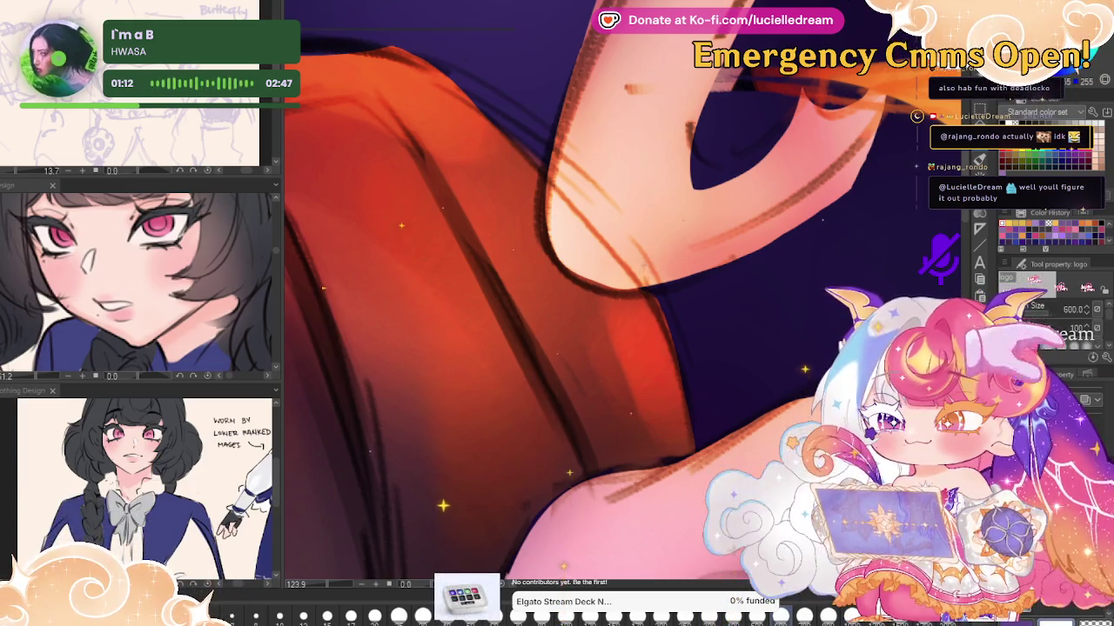
key("b")
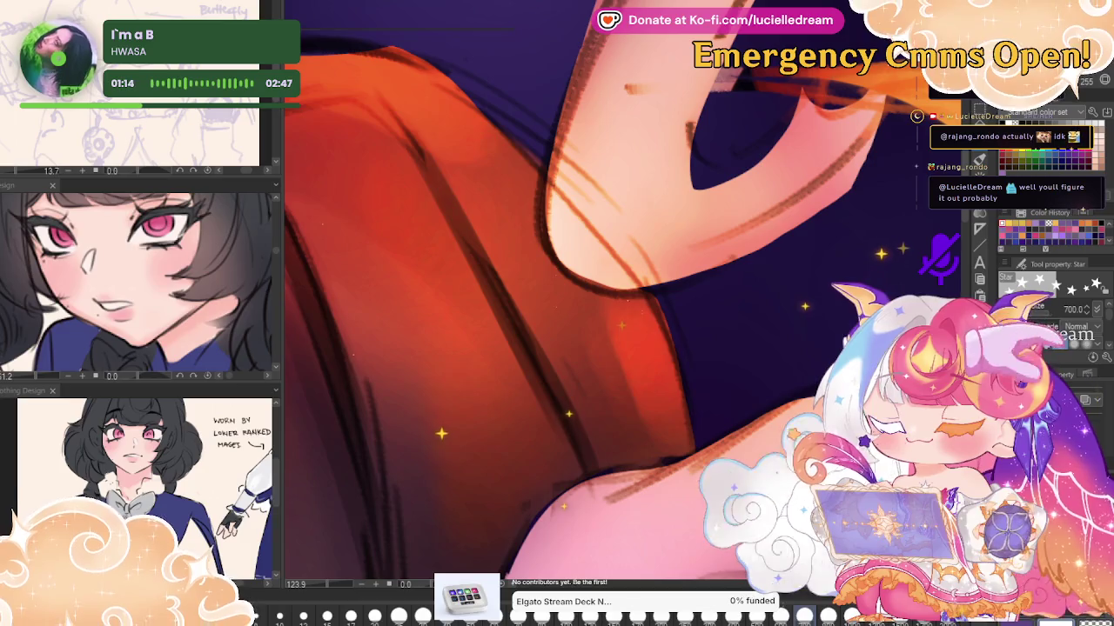
key("b")
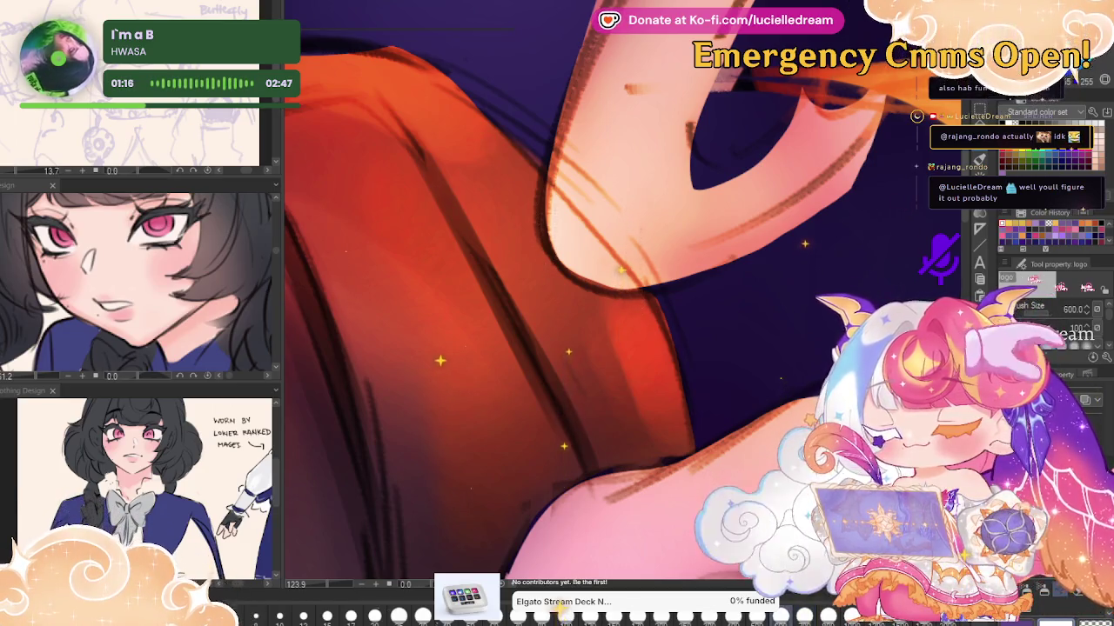
key("b")
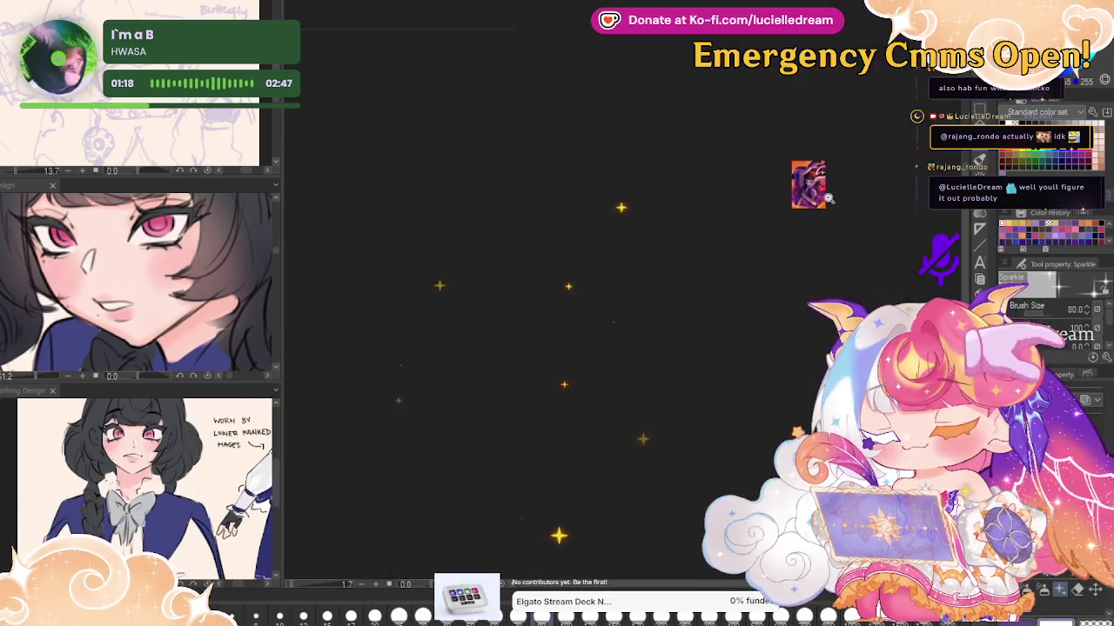
scroll(816, 185, "up", 3)
Enlarge the Sparkle brush to 500 and stamp sparkles into the sky near the raised arm
scroll(809, 190, "up", 3)
scroll(796, 200, "up", 3)
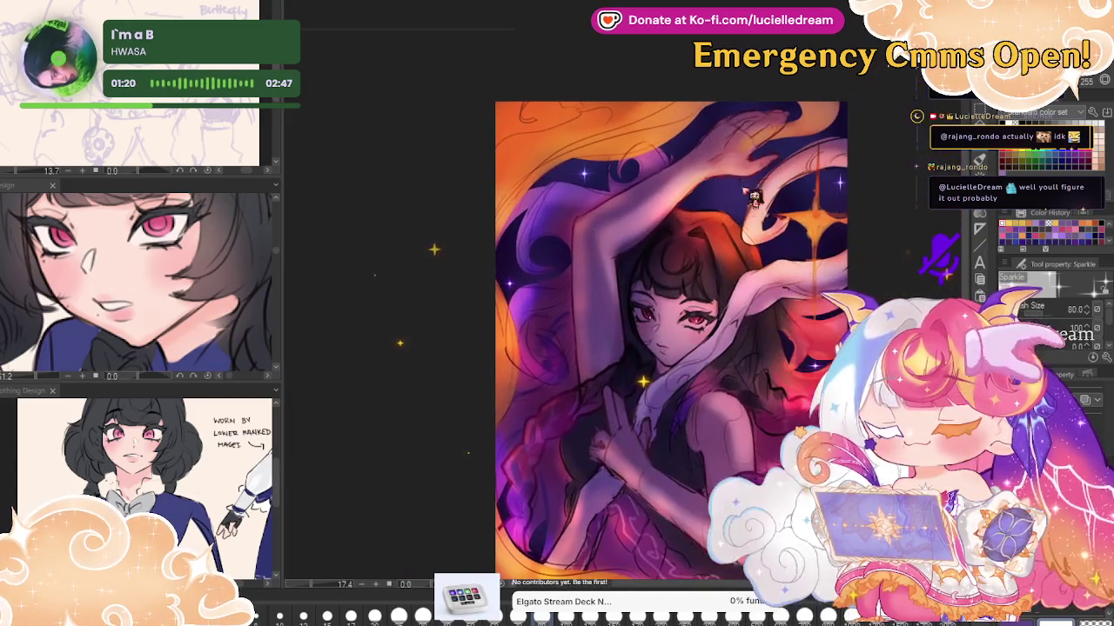
scroll(790, 206, "up", 1)
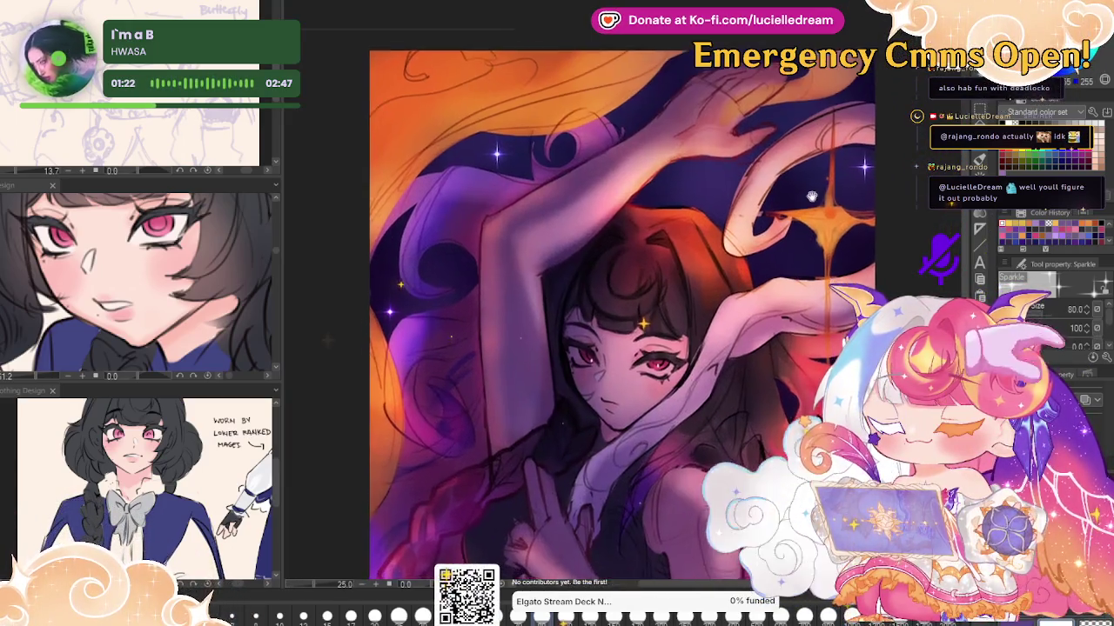
scroll(825, 114, "up", 1)
scroll(823, 113, "down", 1)
scroll(696, 122, "down", 1)
scroll(509, 132, "down", 1)
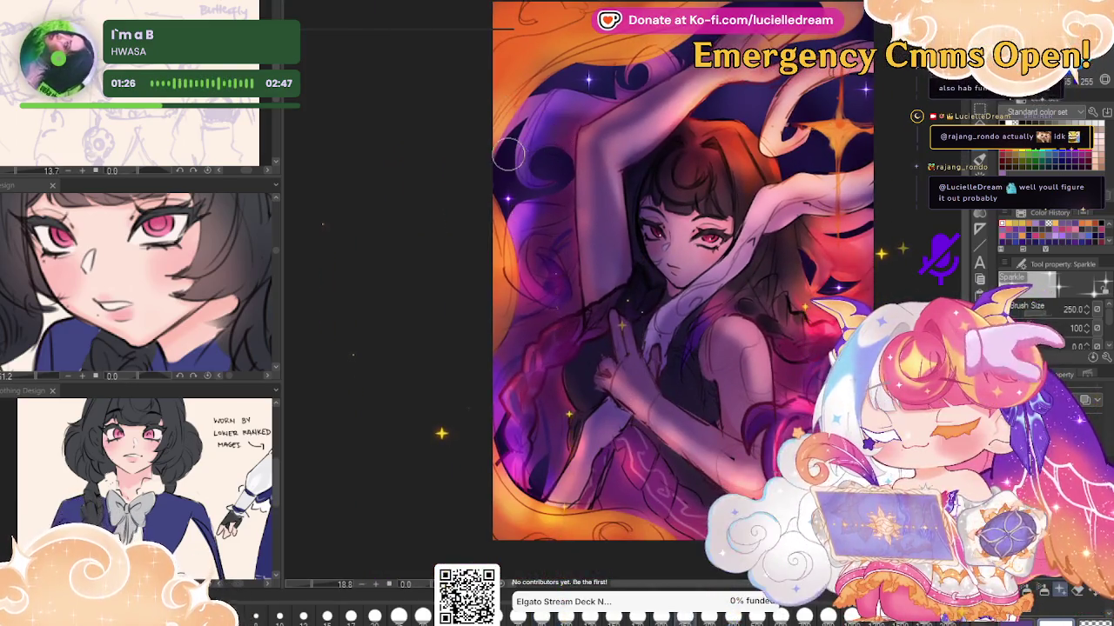
left_click_drag(509, 157, 553, 185)
left_click(552, 184)
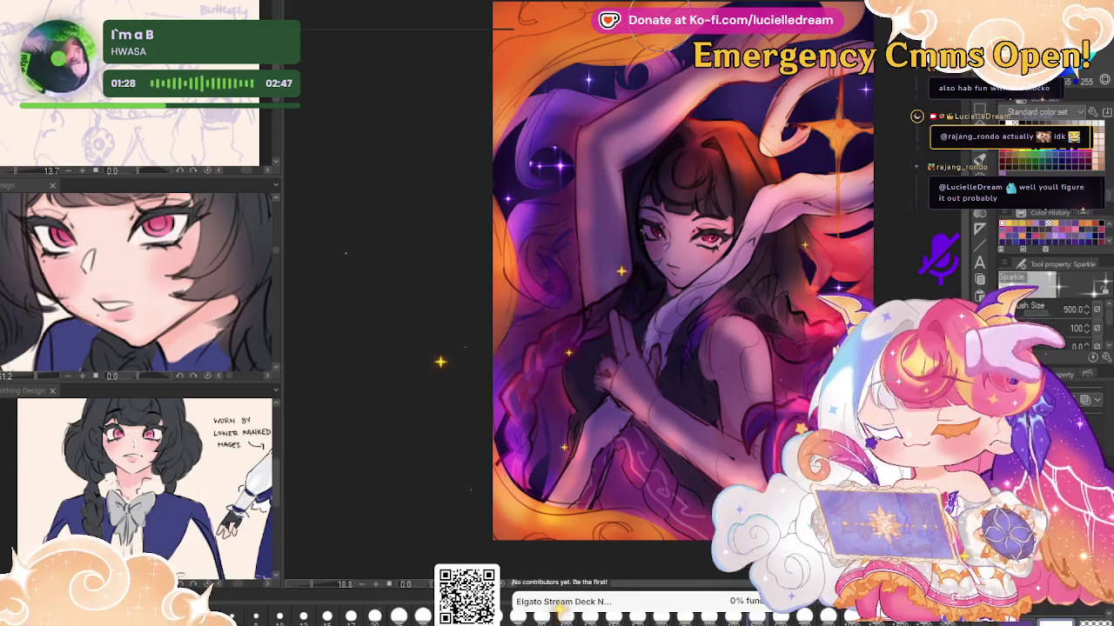
key("bracketleft")
key("bracketleft")
key("bracketleft")
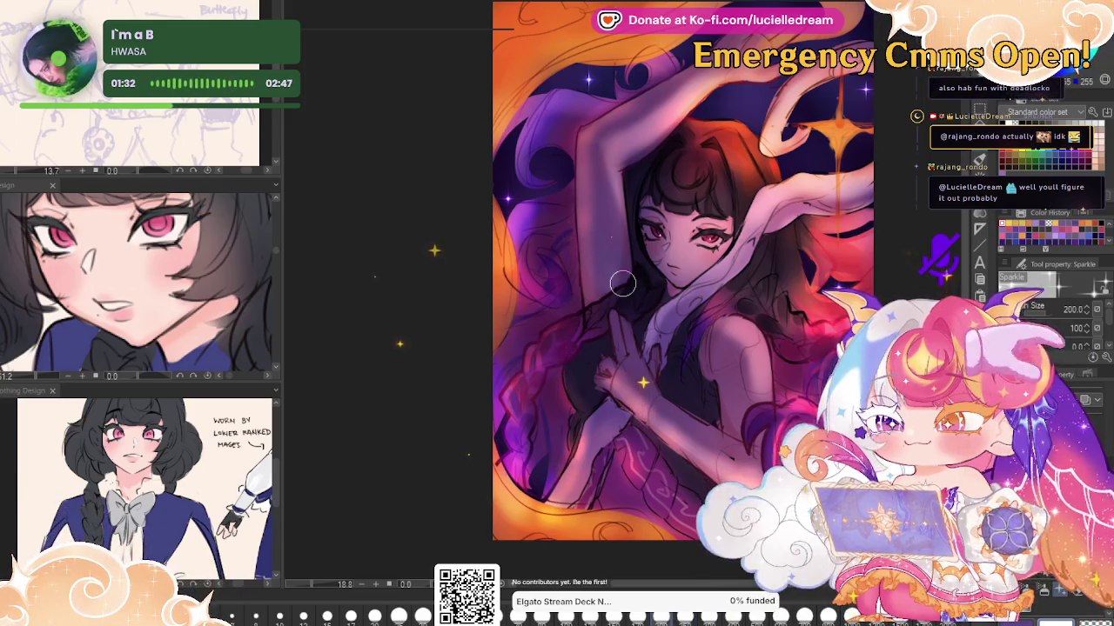
key("bracketleft")
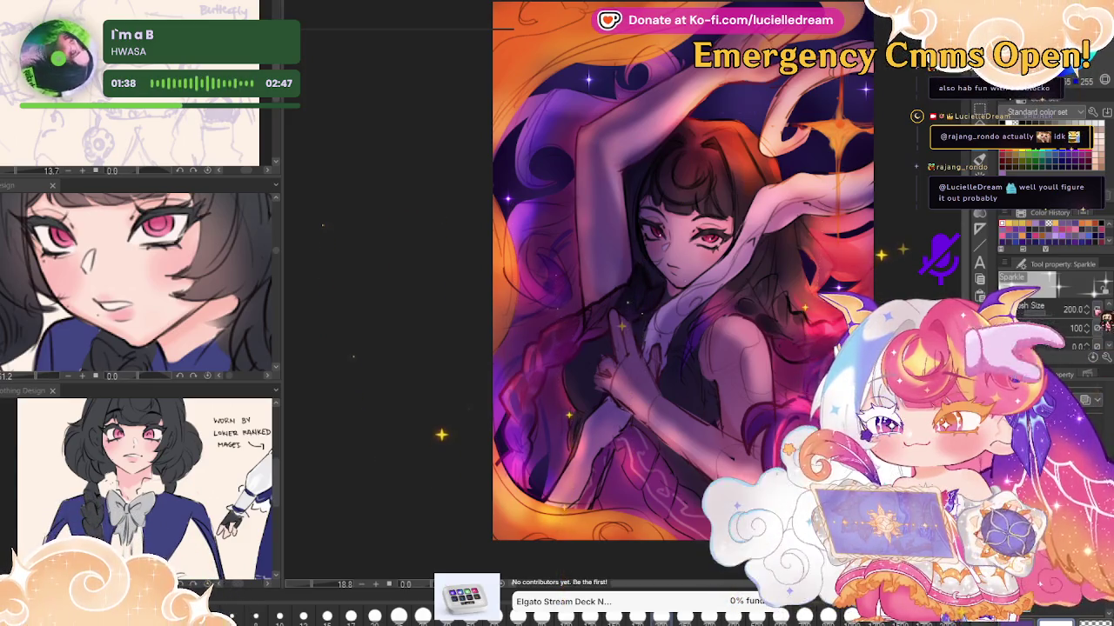
Shrink the sparkle brush further and check the scattered stars in a mirrored canvas view
scroll(1052, 322, "down", 2)
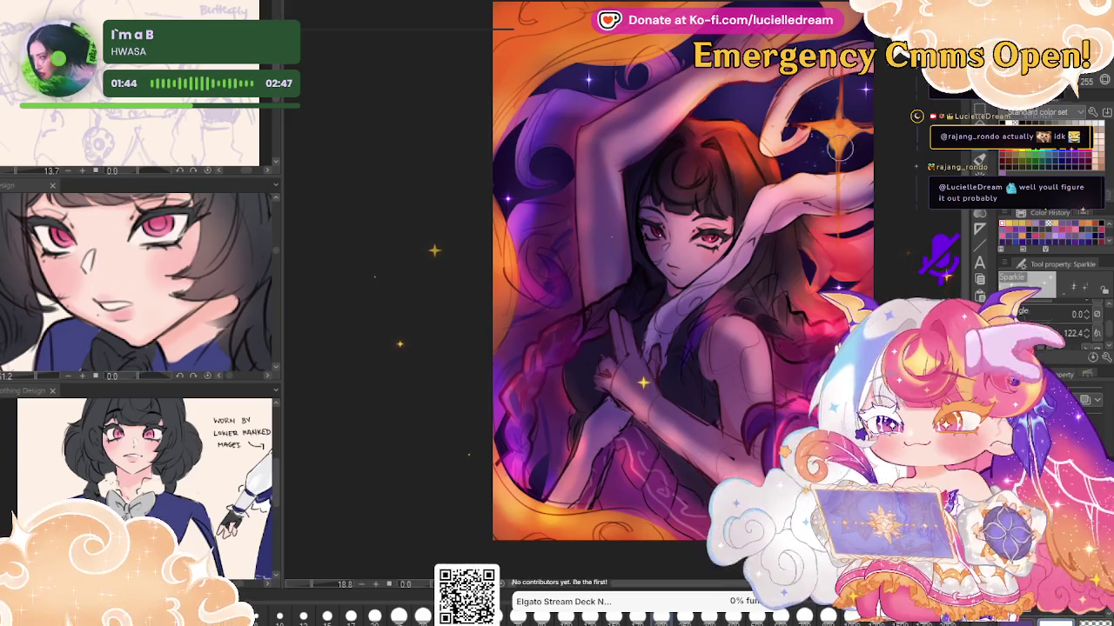
scroll(1079, 332, "up", 3)
scroll(1079, 333, "up", 3)
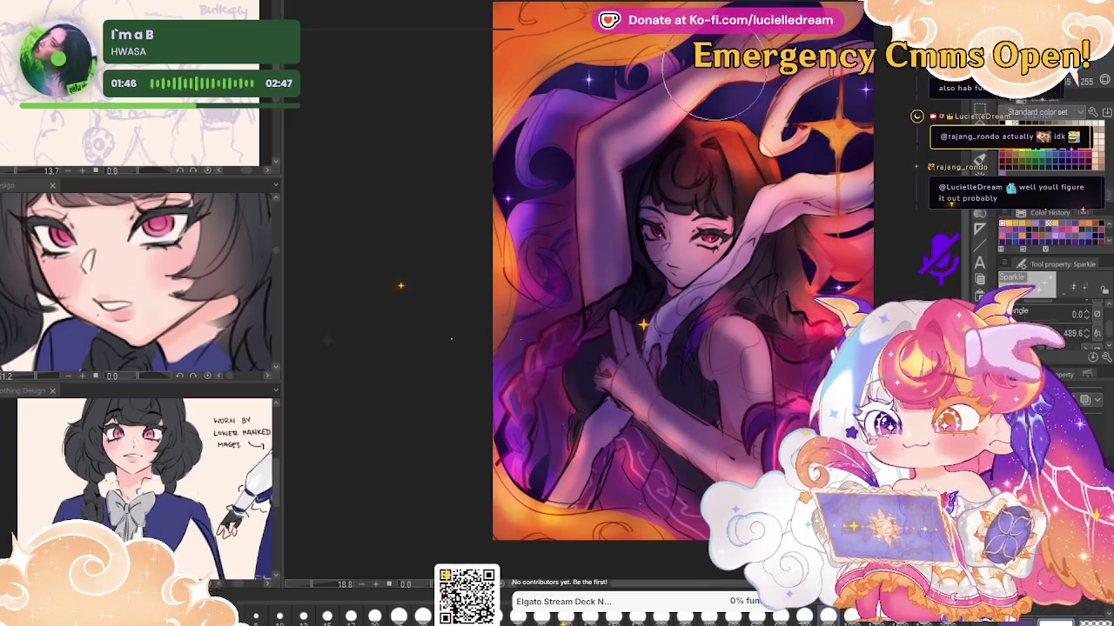
key("bracketleft")
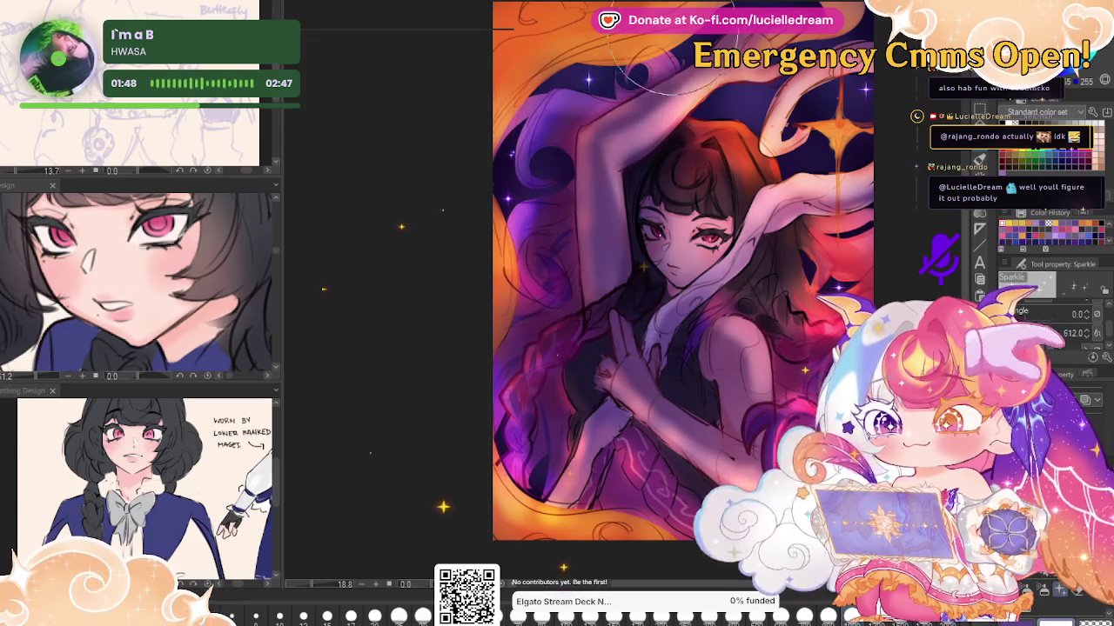
key("bracketleft")
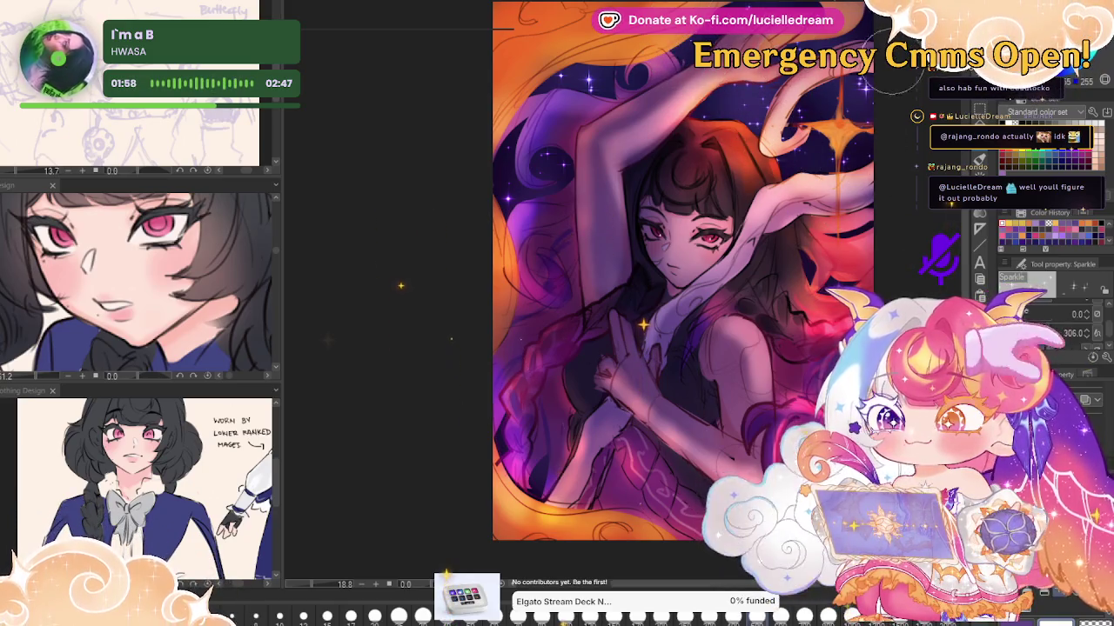
scroll(866, 95, "down", 1)
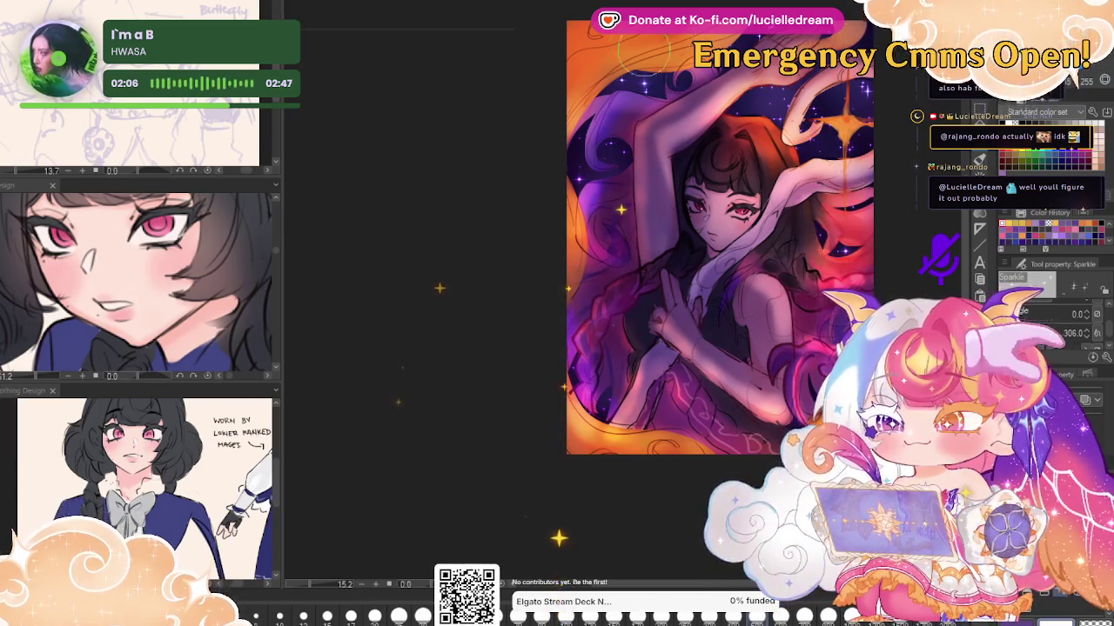
key("h")
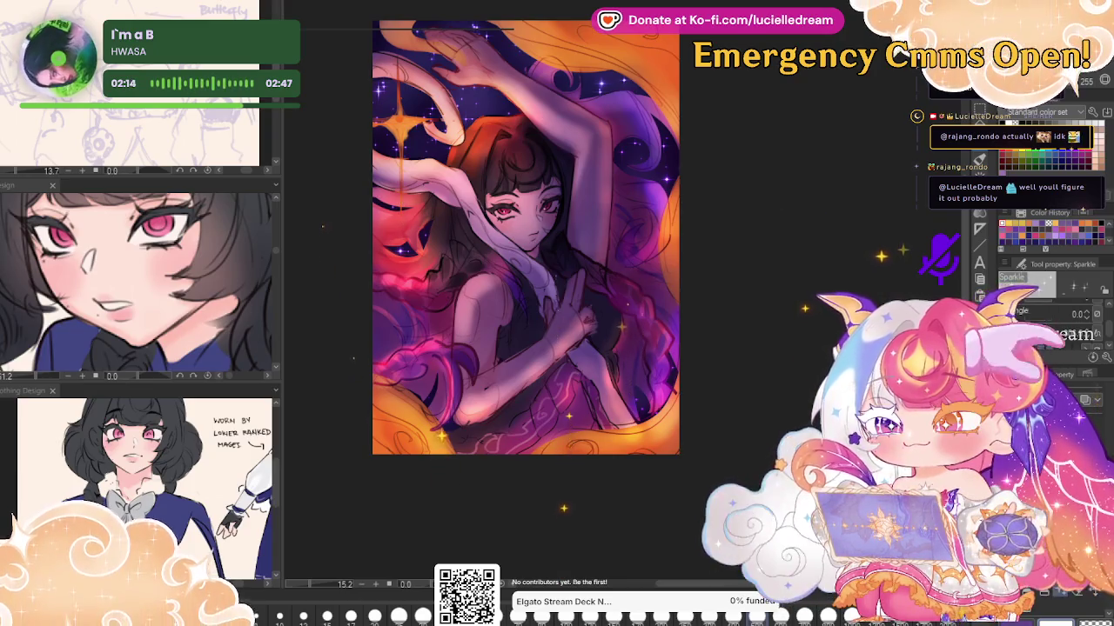
key("h")
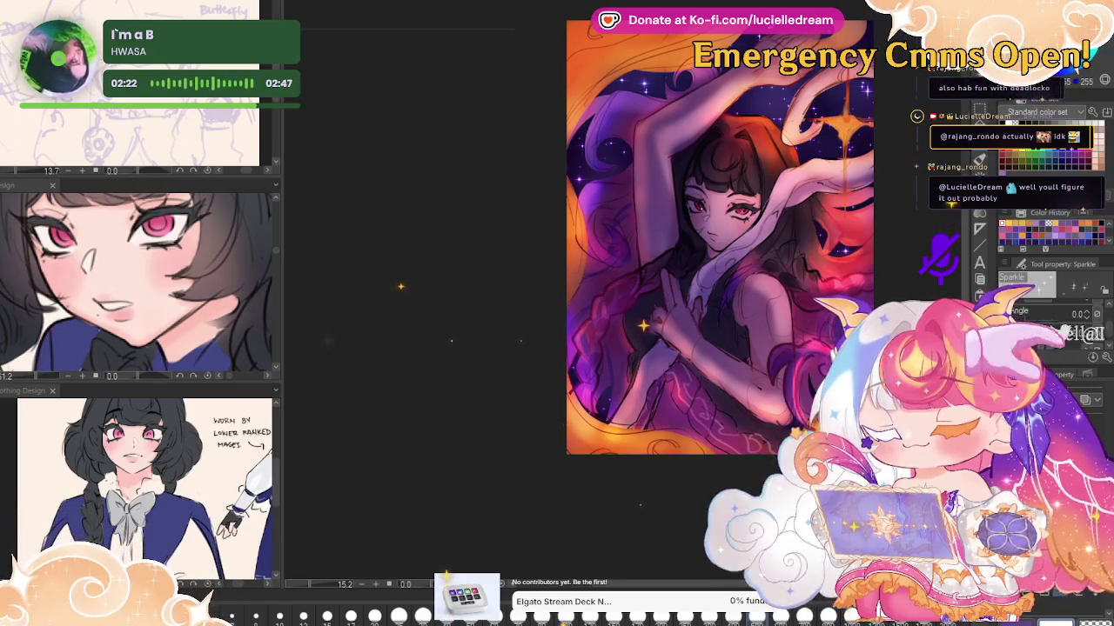
scroll(647, 304, "up", 2)
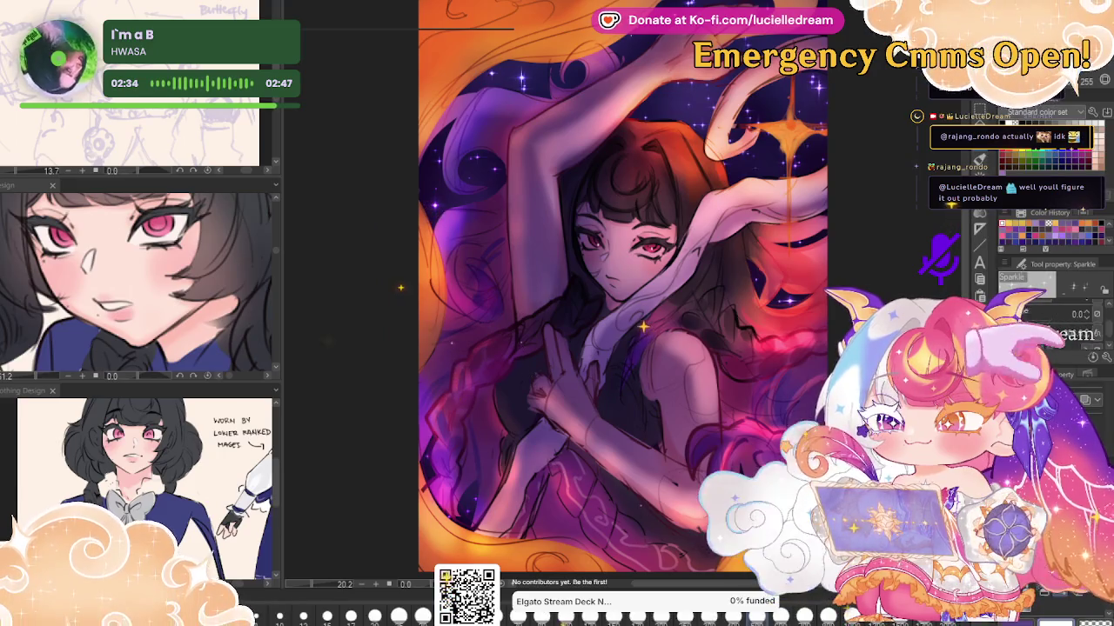
Blend the shading along the raised arm's edge and soften the horn with K Blender Main
key("j")
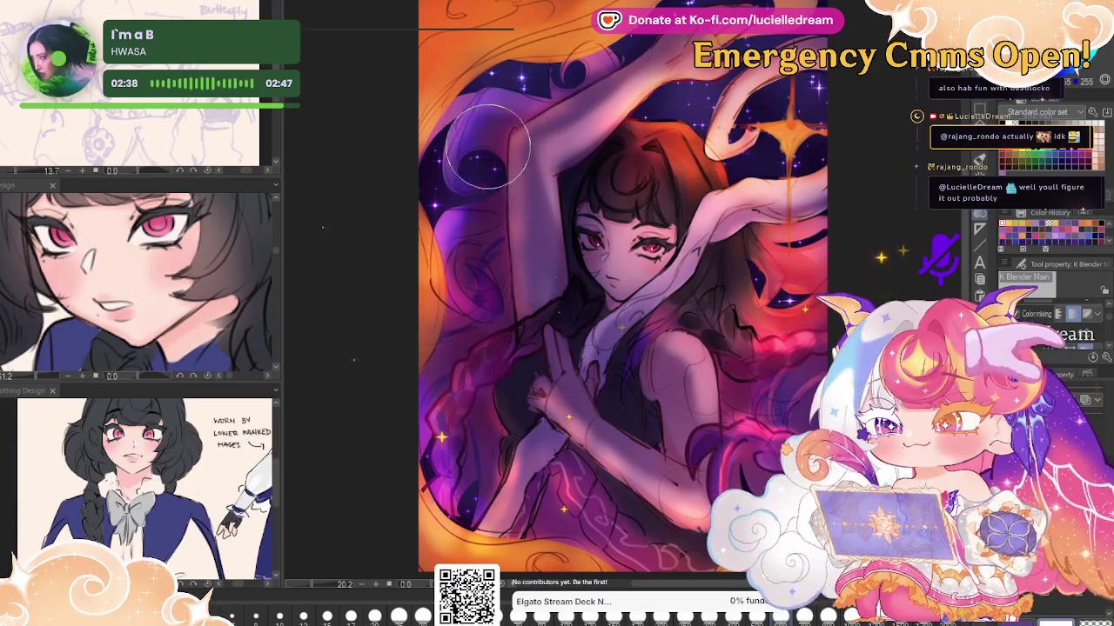
left_click_drag(581, 131, 453, 147)
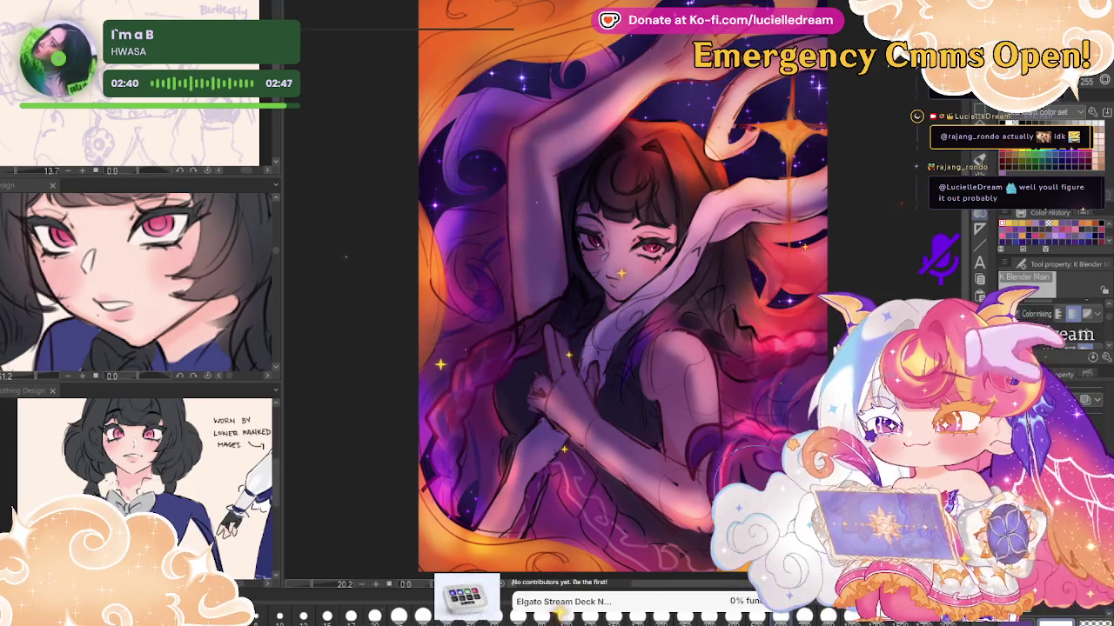
mouse_move(700, 108)
left_mouse_down()
mouse_move(714, 143)
mouse_move(707, 165)
left_mouse_up()
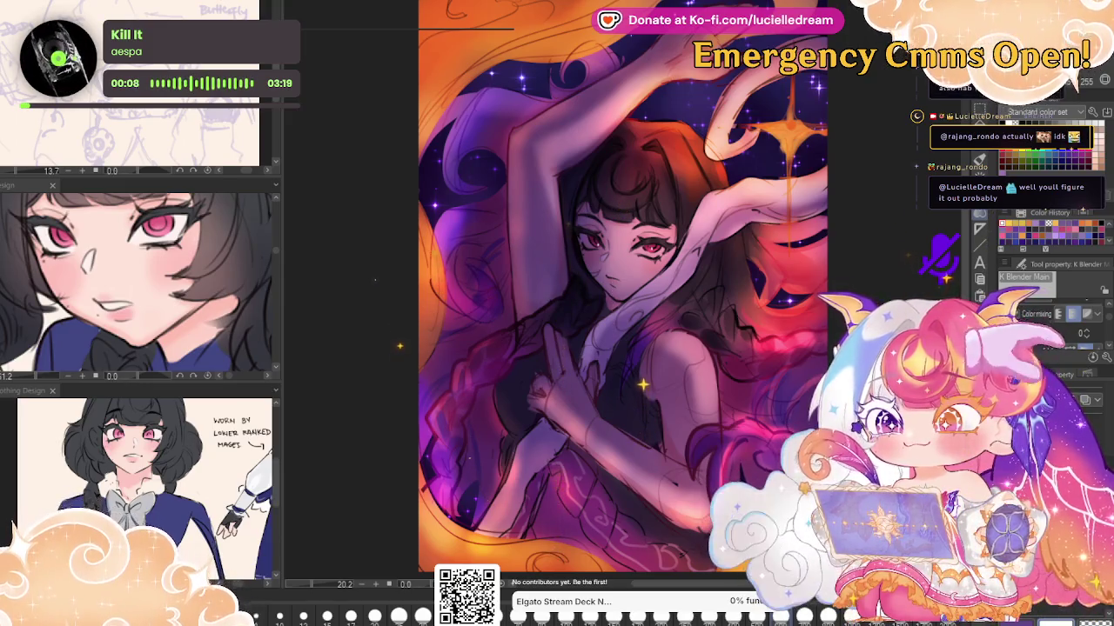
key("p")
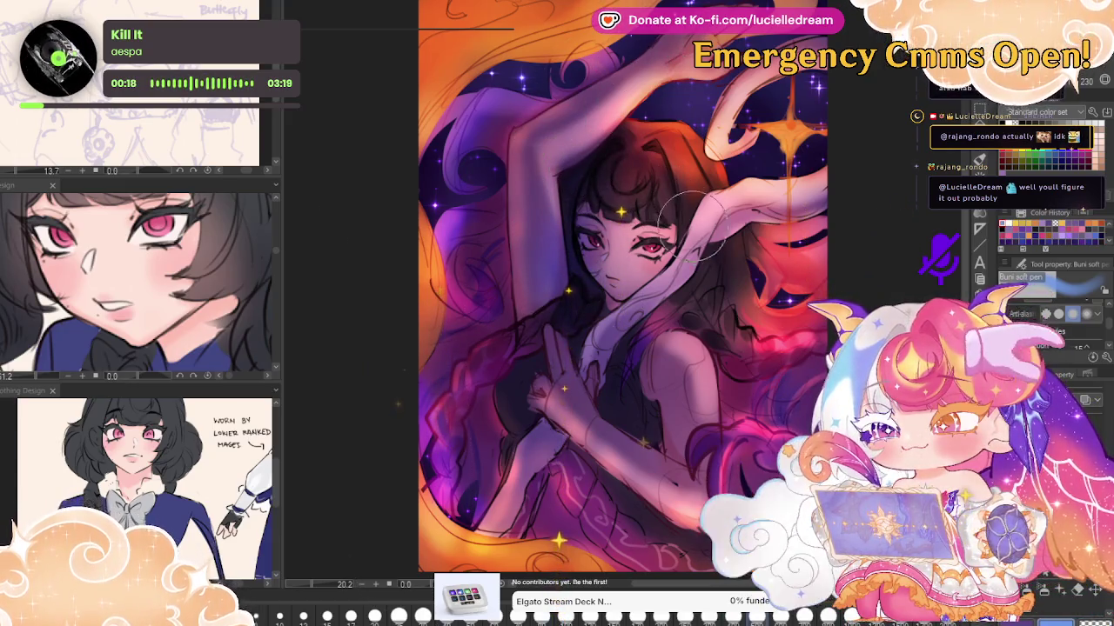
key("h")
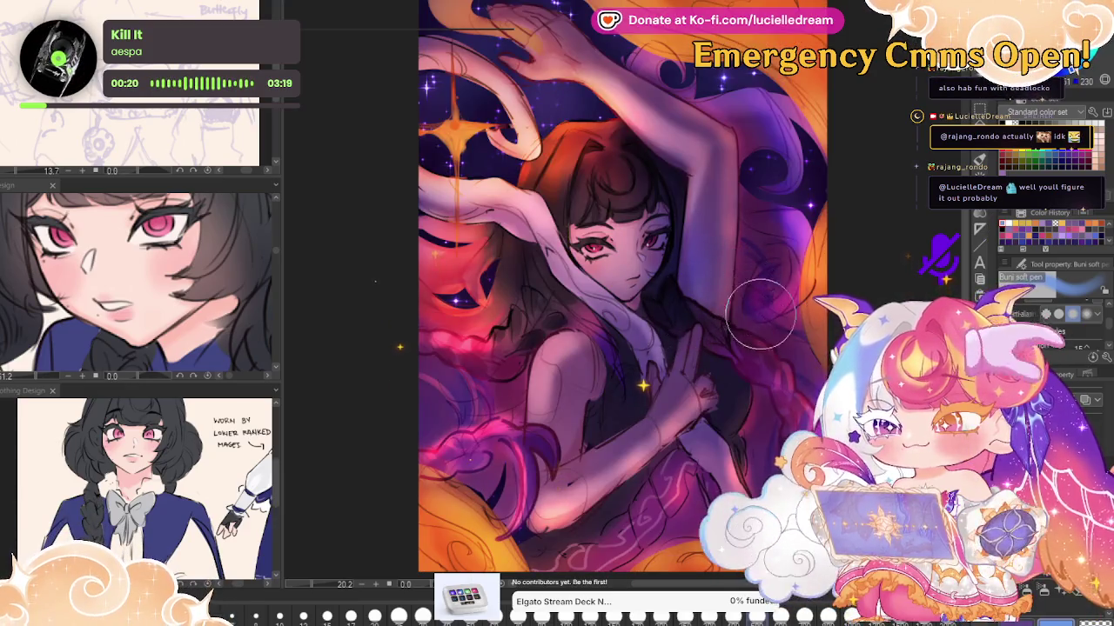
Repaint the hand on her chest with raised fingers and touch up the collar area
left_click_drag(664, 341, 688, 383)
left_click_drag(687, 313, 661, 392)
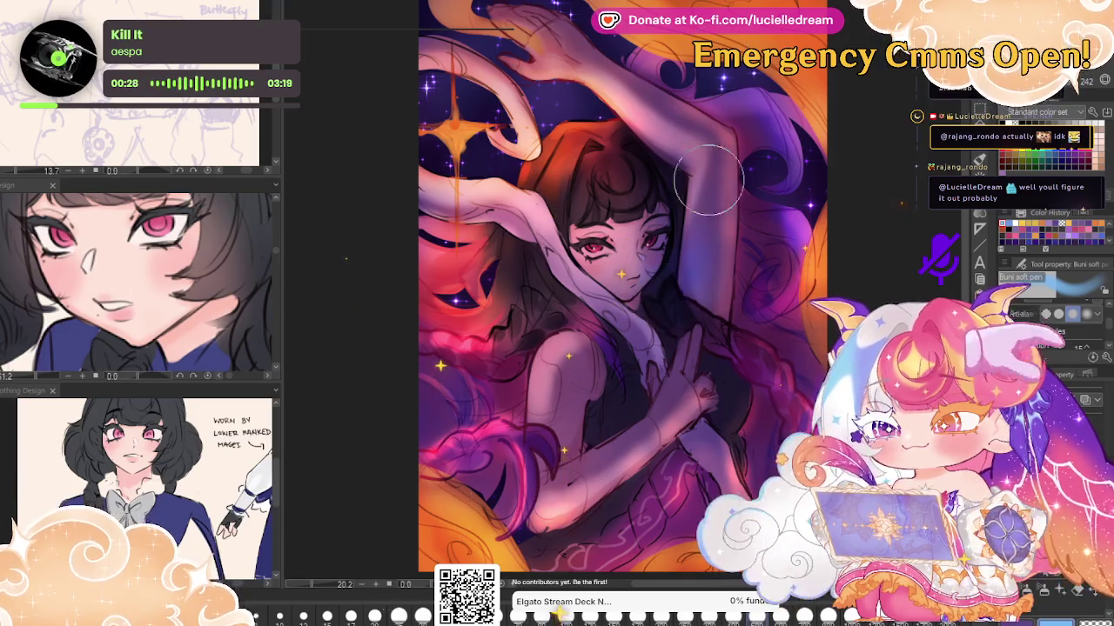
left_click_drag(622, 348, 663, 383)
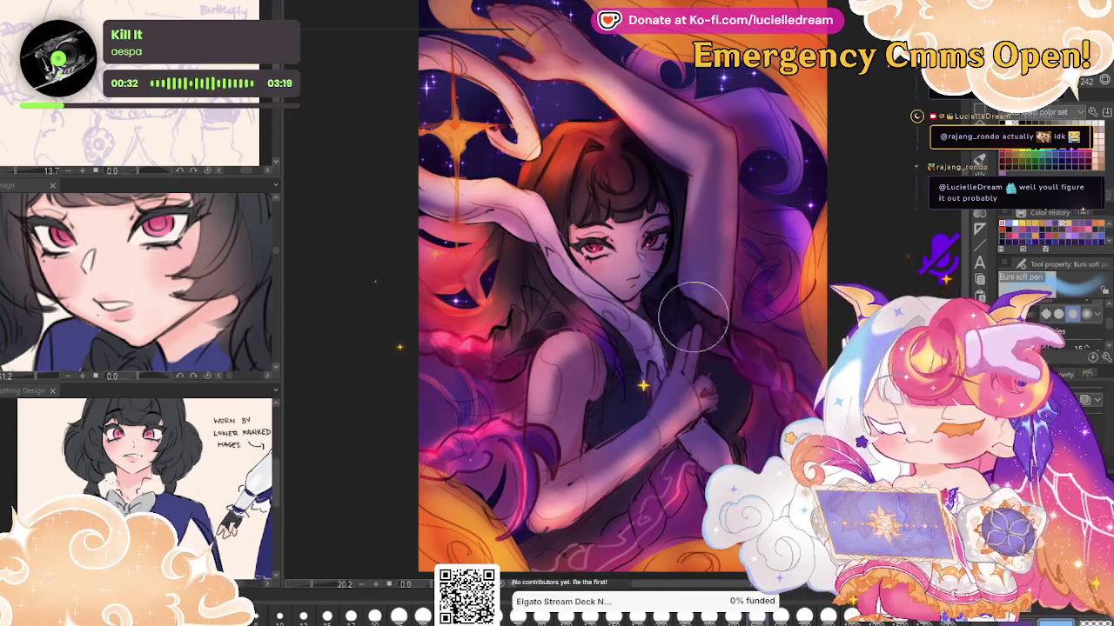
key("h")
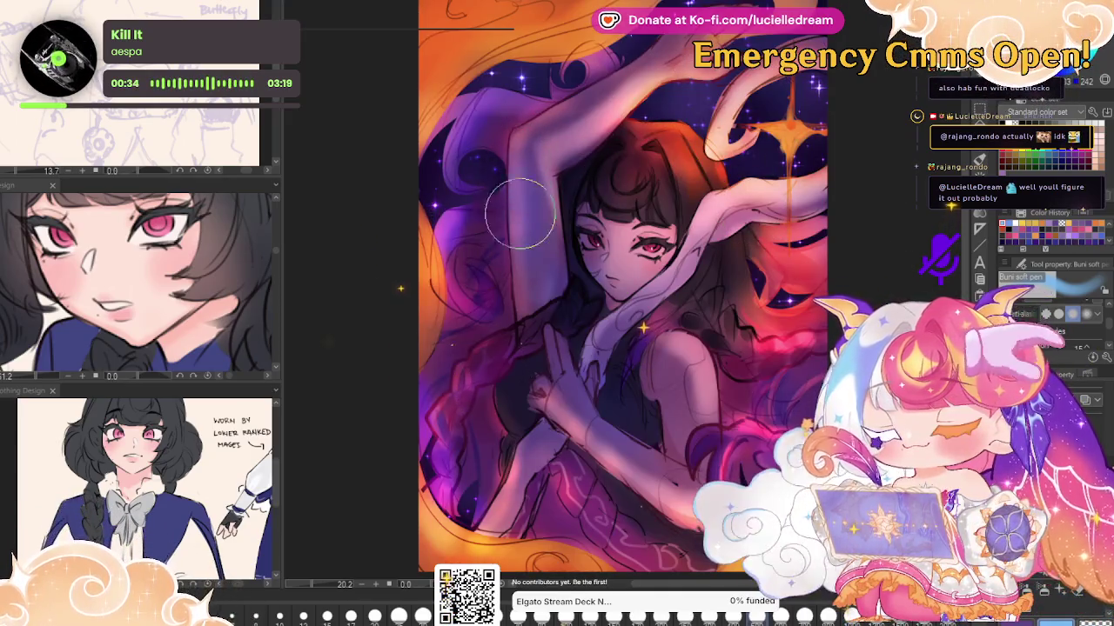
Repaint along the raised arm and darken the hair beside her shoulder
left_click_drag(529, 160, 594, 87)
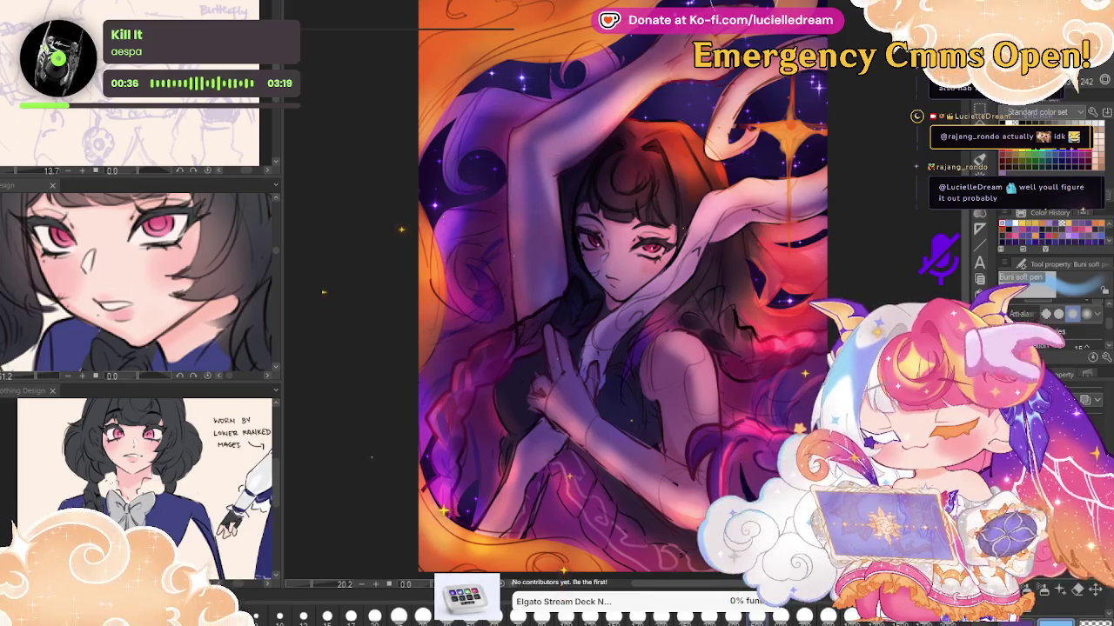
key("h")
mouse_move(740, 165)
left_mouse_down()
mouse_move(714, 248)
mouse_move(739, 261)
left_mouse_up()
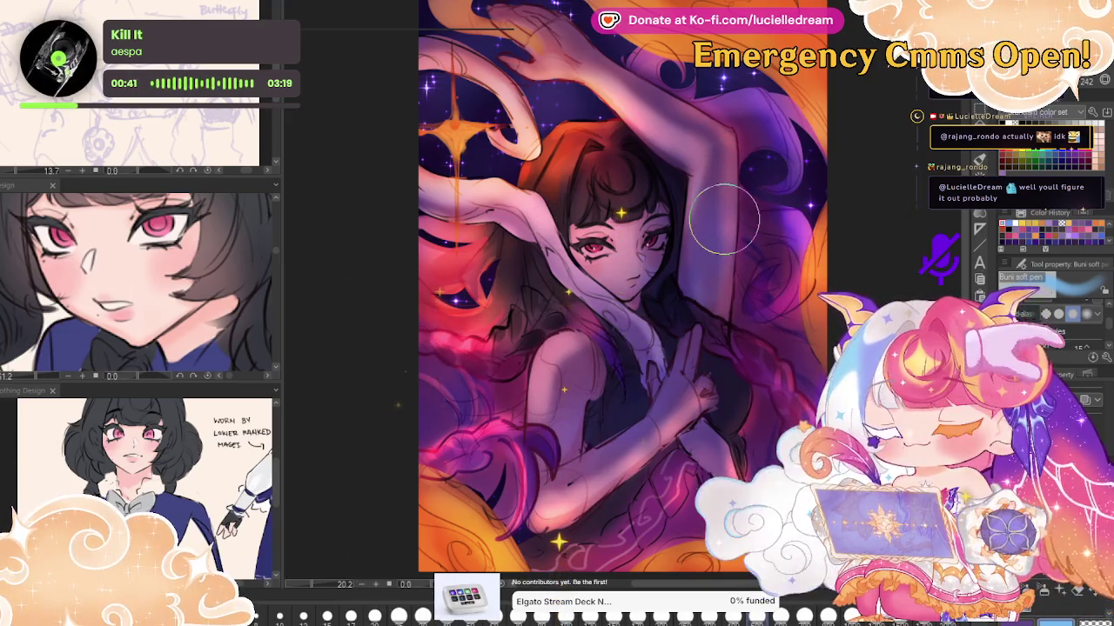
key("h")
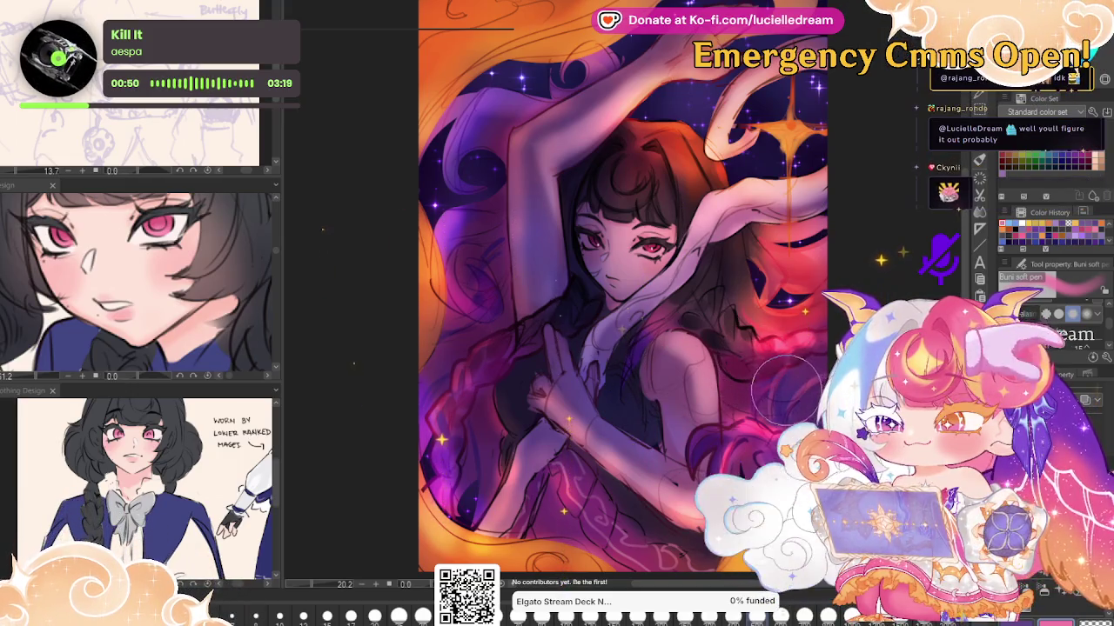
scroll(783, 185, "down", 1)
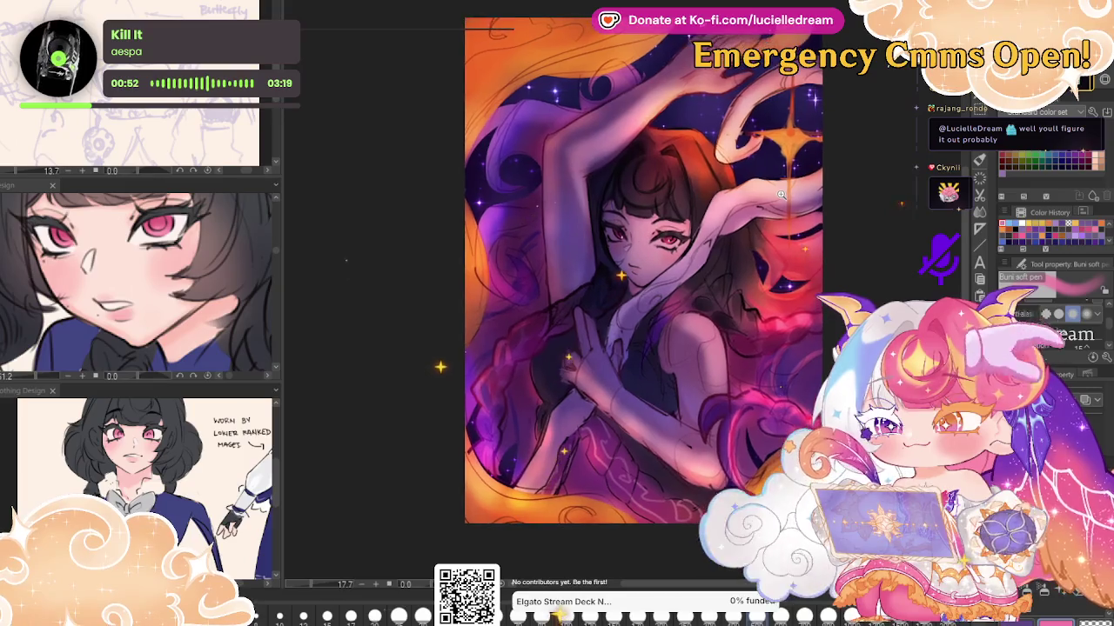
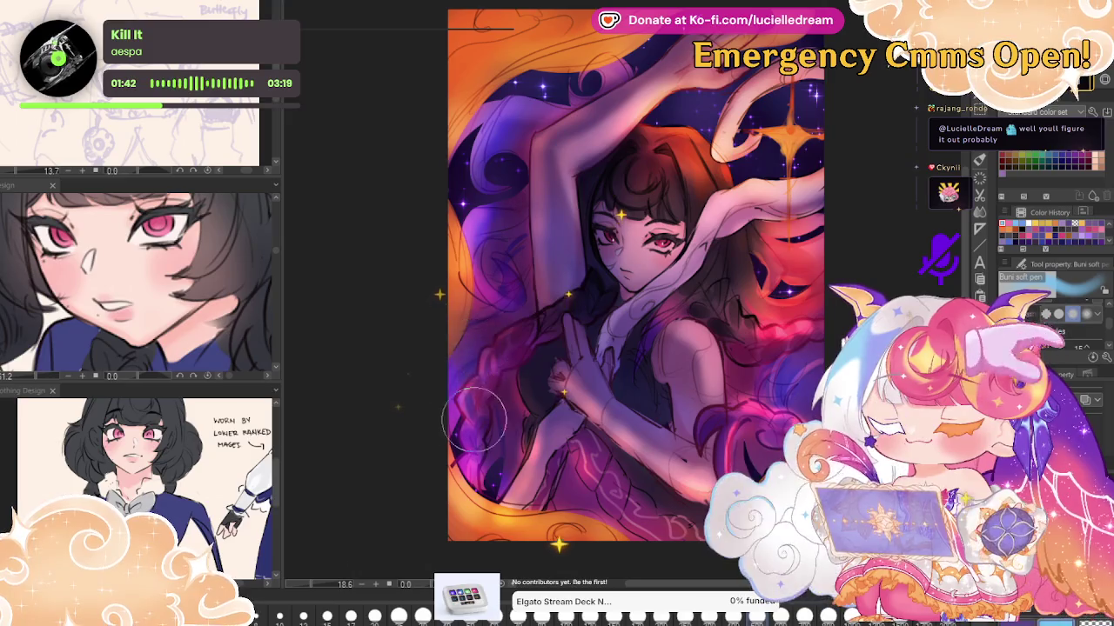
Flip the canvas view horizontally and back, then zoom in on the girl's face
key("h")
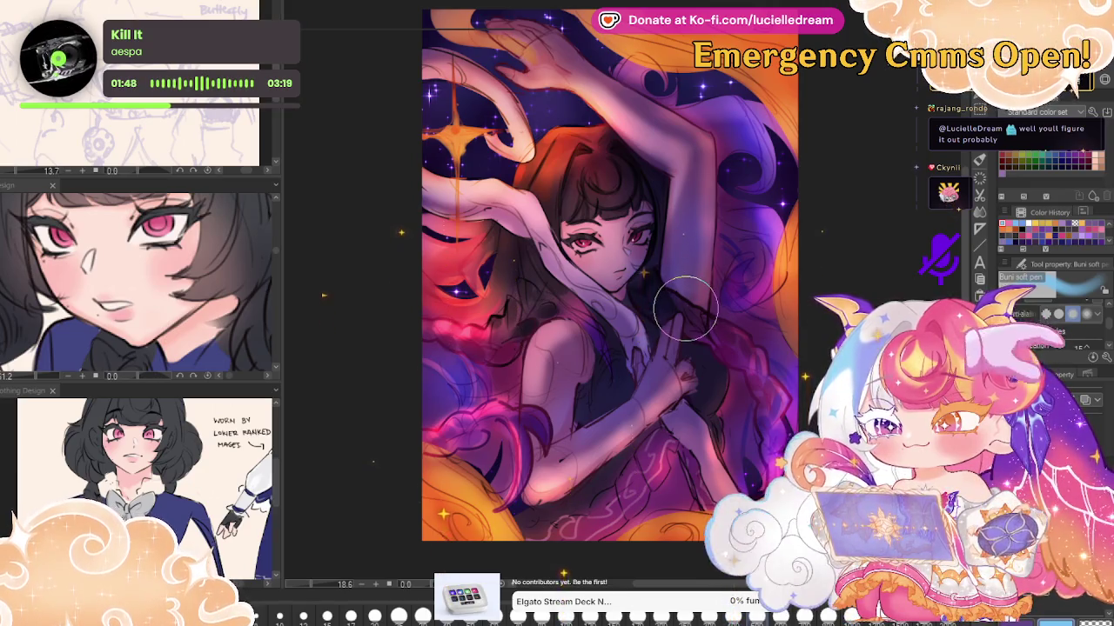
key("h")
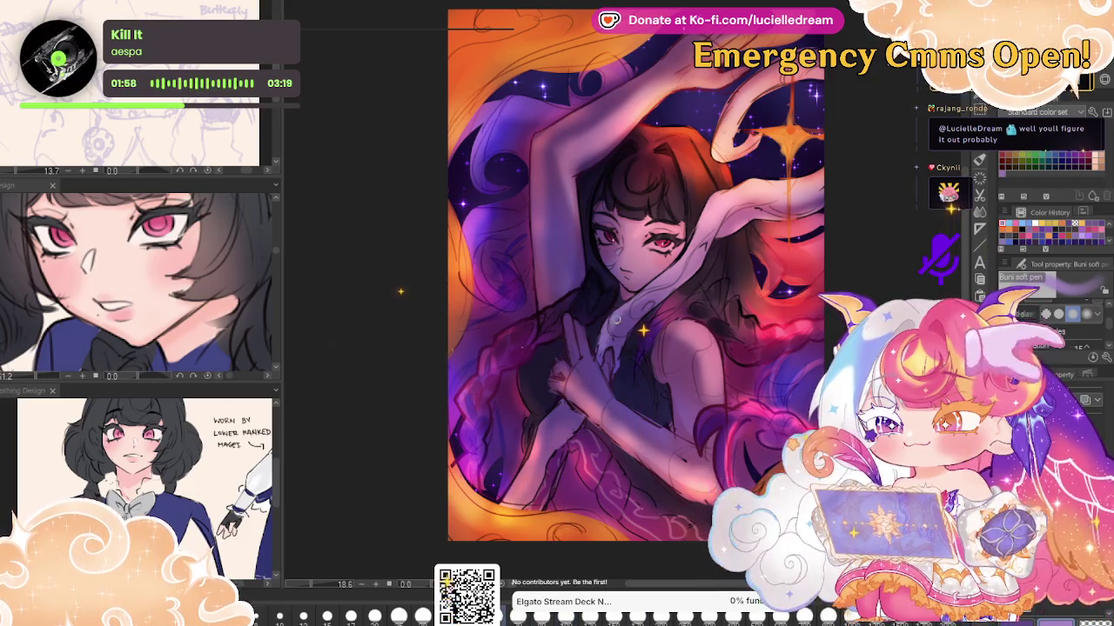
scroll(681, 223, "up", 3)
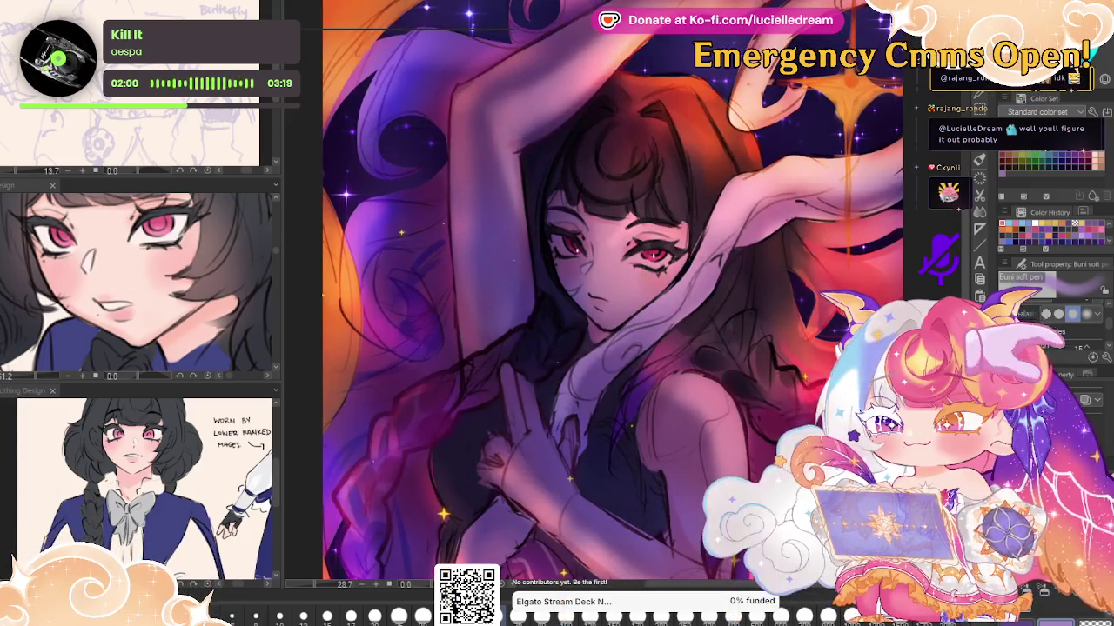
Compare the painting with and without the warm orange lighting, flipping the canvas view
key("ctrl+z")
key("ctrl+y")
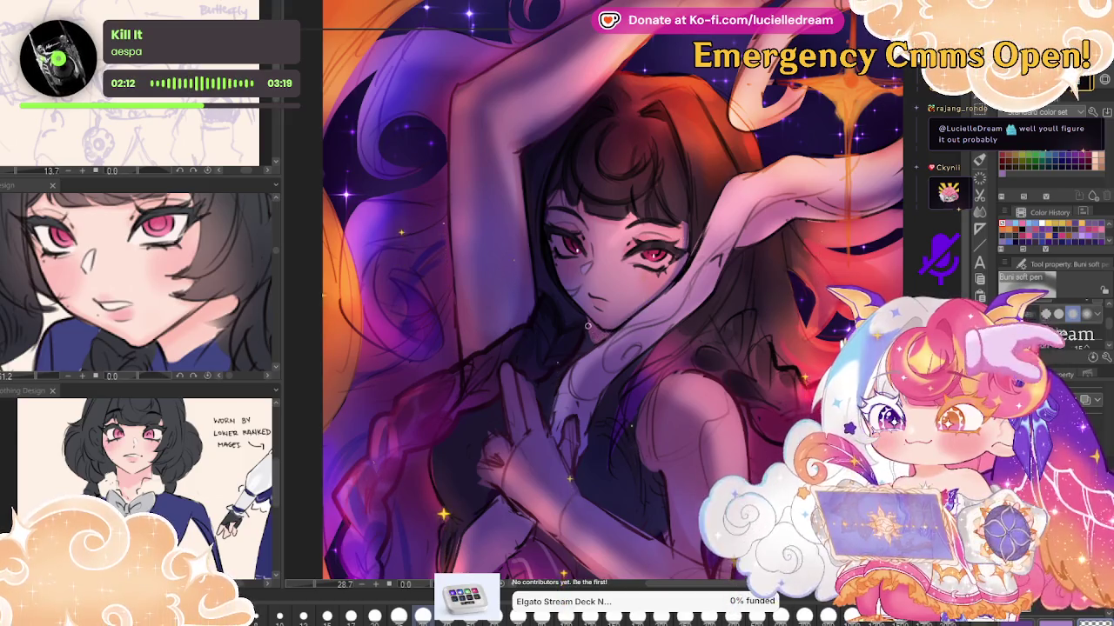
key("j")
key("h")
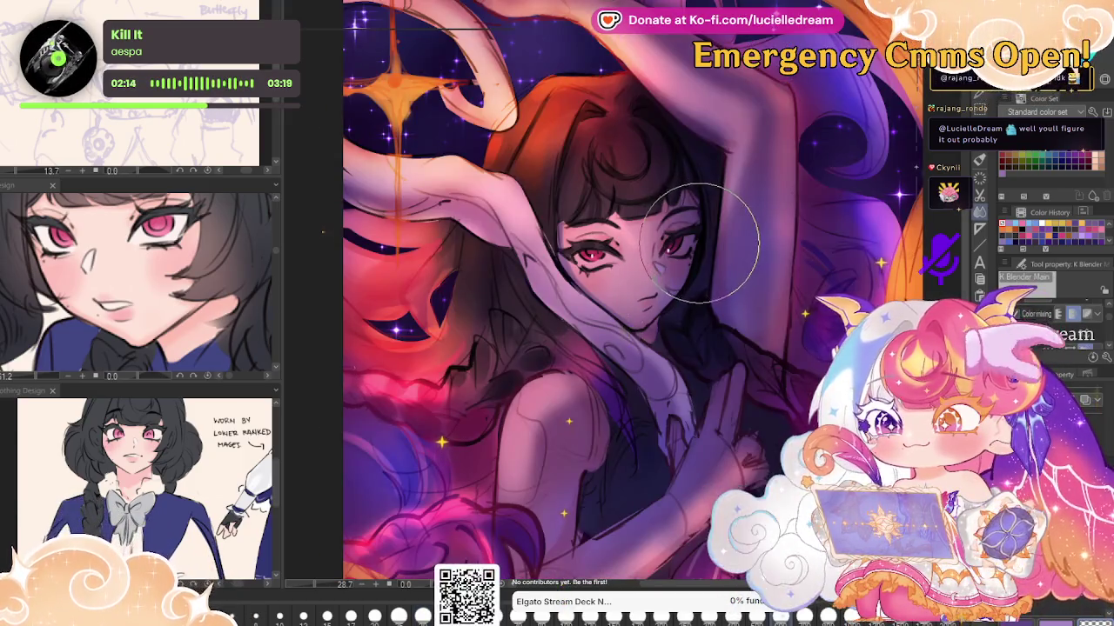
key("p")
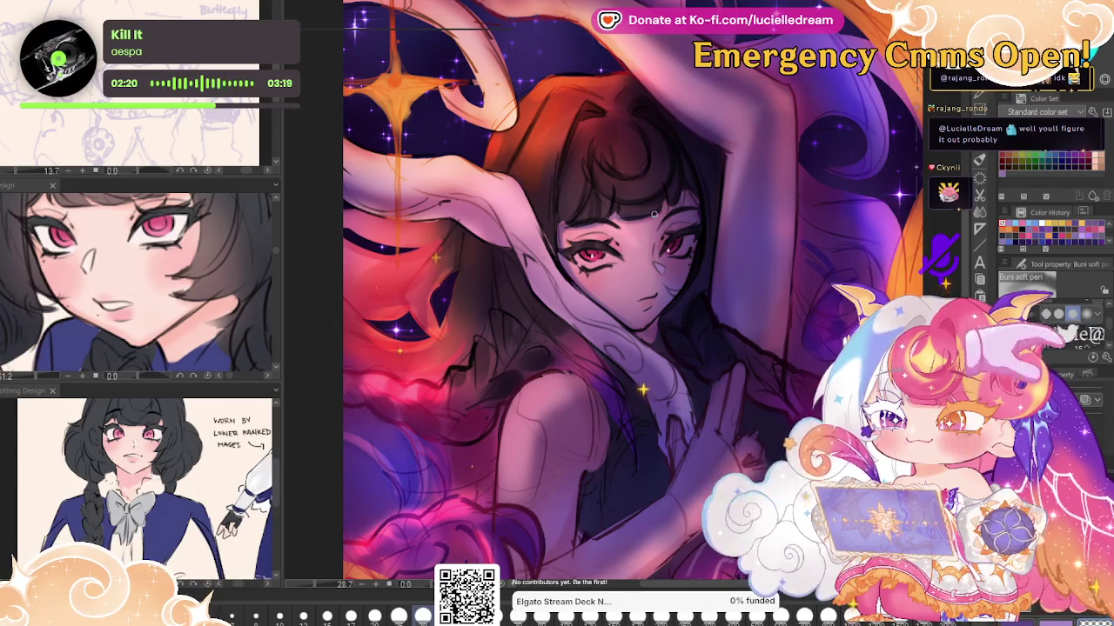
key("h")
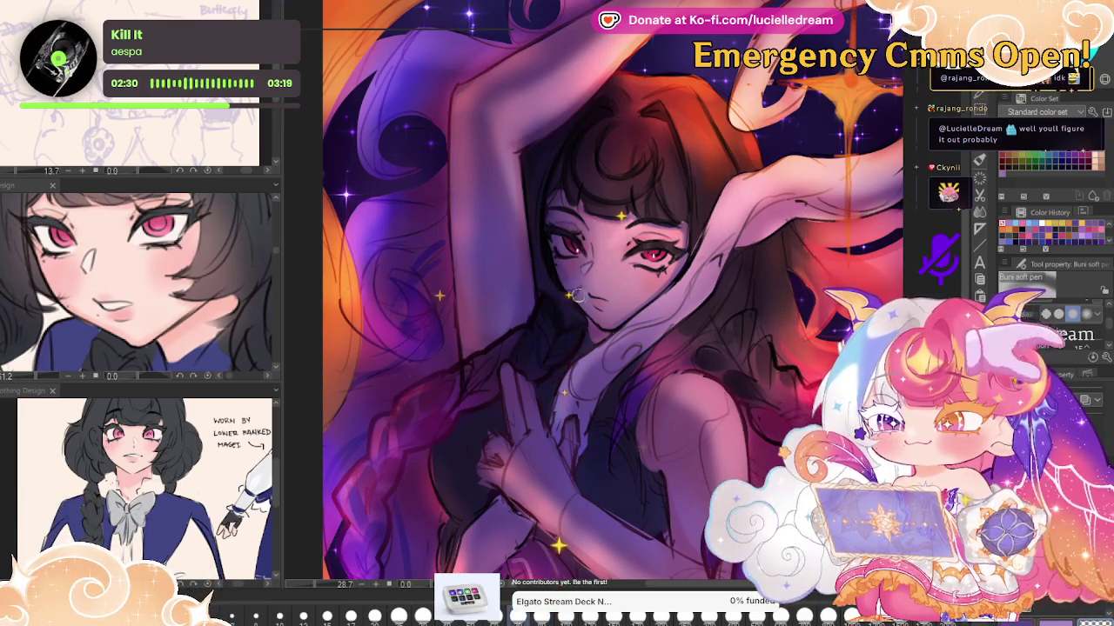
Enlarge the soft pen and shade the side of the face beside the eye
key("bracketright")
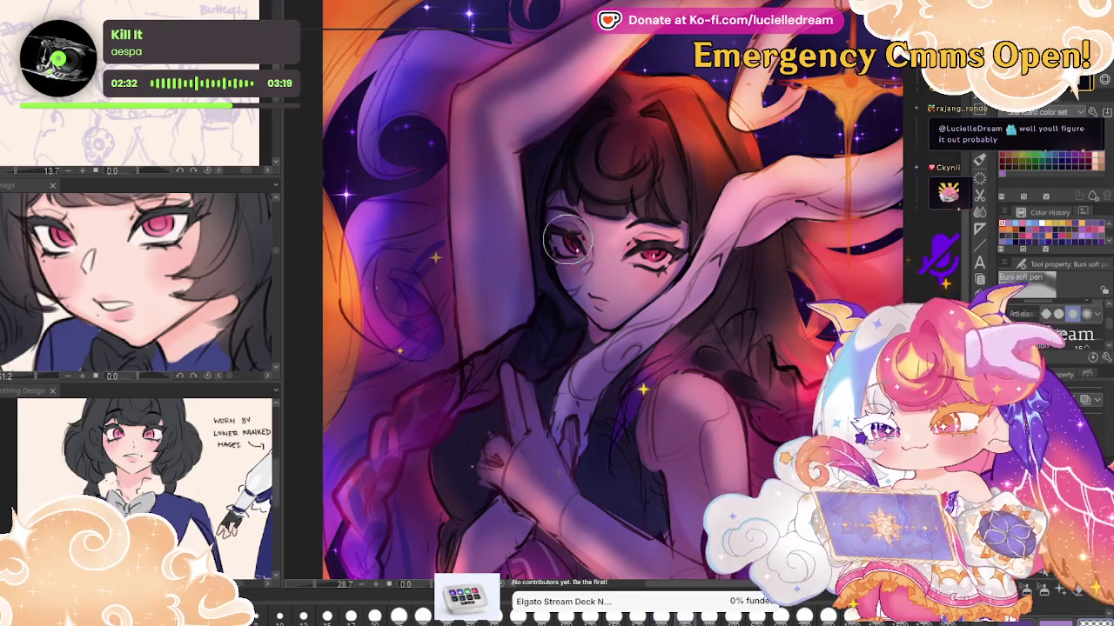
left_click_drag(559, 228, 564, 331)
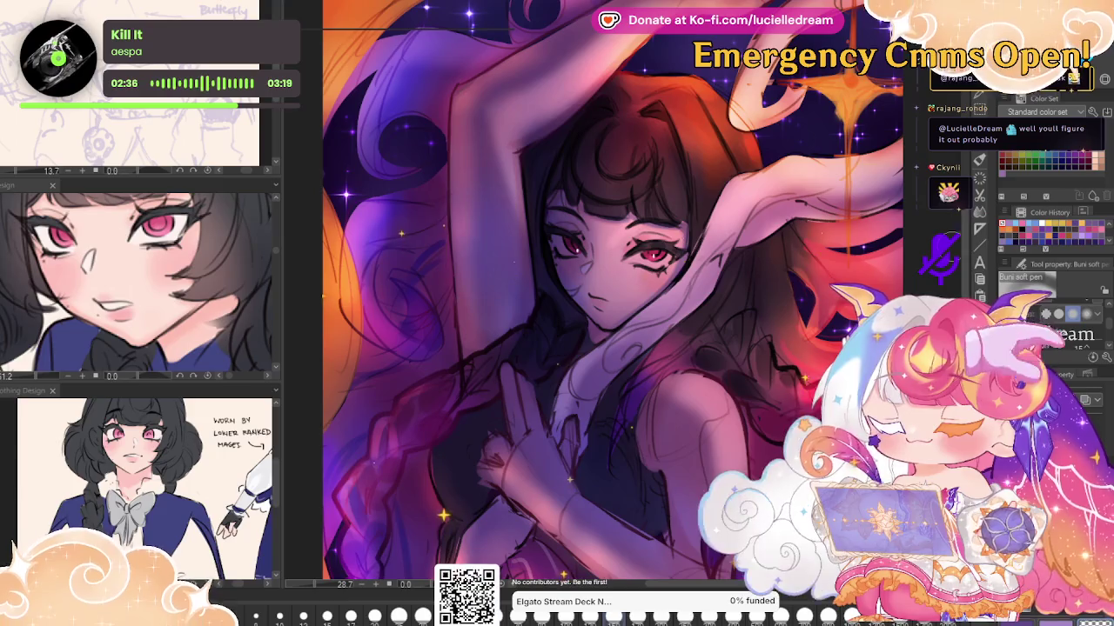
key("h")
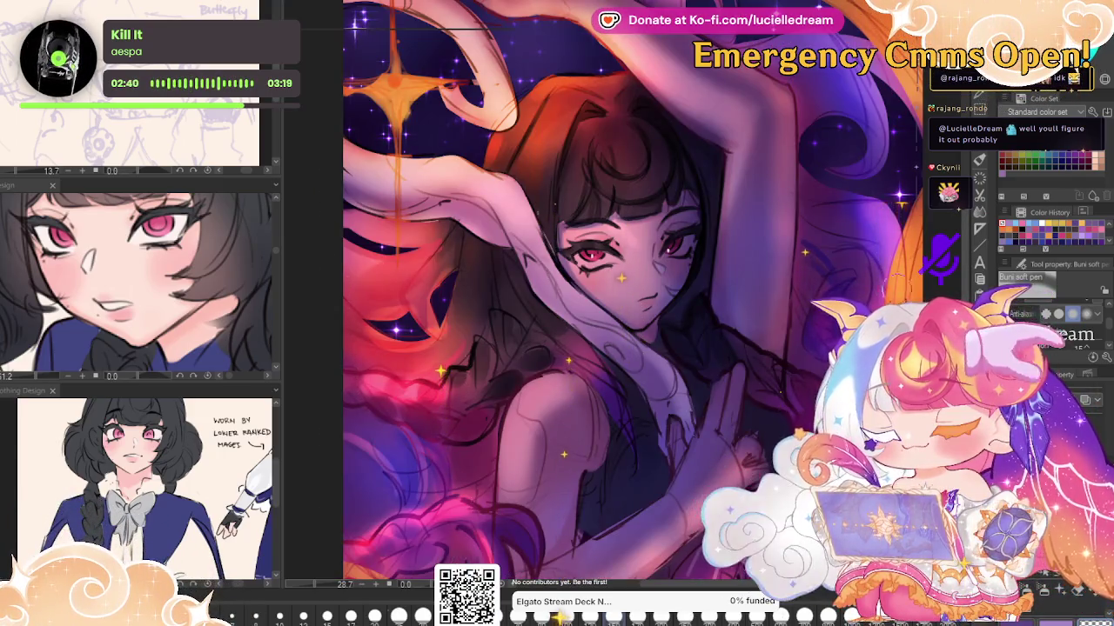
scroll(789, 275, "up", 3)
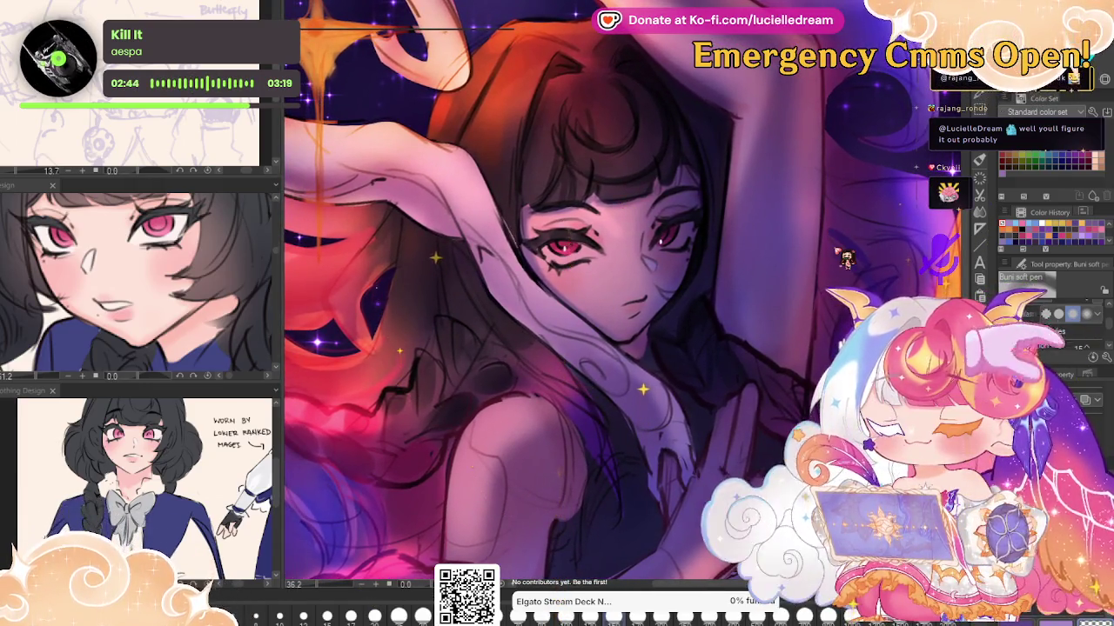
Save the painting and switch to the Sketch-color-line brush, framing the horns and upper head
key("ctrl+s")
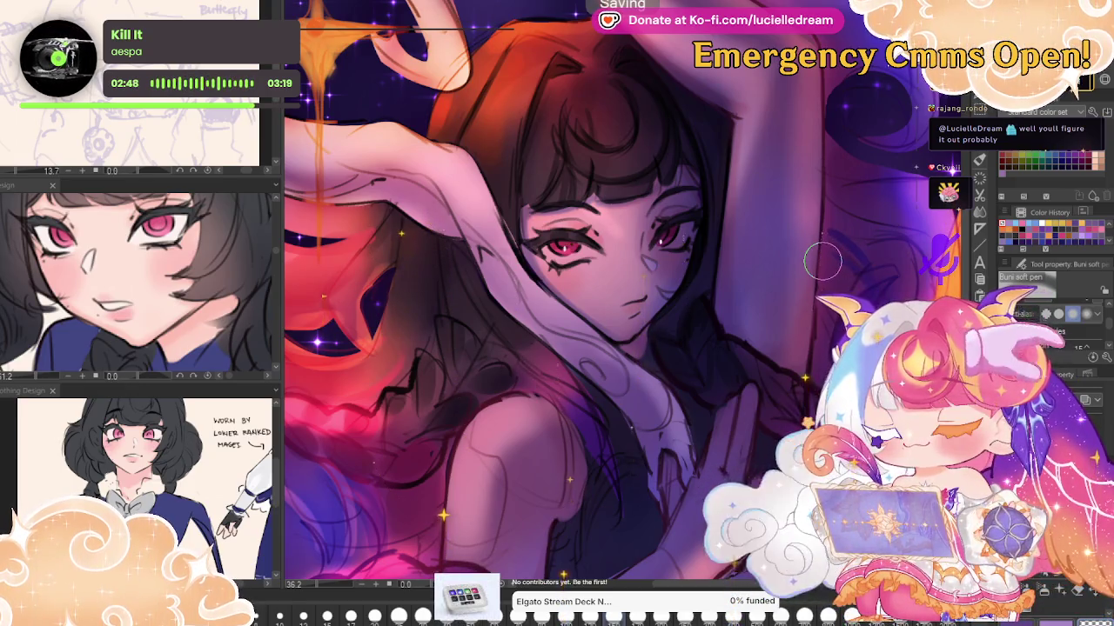
key("h")
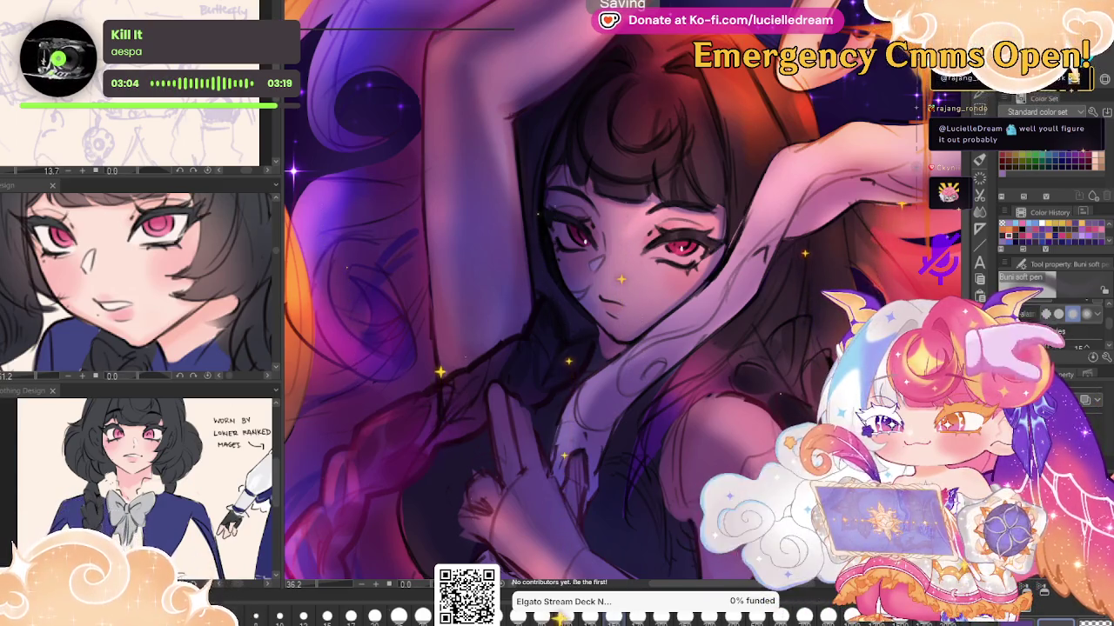
key("b")
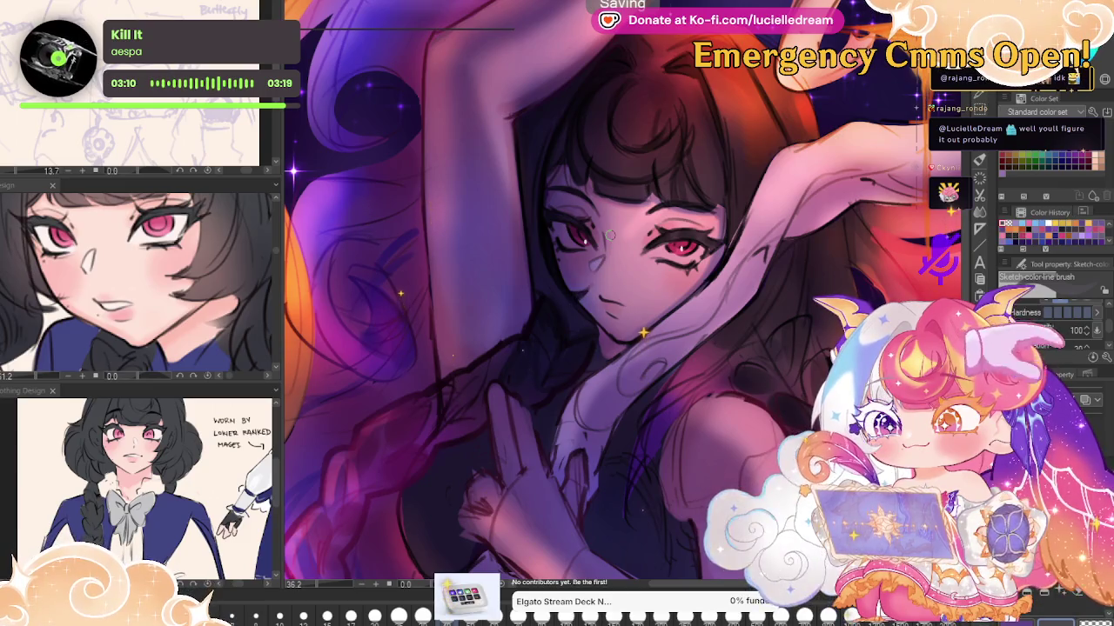
key("h")
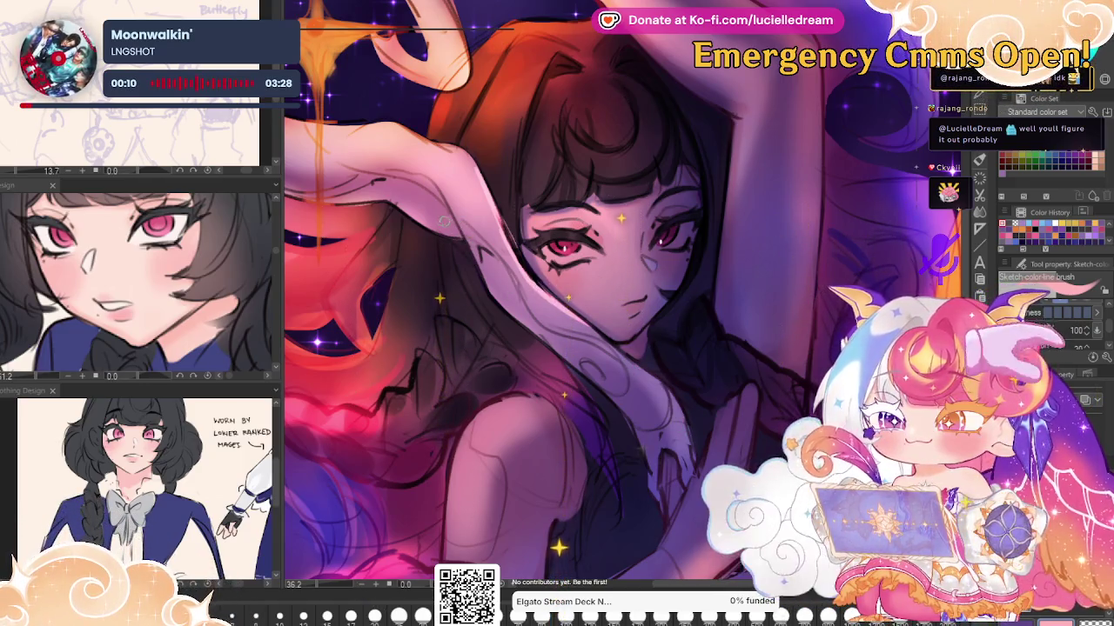
left_click_drag(482, 109, 726, 239)
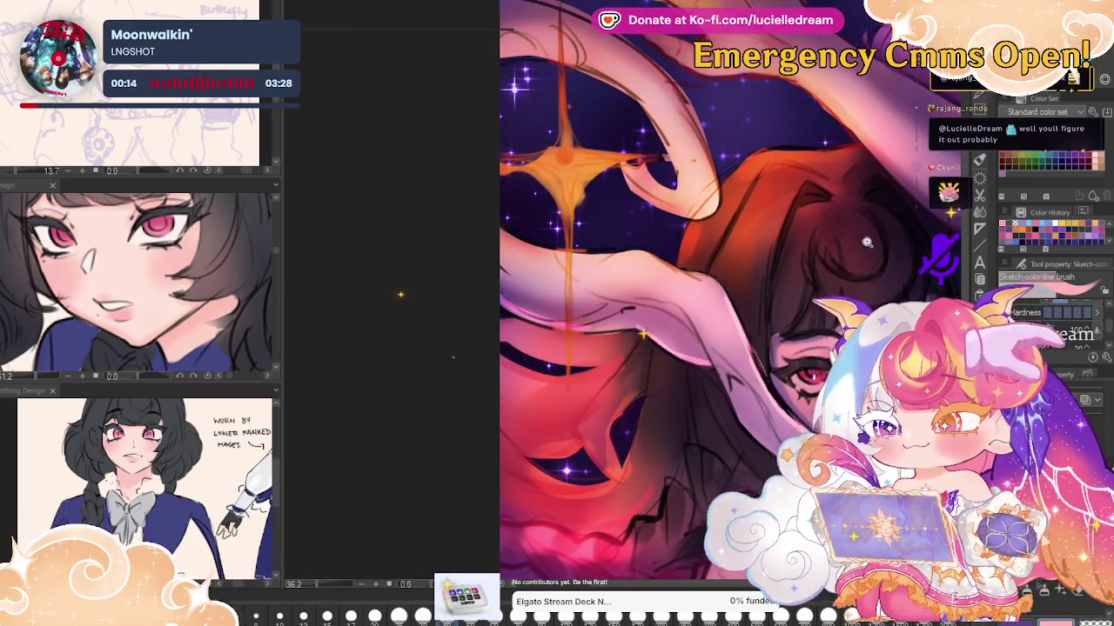
Zoom out, mirror the canvas view, then zoom back in on the arms and torso
scroll(505, 299, "down", 2)
key("h")
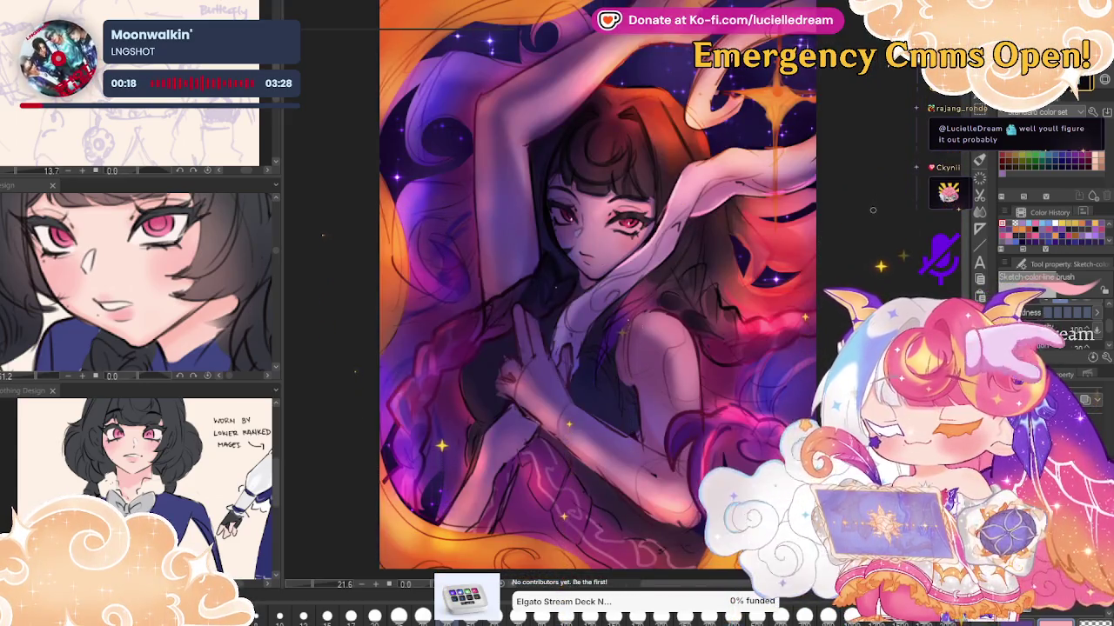
scroll(702, 179, "down", 2)
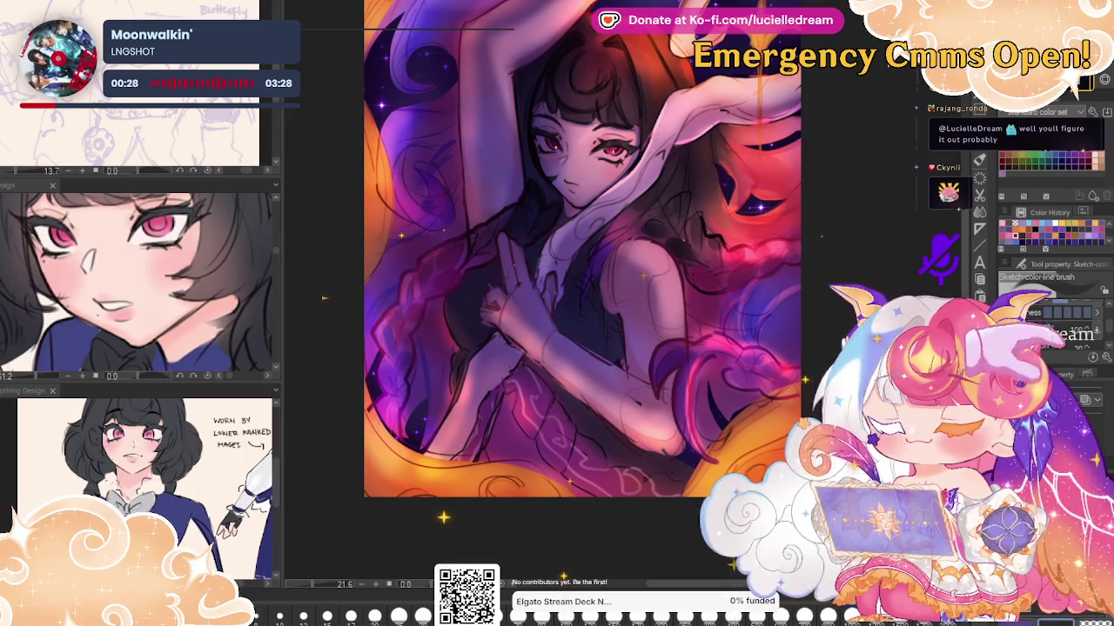
scroll(639, 313, "up", 2)
scroll(632, 358, "up", 1)
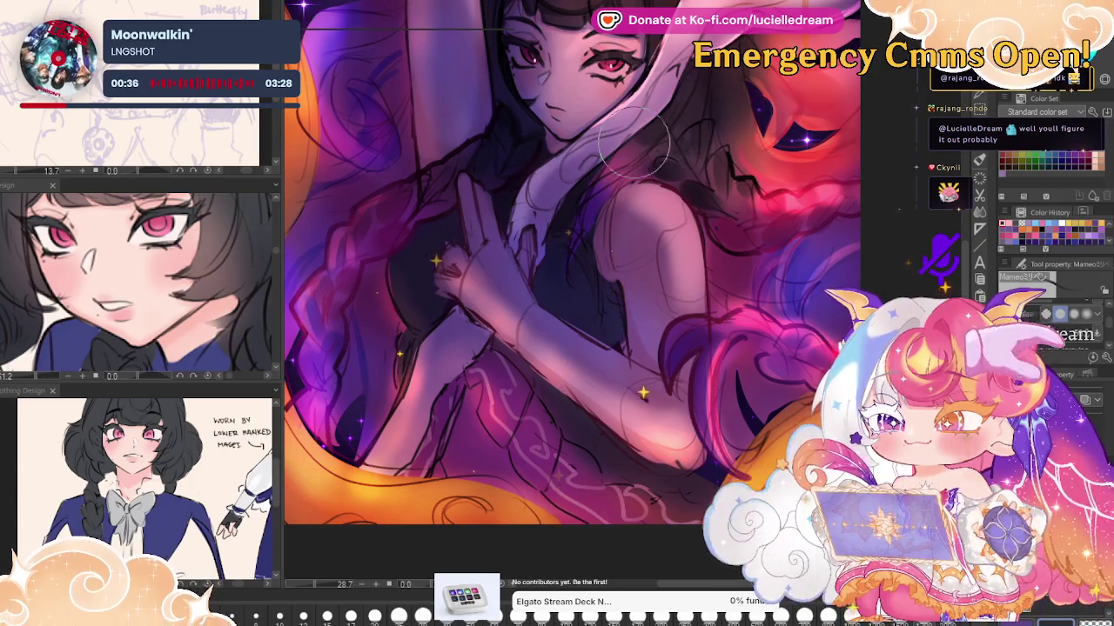
Darken the shading around the girl's hand and hair
left_click_drag(398, 273, 425, 297)
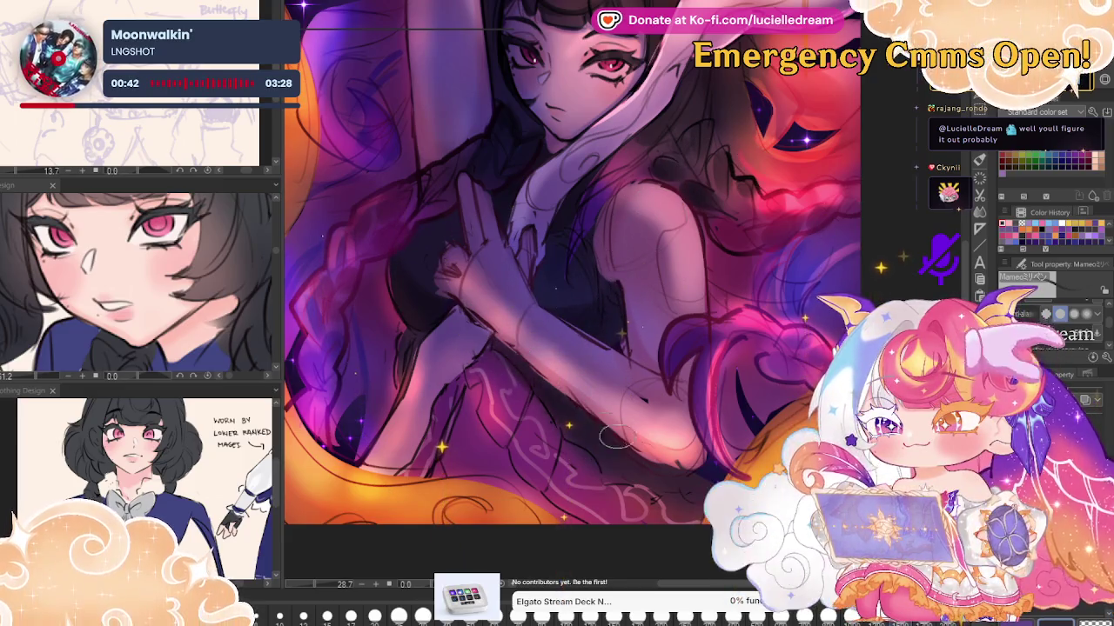
scroll(709, 139, "down", 2)
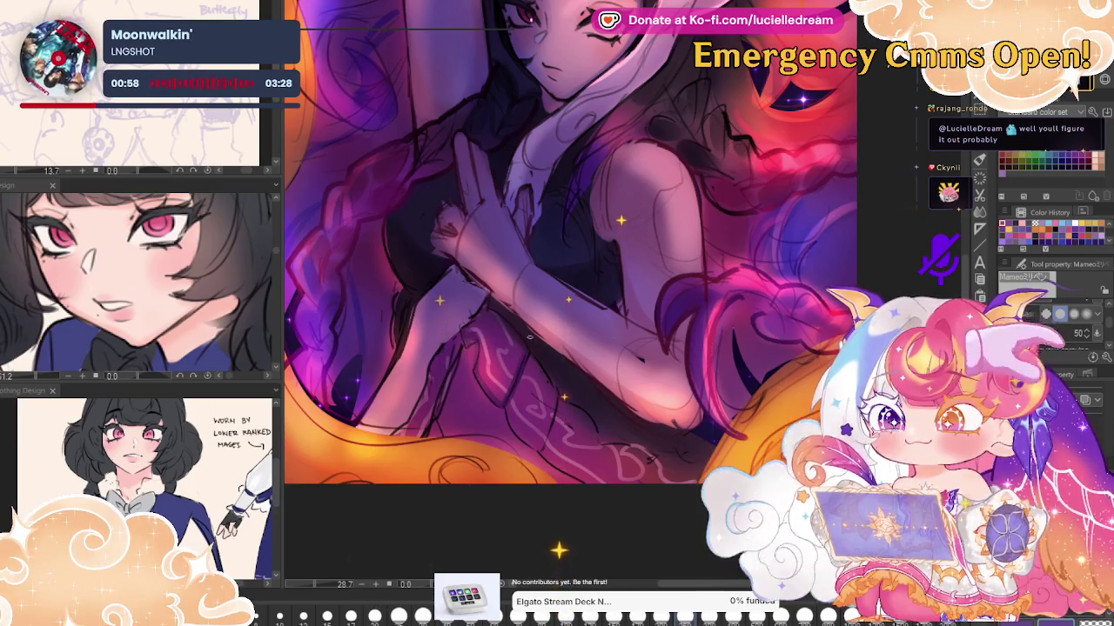
scroll(605, 335, "down", 2)
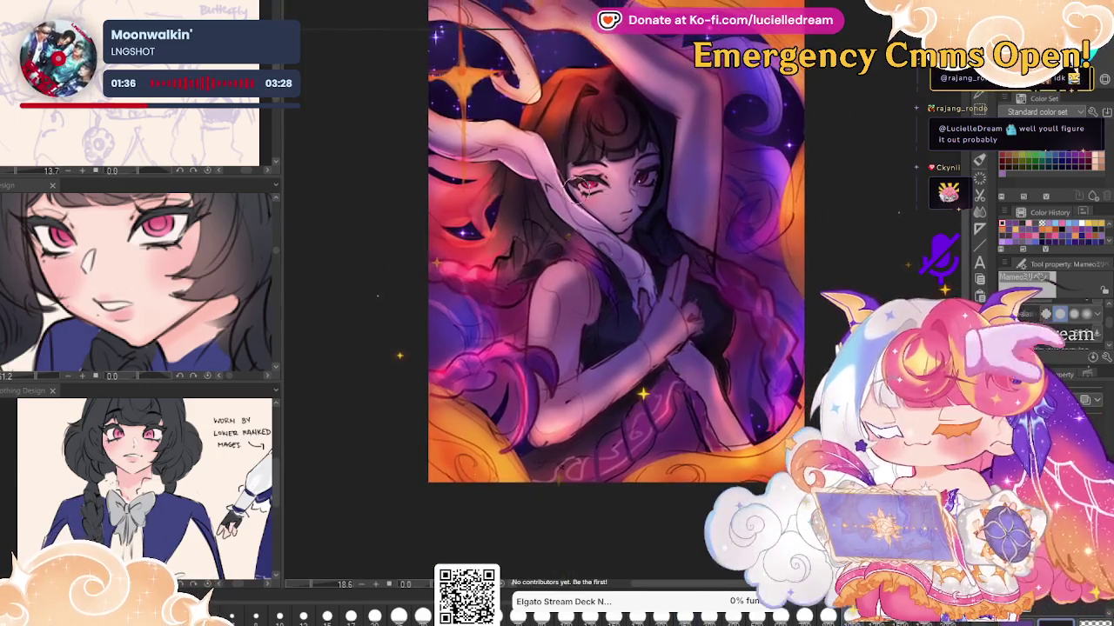
With a soft brush, brighten the arm and paint soft purple light over chest and hands
key("b")
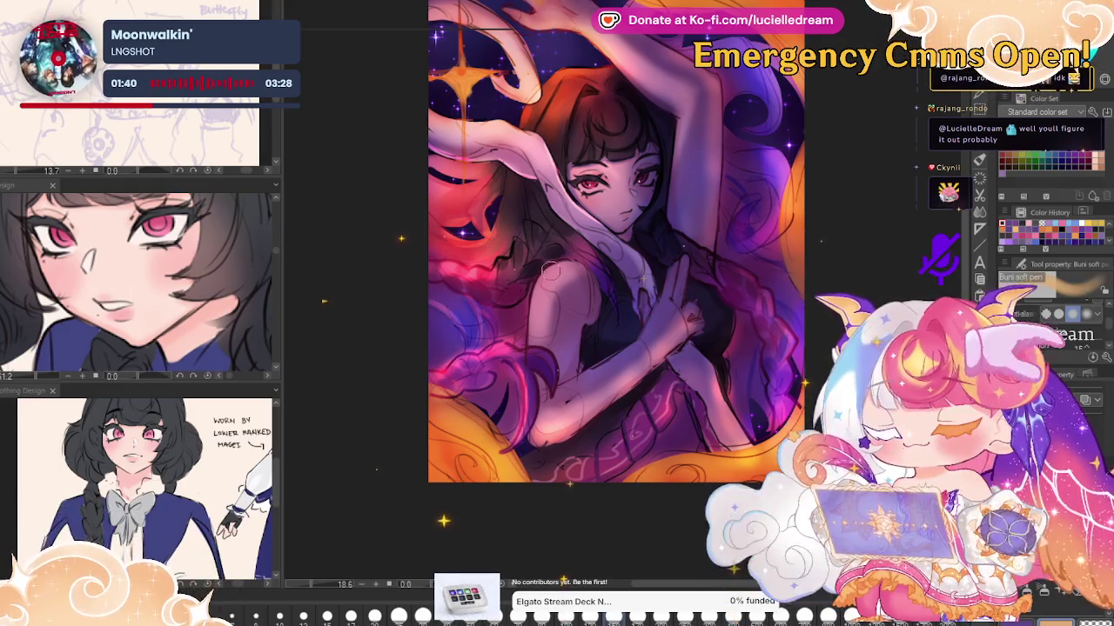
left_click_drag(548, 273, 557, 298)
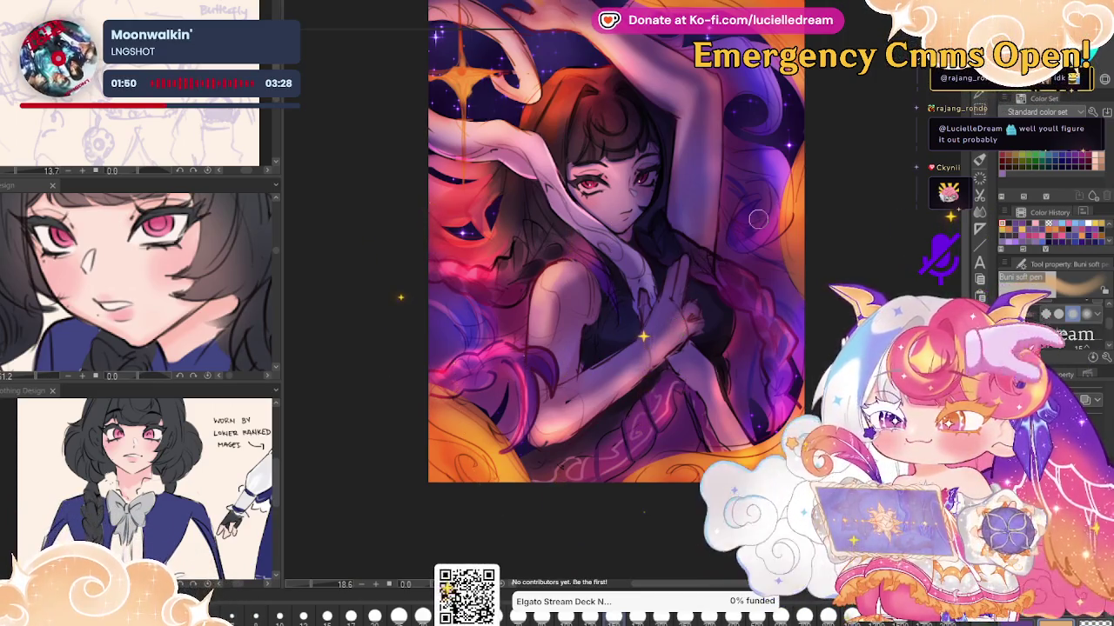
key("ctrl+z")
key("ctrl+y")
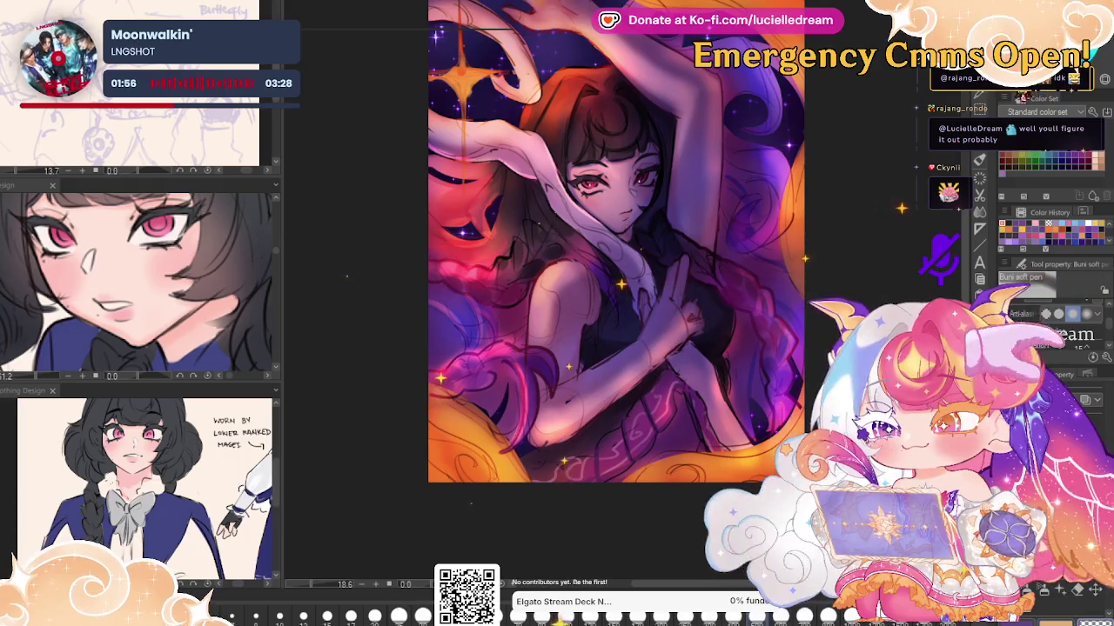
left_click_drag(671, 323, 696, 261)
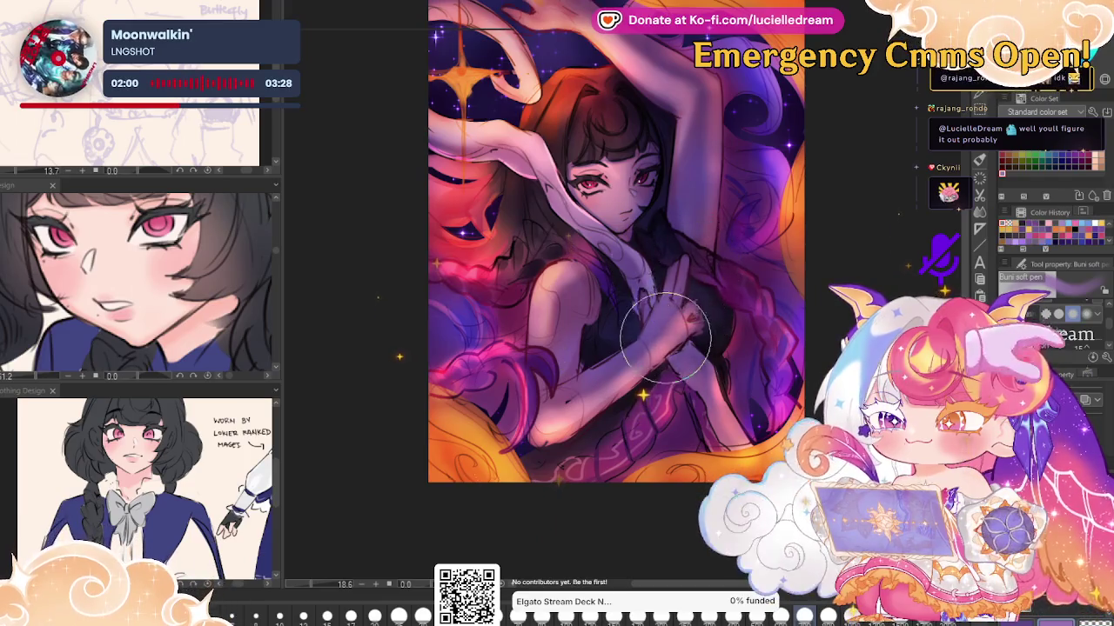
Mirror and reposition the view, then undo the lighting overlay to show flat base colours
key("h")
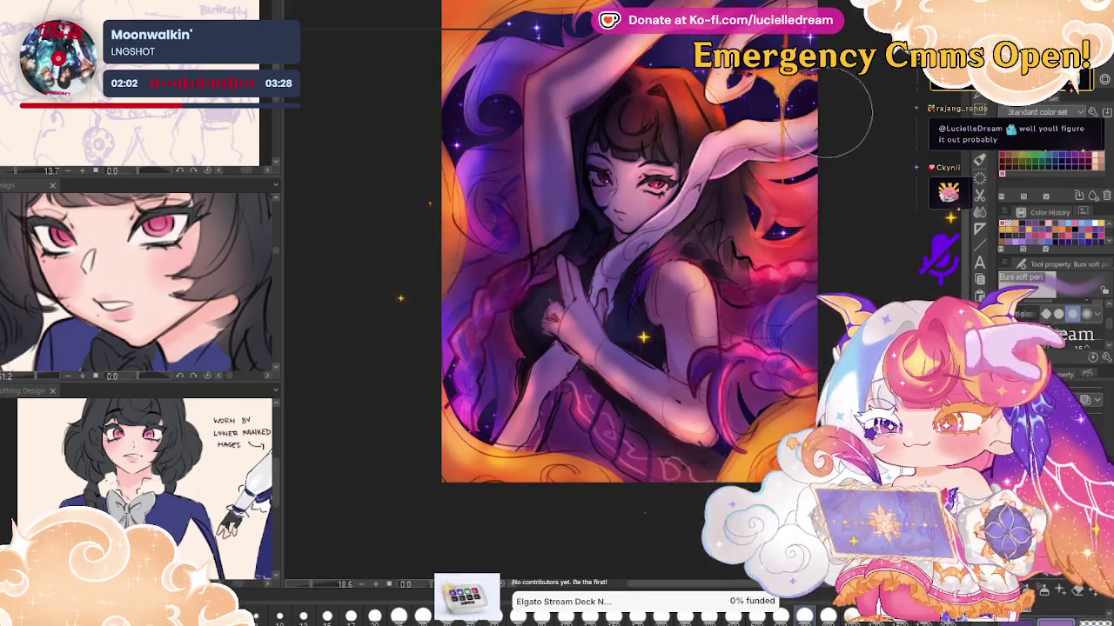
left_click_drag(576, 297, 691, 96)
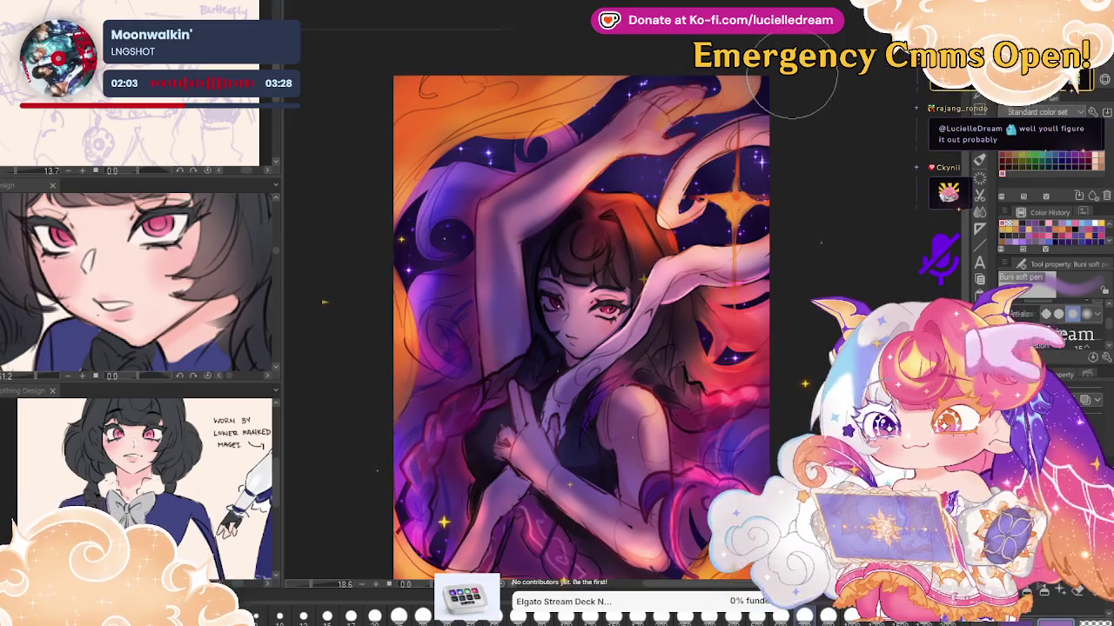
scroll(808, 209, "down", 1)
scroll(804, 217, "down", 1)
scroll(804, 217, "up", 1)
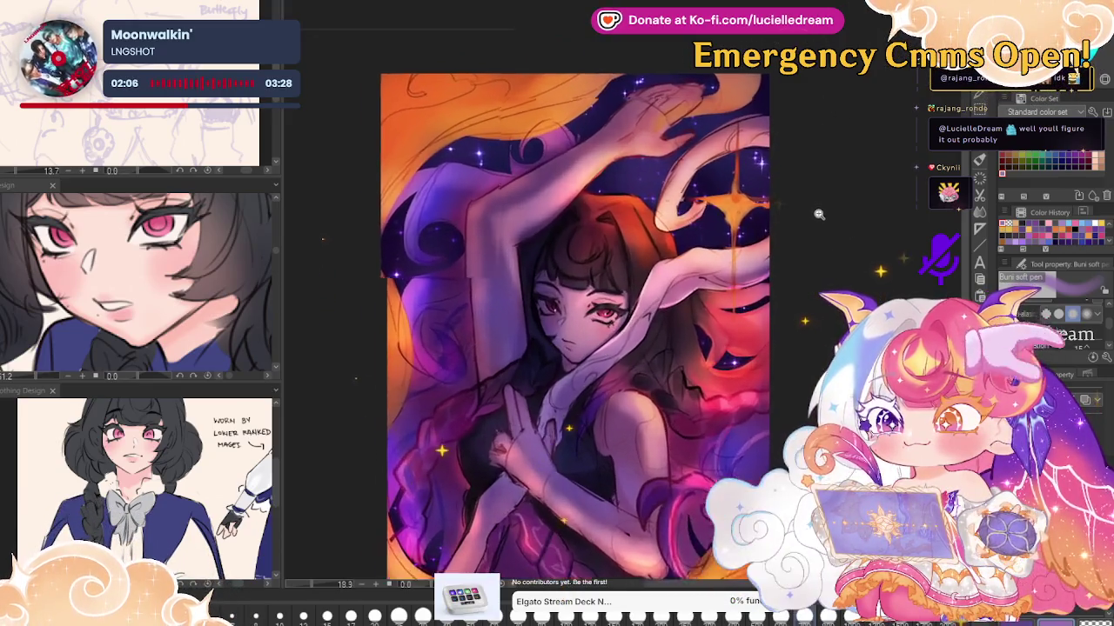
scroll(818, 216, "up", 1)
scroll(831, 214, "up", 1)
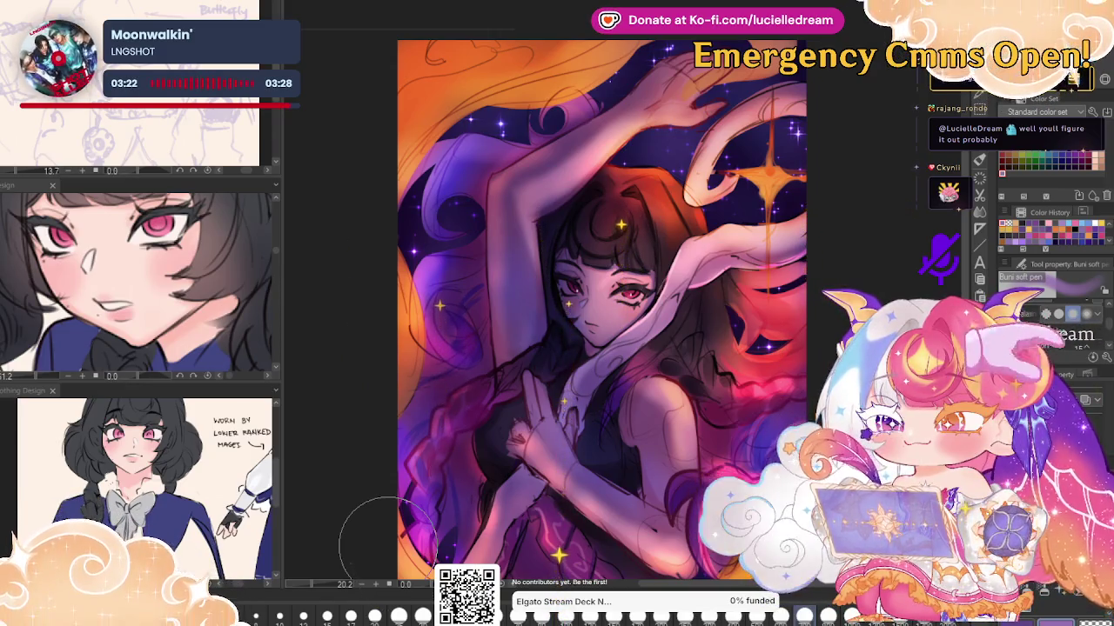
left_click_drag(388, 538, 427, 473)
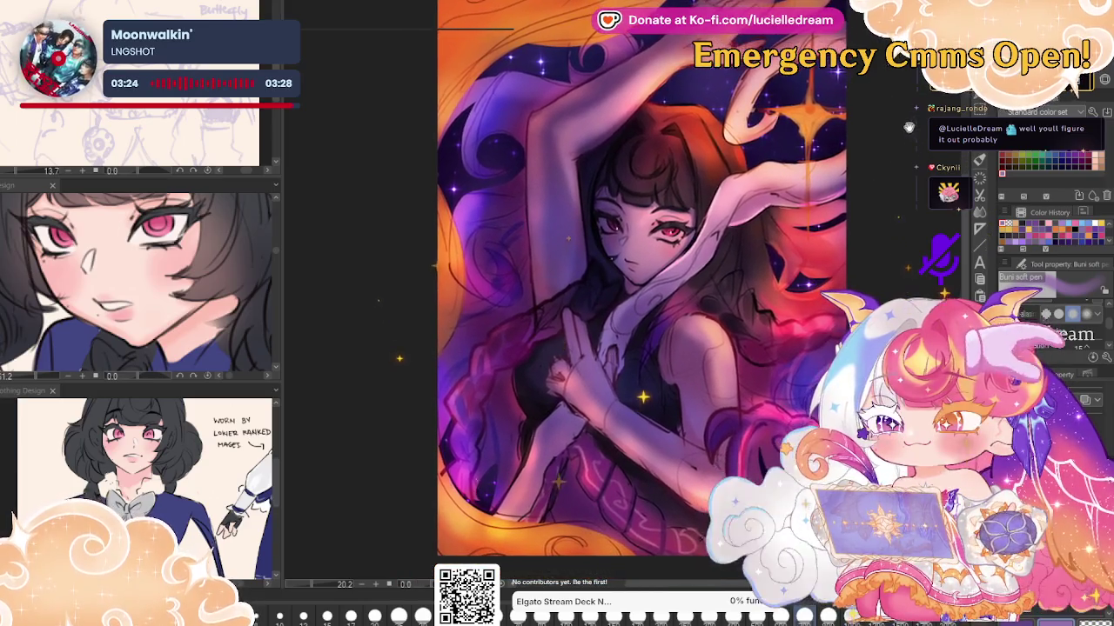
key("h")
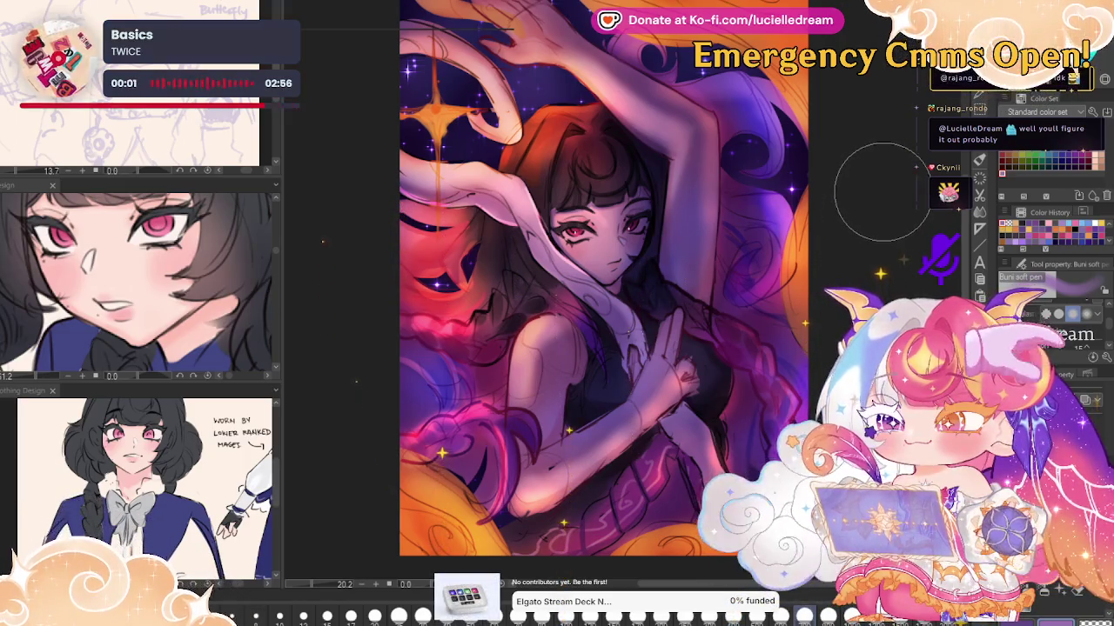
key("ctrl+z")
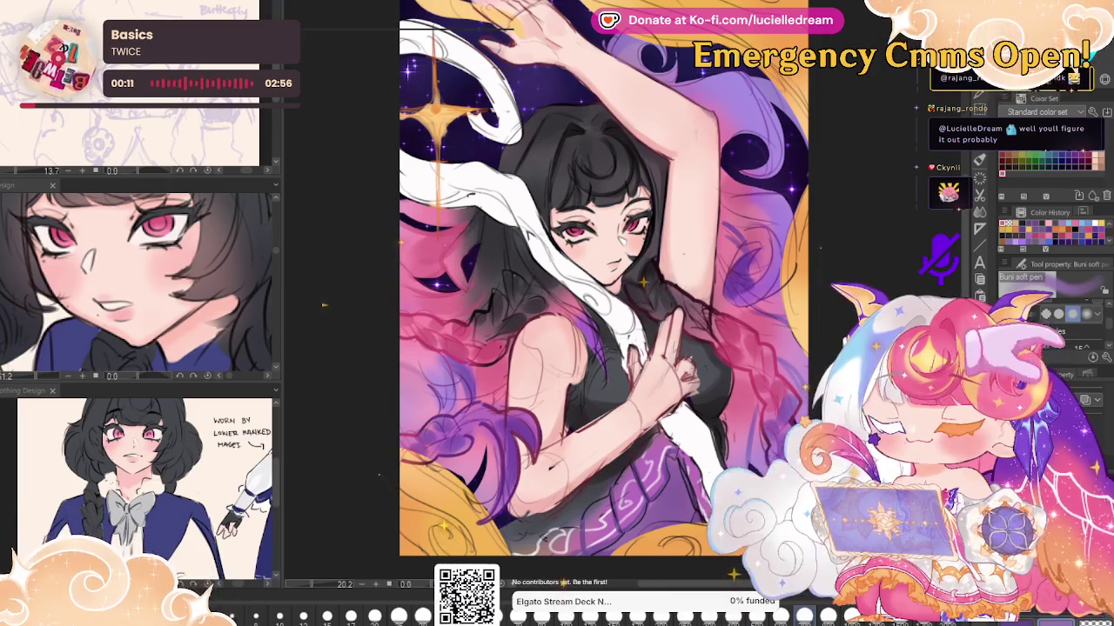
Recolour the girl's black hair pink with the textured colour brush
key("p")
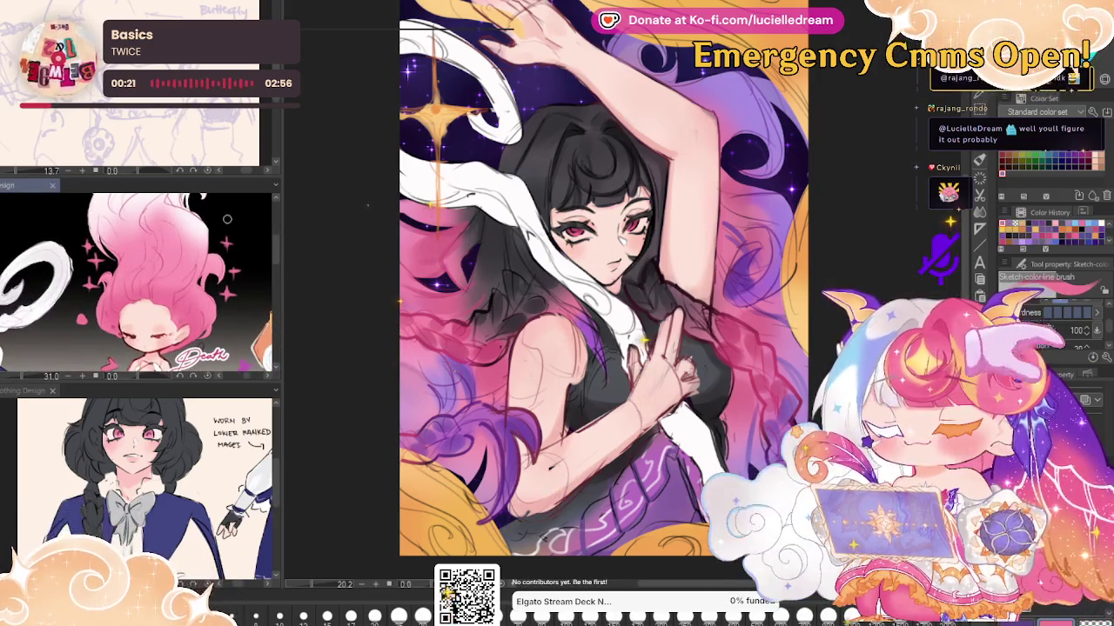
mouse_move(684, 143)
left_mouse_down()
mouse_move(609, 104)
mouse_move(409, 287)
left_mouse_up()
left_click_drag(452, 400, 679, 261)
left_click_drag(739, 131, 759, 265)
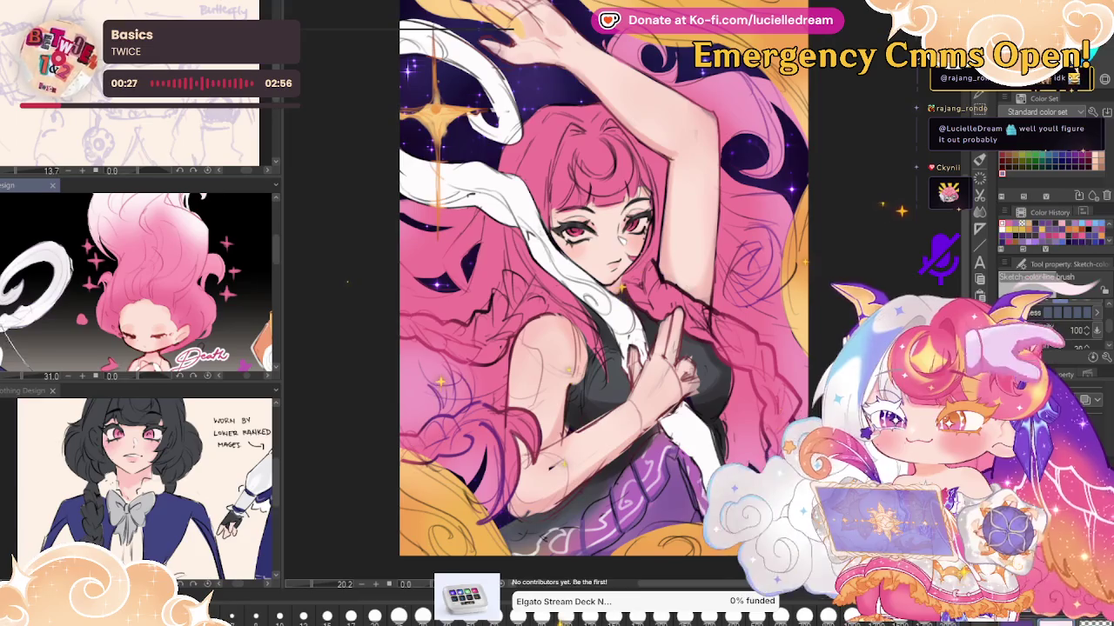
Add soft glowing light along the hair's left and right edges
key("b")
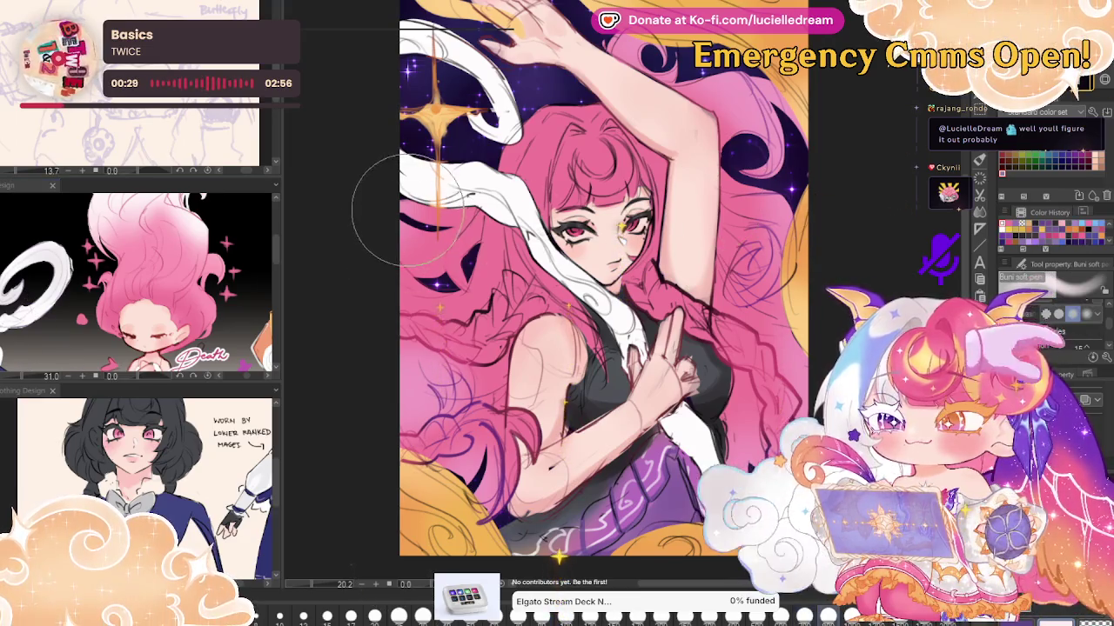
left_click_drag(427, 231, 609, 522)
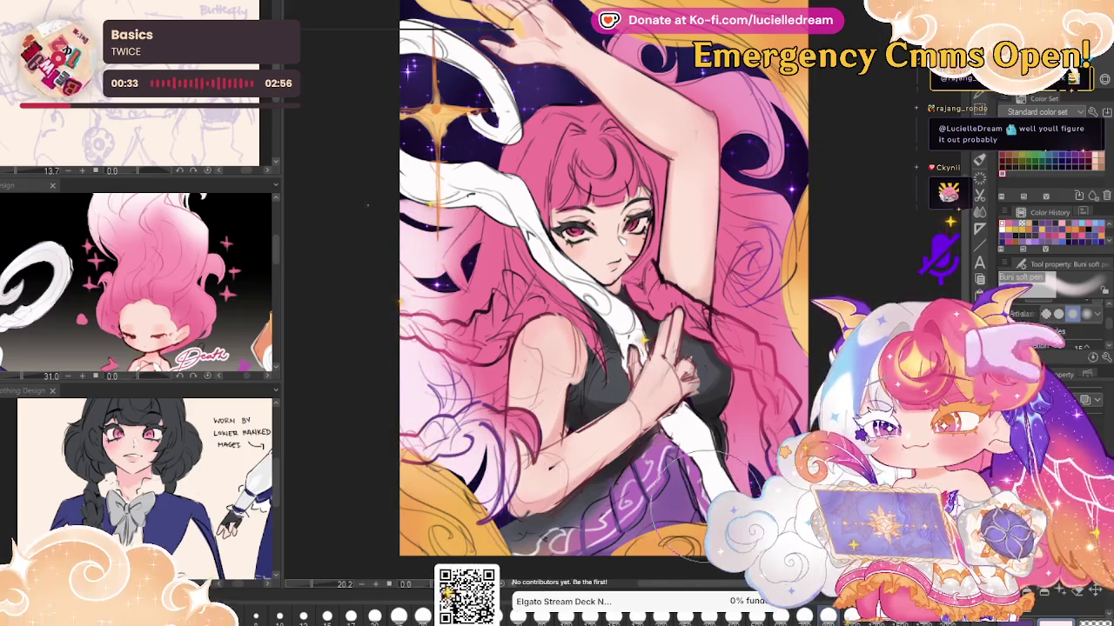
mouse_move(748, 461)
left_mouse_down()
mouse_move(799, 134)
mouse_move(688, 527)
mouse_move(609, 48)
mouse_move(788, 292)
mouse_move(793, 393)
left_mouse_up()
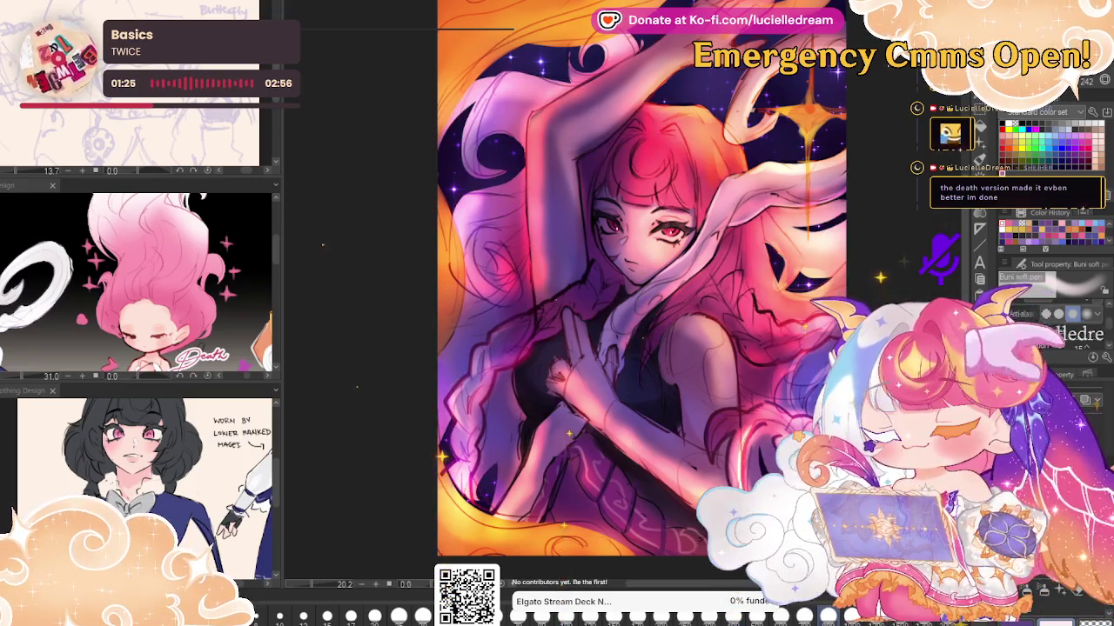
Save the painting, then zoom out, zoom back in and mirror the view to review
key("ctrl+s")
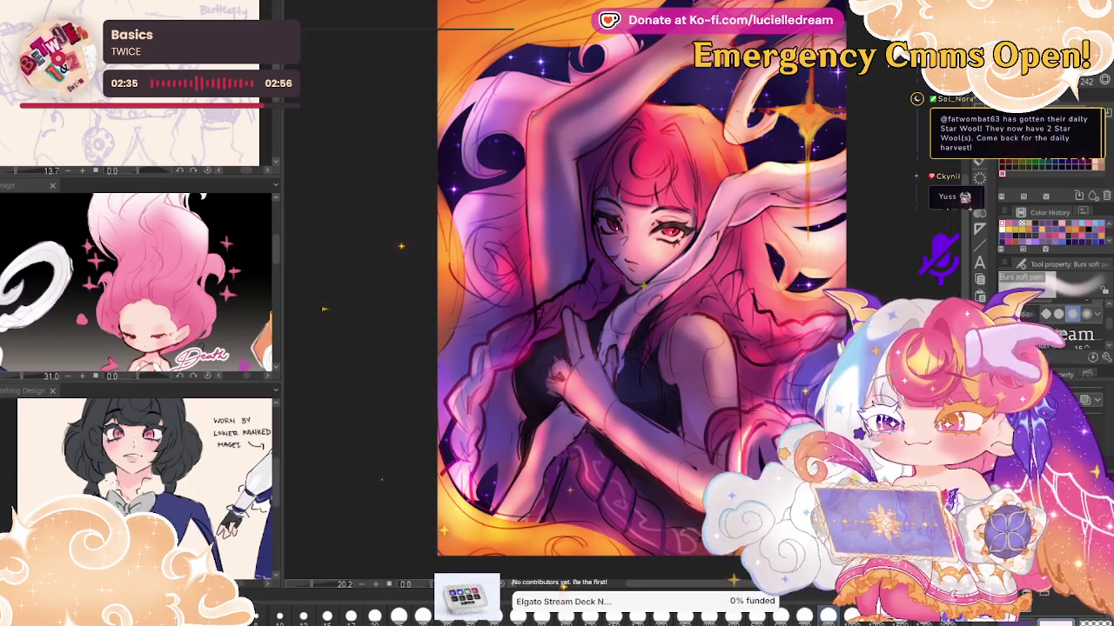
scroll(723, 228, "down", 2)
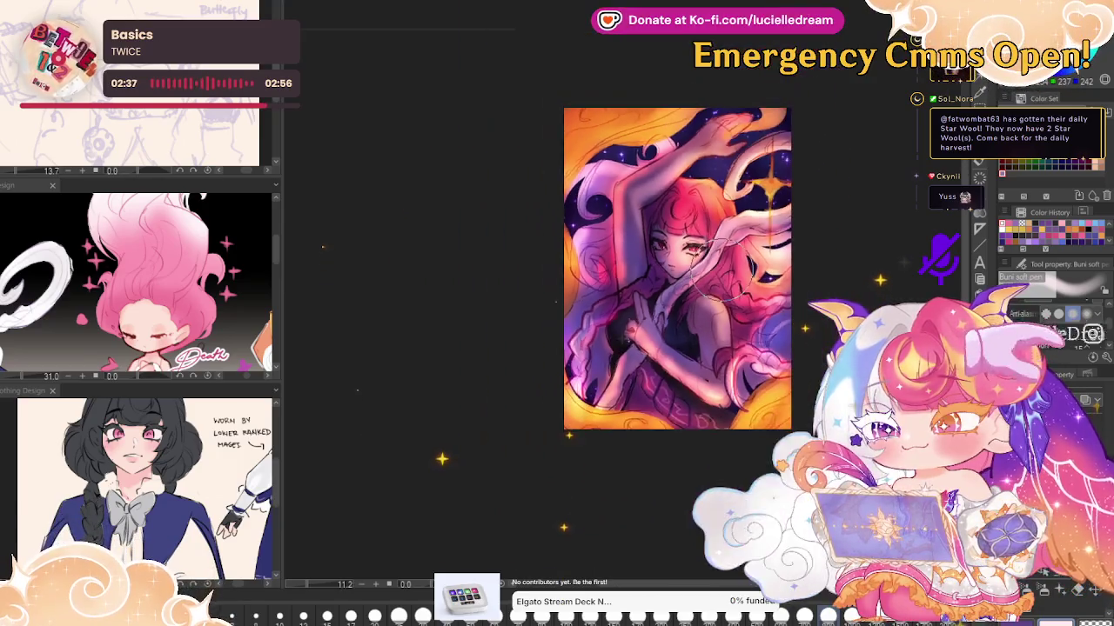
scroll(713, 234, "down", 2)
scroll(707, 237, "up", 2)
scroll(724, 235, "up", 2)
scroll(726, 235, "up", 1)
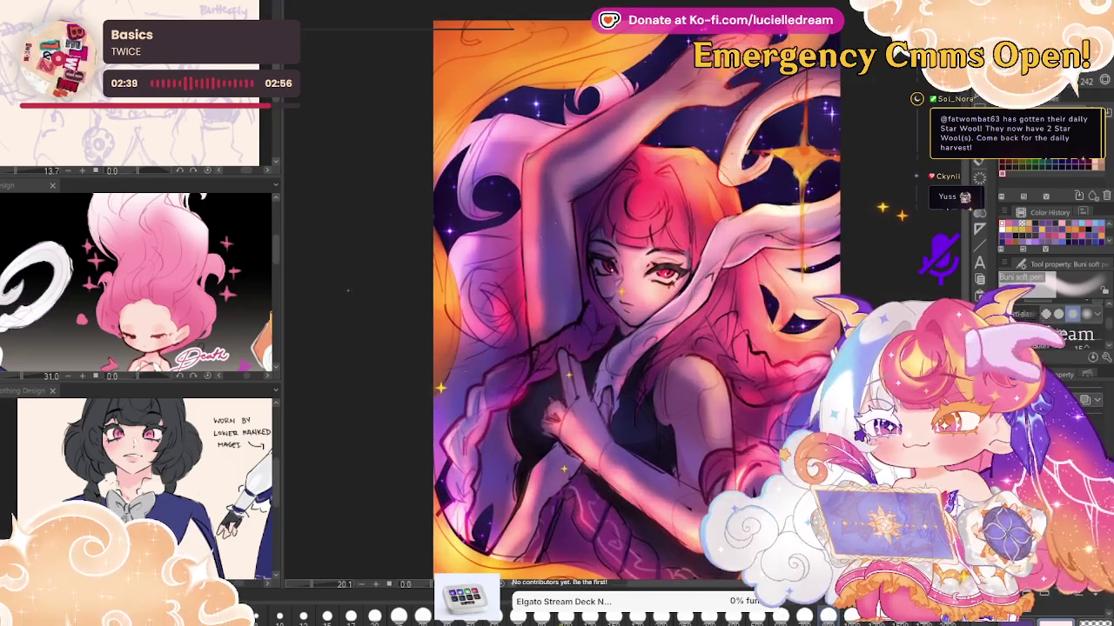
scroll(731, 237, "up", 1)
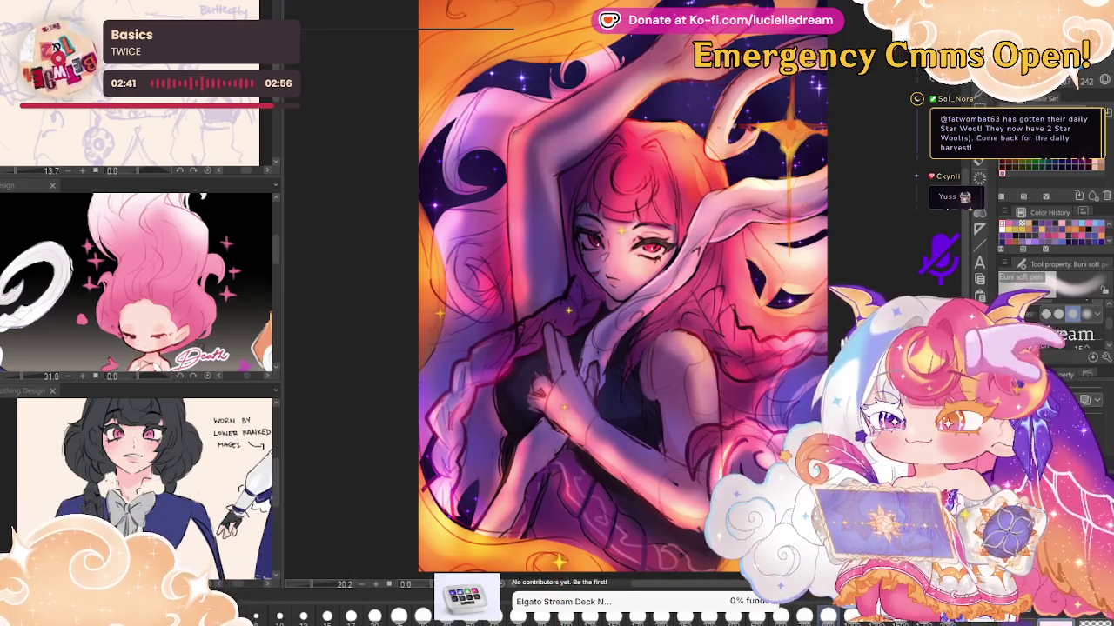
key("h")
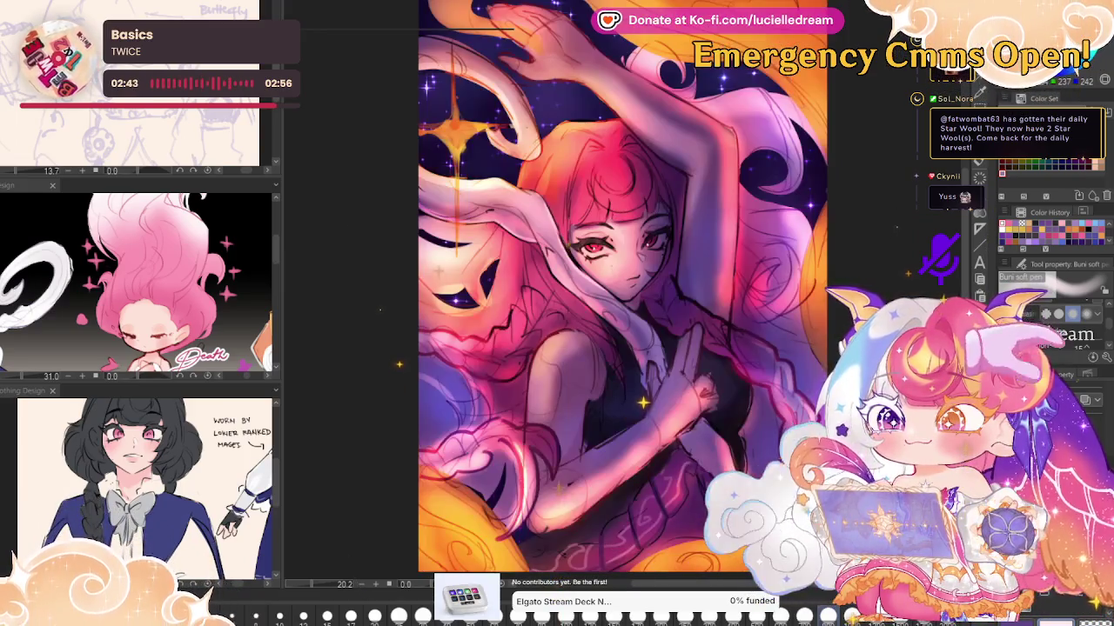